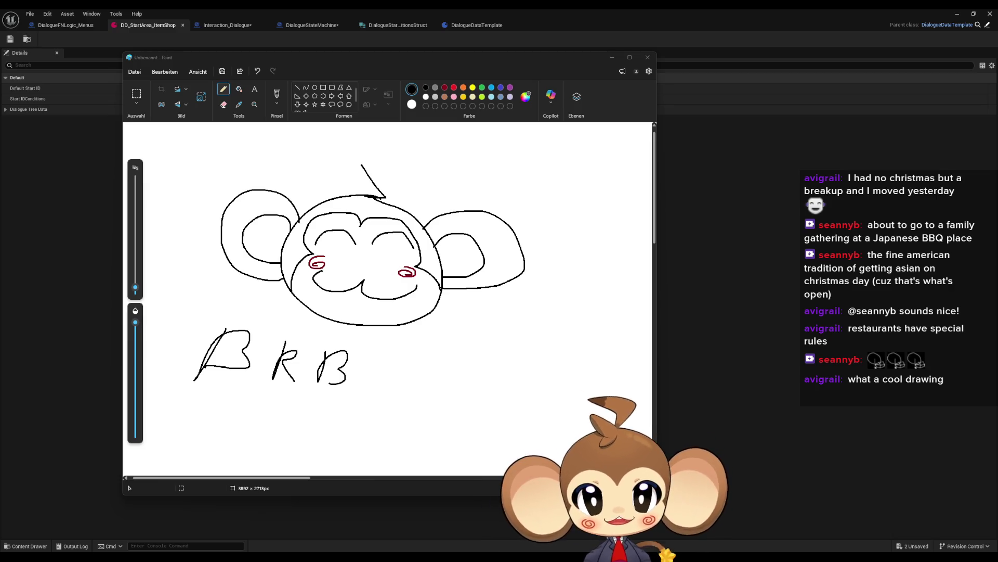
# - Close Paint and discard the unsaved monkey sketch with 'Nicht speichern'
pyautogui.click(648, 57)
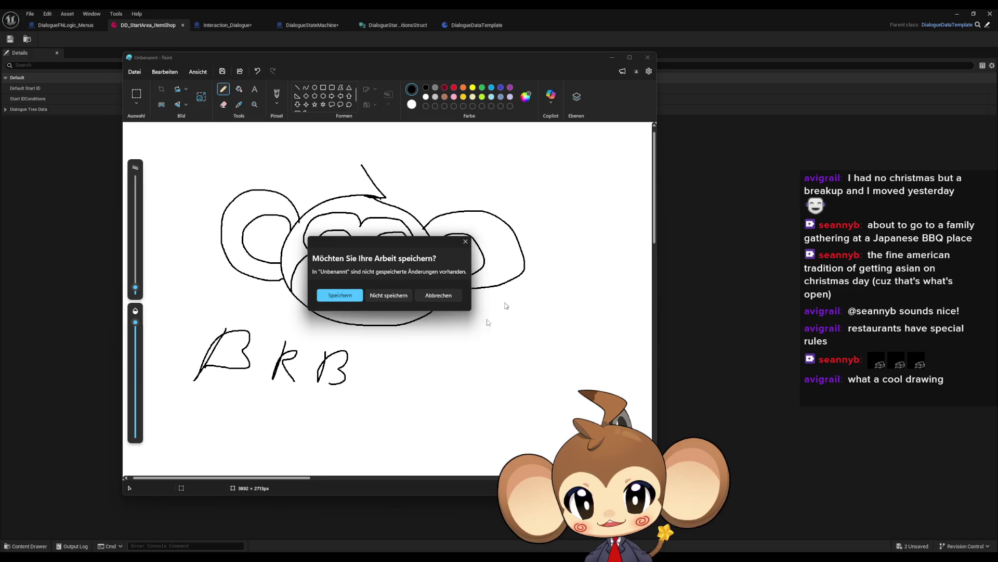
pyautogui.click(388, 295)
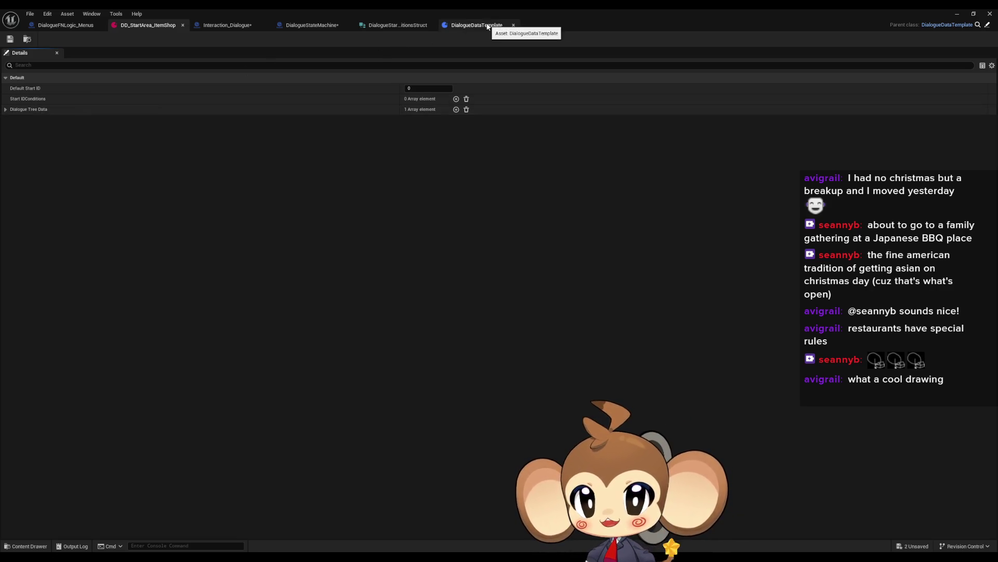
# - Go from the Interaction_Dialogue graph to the DialogueStateMachine blueprint's InitializeTreeAndBindFunctionInput graph
pyautogui.click(219, 25)
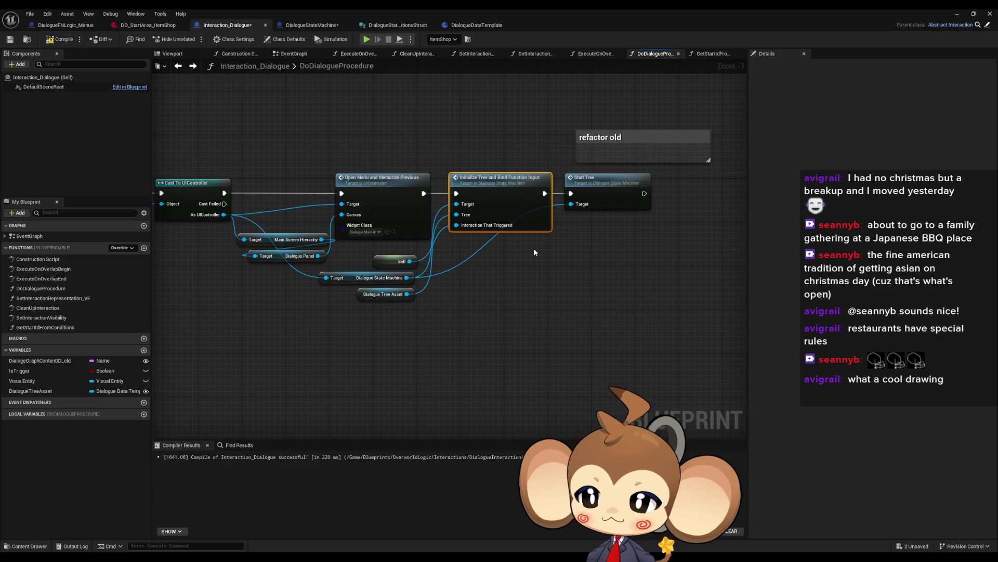
pyautogui.click(300, 26)
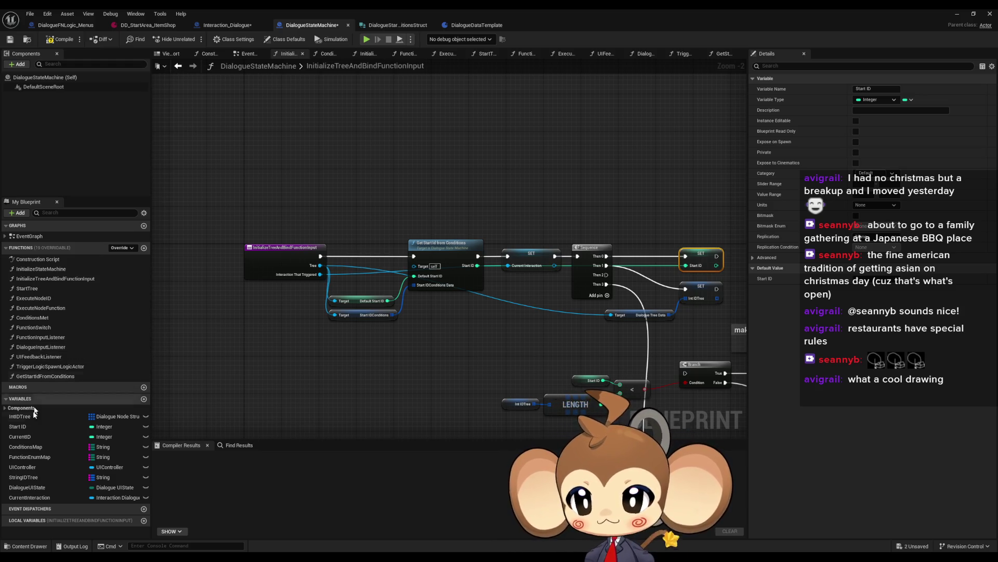
# - Find all references to DialogueUIState and inspect its uses in ExecuteNodeID and DialogueInputListener
pyautogui.rightClick(48, 487)
pyautogui.moveTo(93, 440)
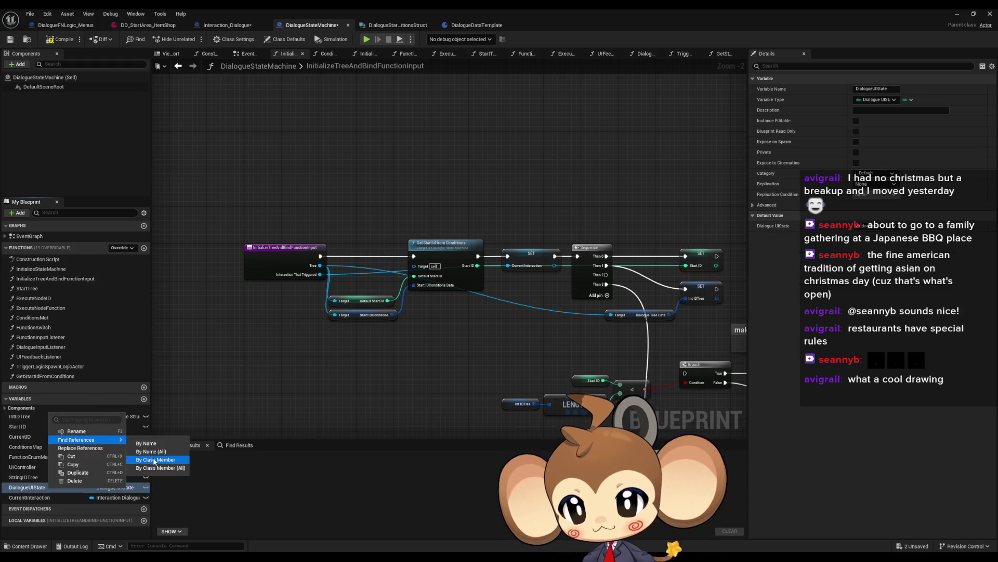
pyautogui.click(156, 460)
pyautogui.click(194, 478)
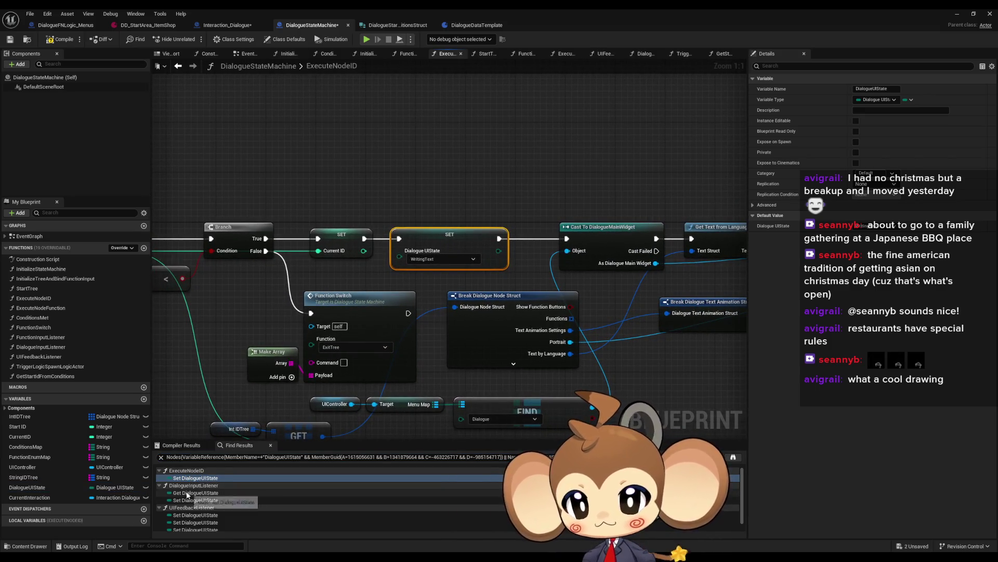
pyautogui.click(195, 493)
# - Find references to ConditionsMap, check its InitializeStateMachine use, then minimize the Blueprint window
pyautogui.click(104, 446)
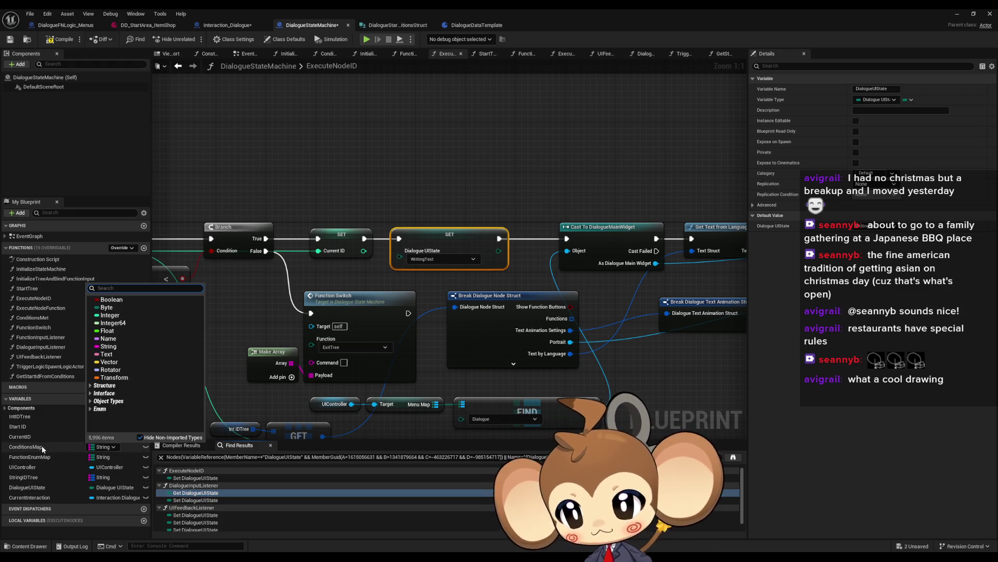
pyautogui.rightClick(57, 448)
pyautogui.moveTo(86, 474)
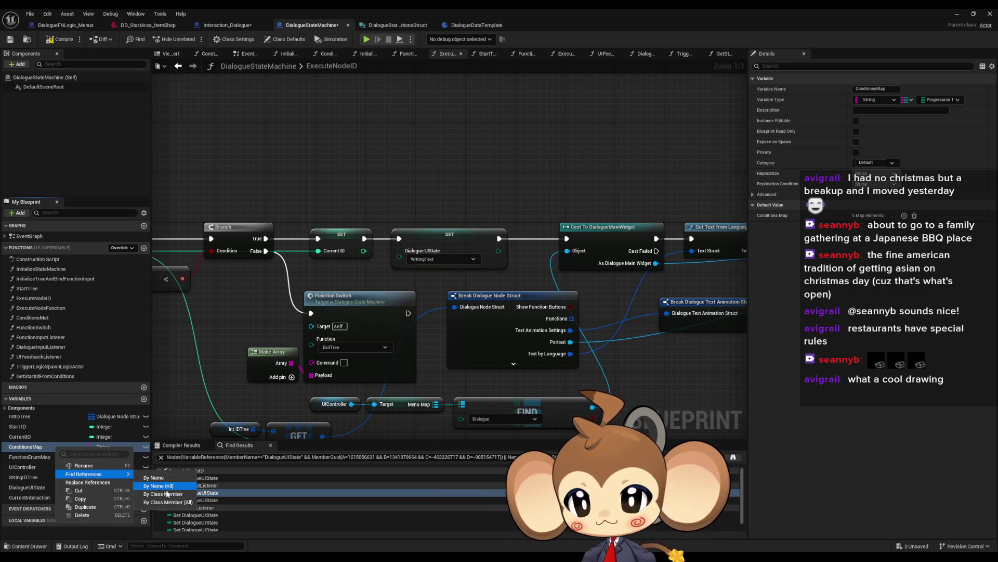
pyautogui.click(187, 483)
pyautogui.click(188, 477)
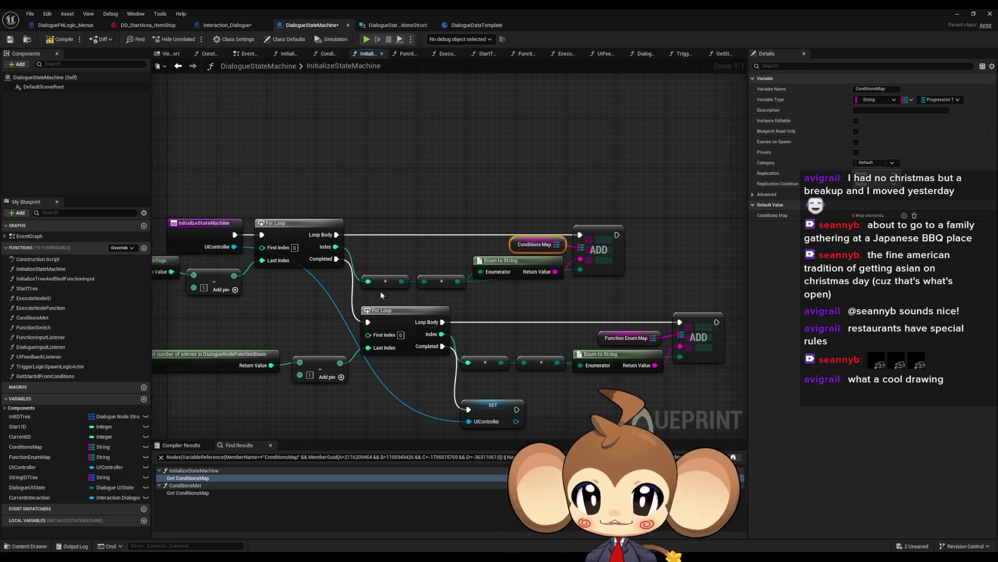
pyautogui.click(957, 14)
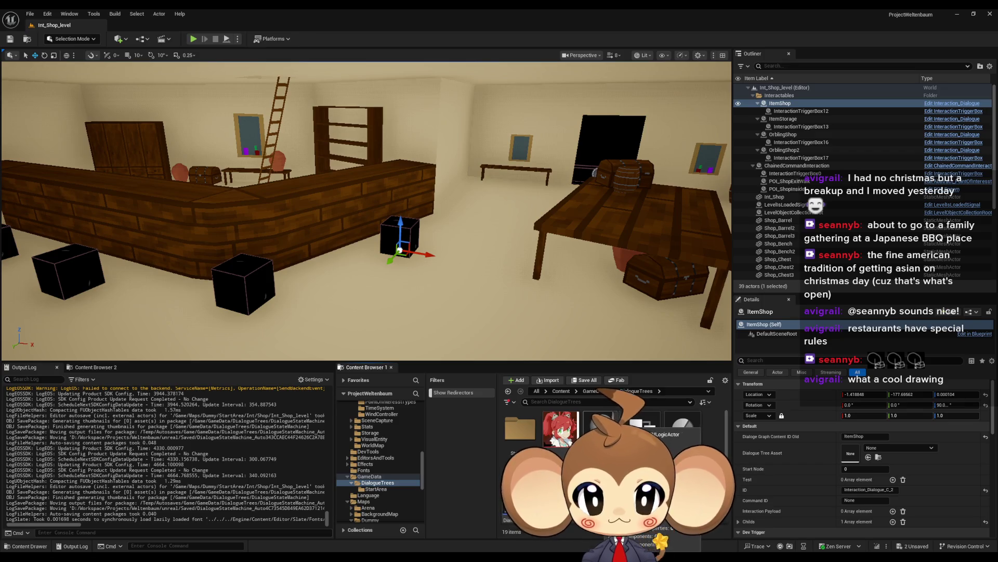
# - Create a child blueprint of the dialogue logic actor named DialogueFNLogic_Dialogue_Utilities and save
pyautogui.rightClick(600, 423)
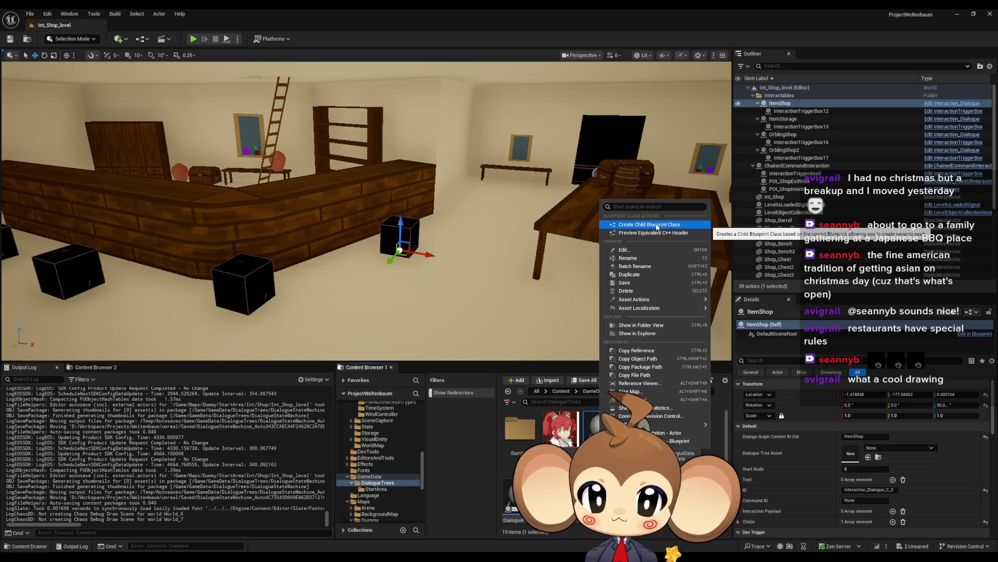
pyautogui.click(657, 224)
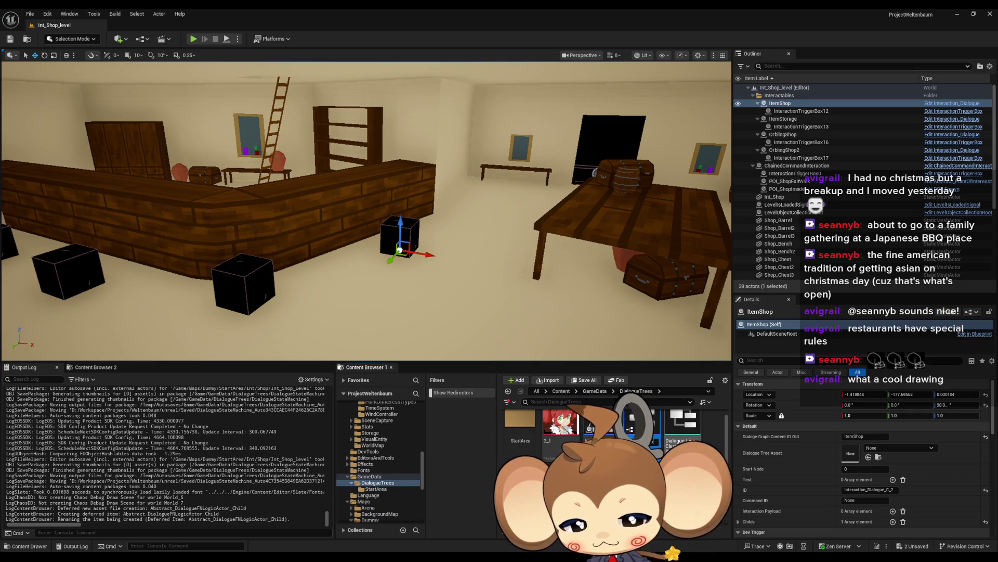
pyautogui.press('Return')
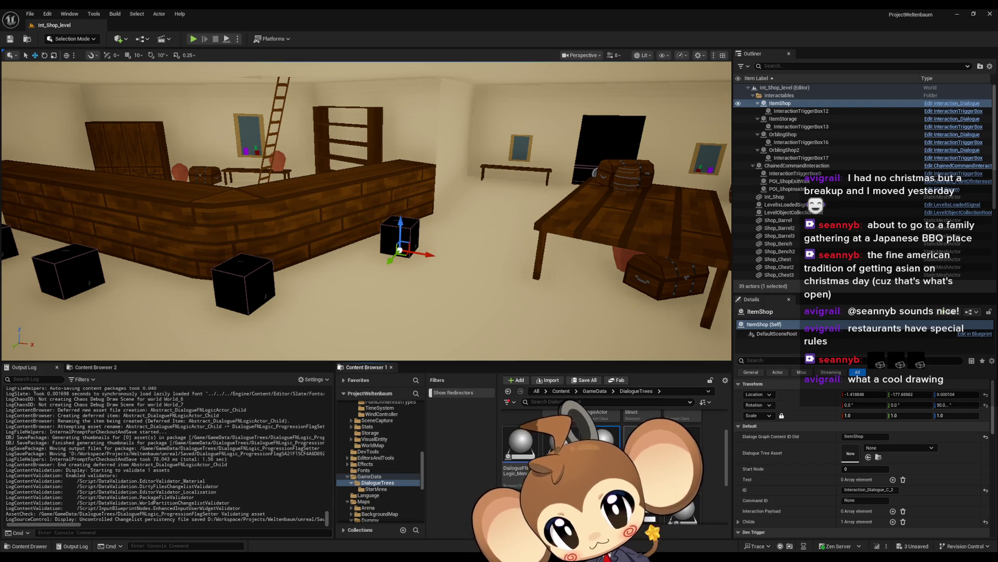
pyautogui.hotkey('ctrl', 's')
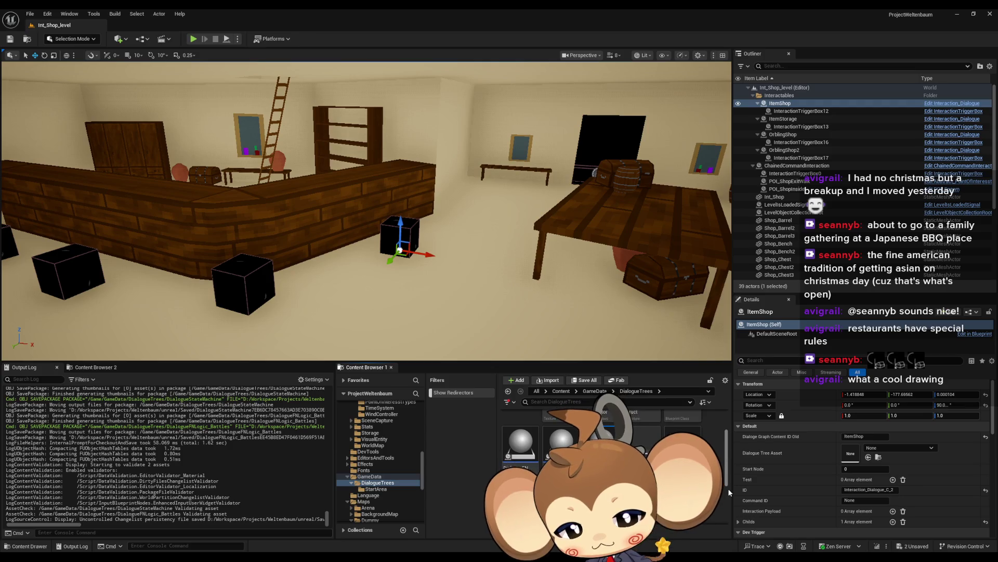
pyautogui.press('Return')
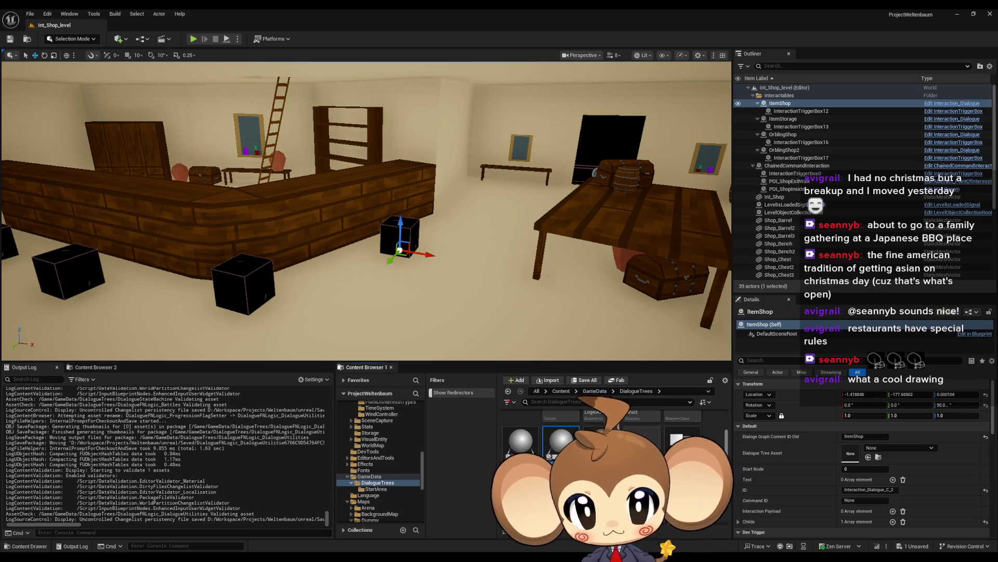
pyautogui.press('Return')
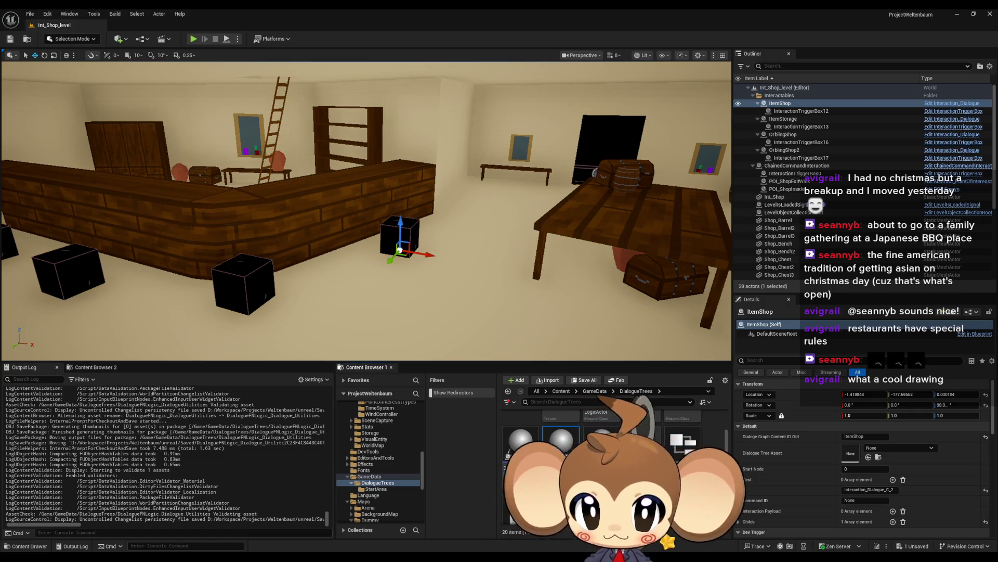
pyautogui.hotkey('alt', 'Tab')
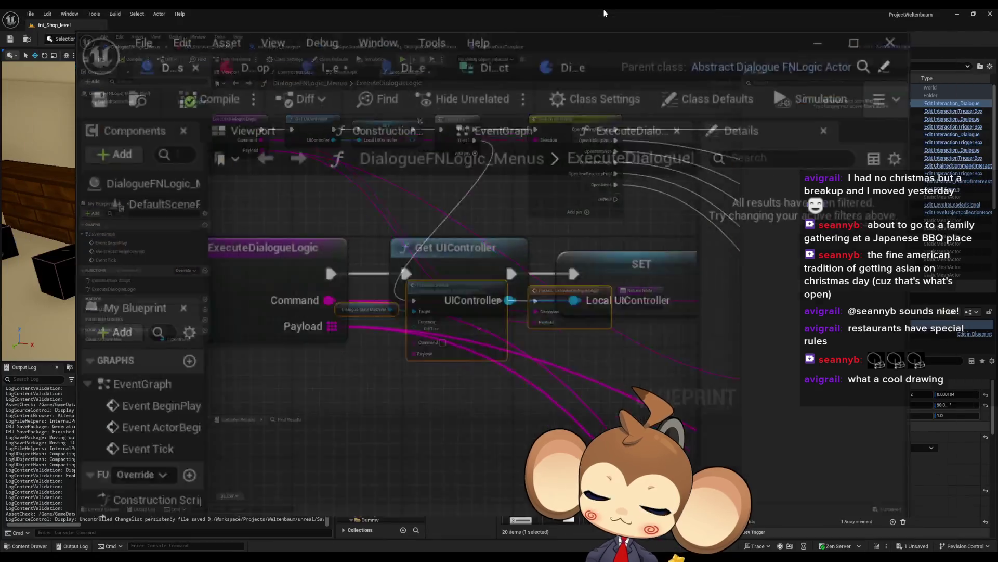
# - Open DialogueFNLogic_Dialogue_Utilities full screen and bring up its list of overridable functions
pyautogui.doubleClick(561, 442)
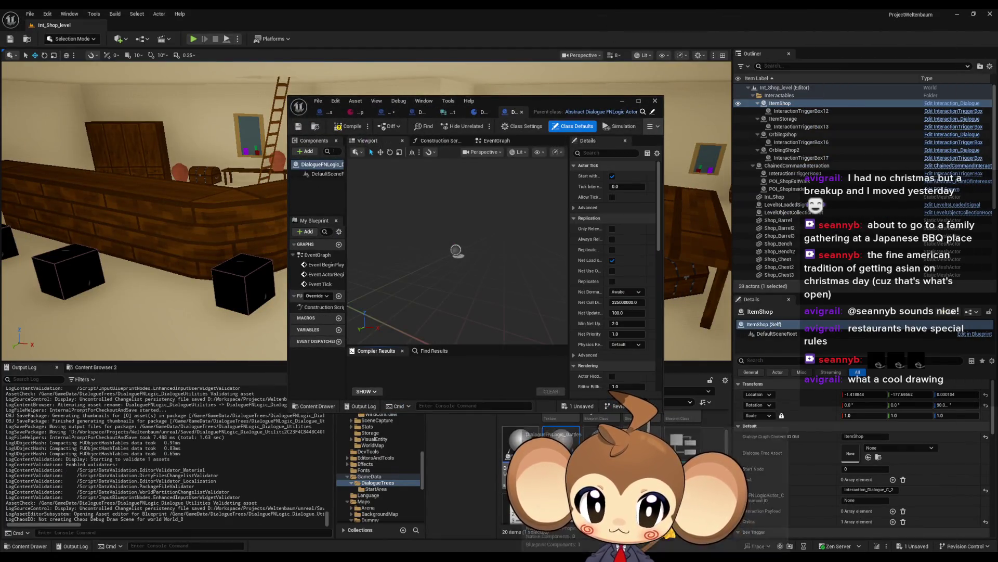
pyautogui.doubleClick(529, 100)
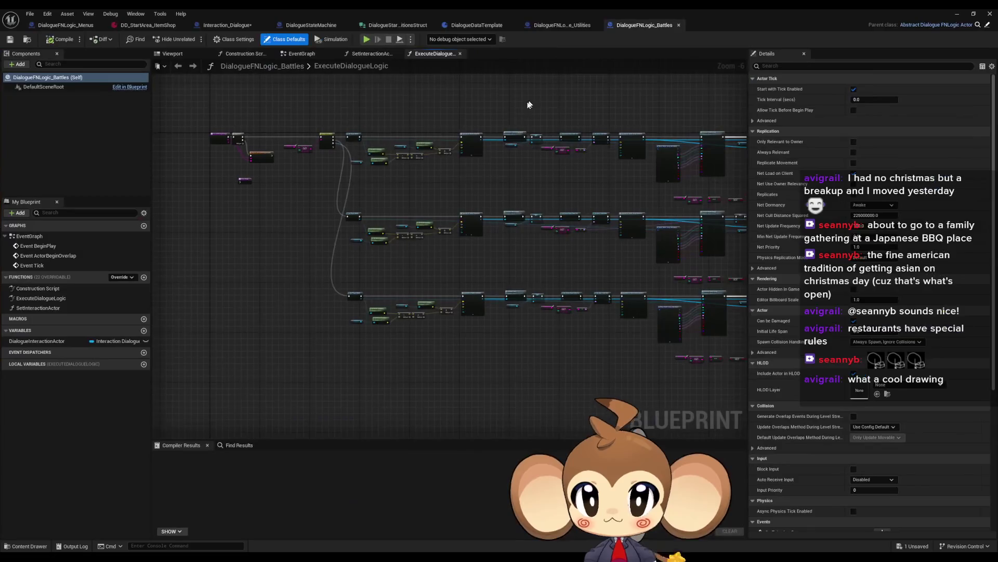
pyautogui.doubleClick(33, 309)
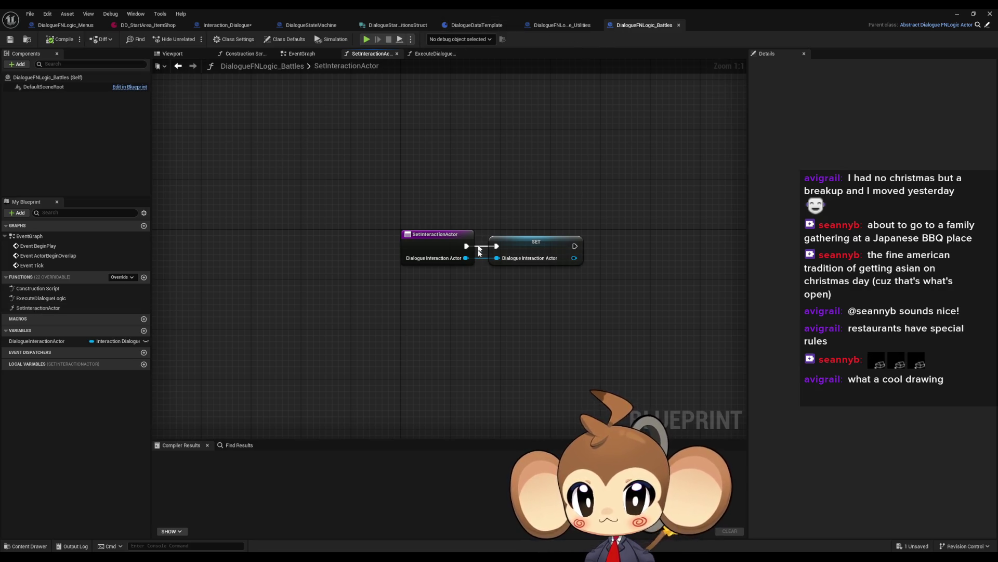
pyautogui.click(552, 27)
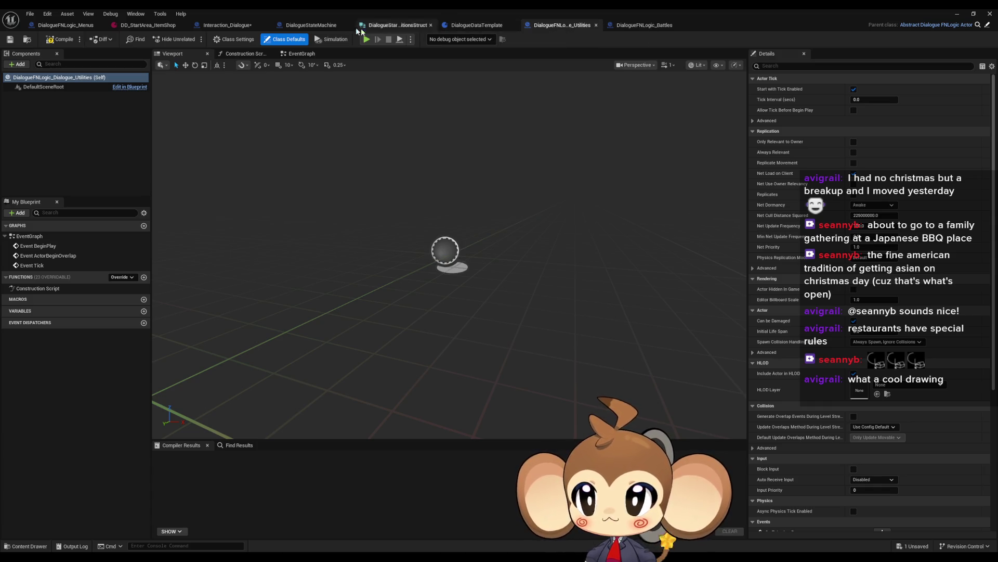
pyautogui.click(312, 26)
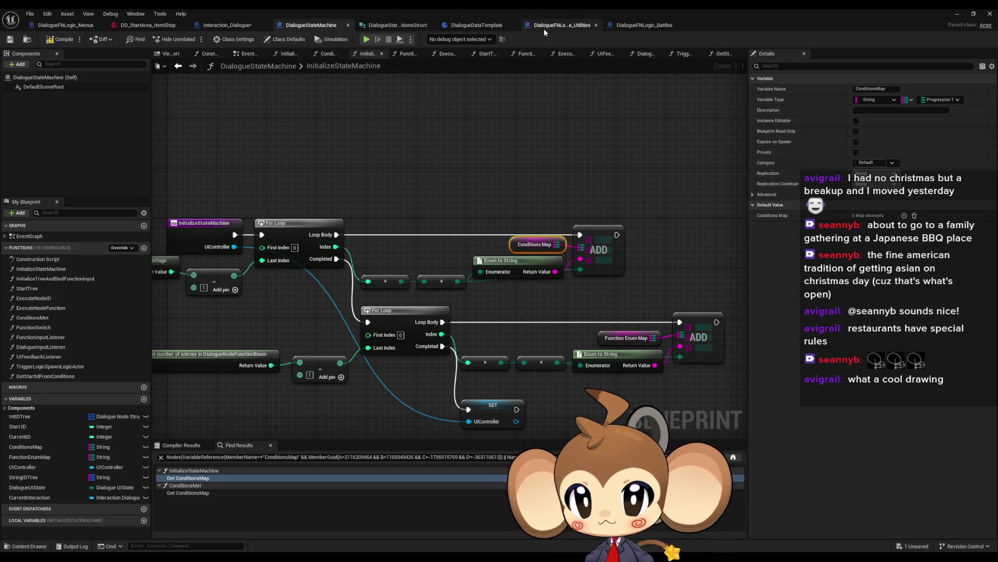
pyautogui.click(561, 28)
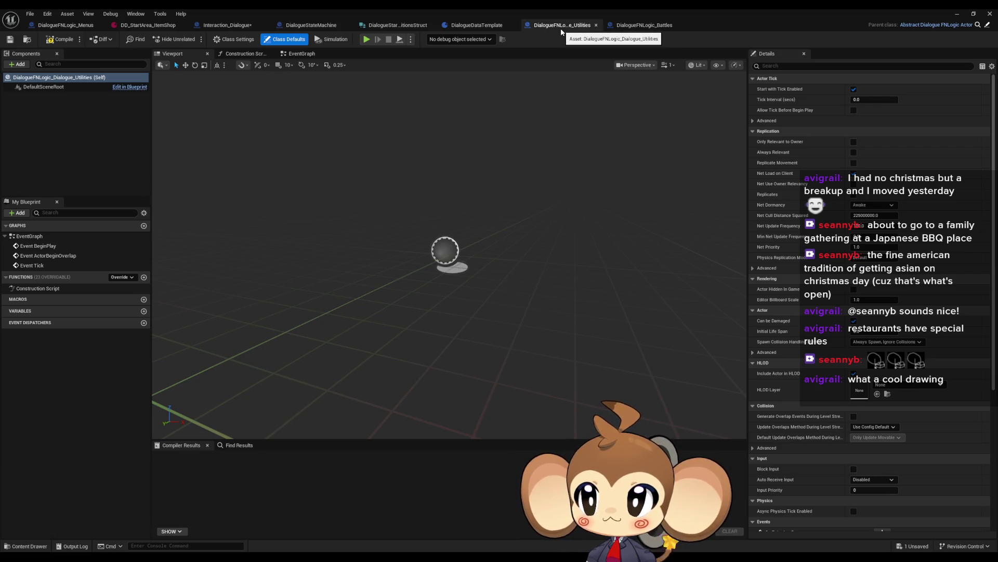
pyautogui.click(88, 26)
pyautogui.scroll(-3, 345, 223)
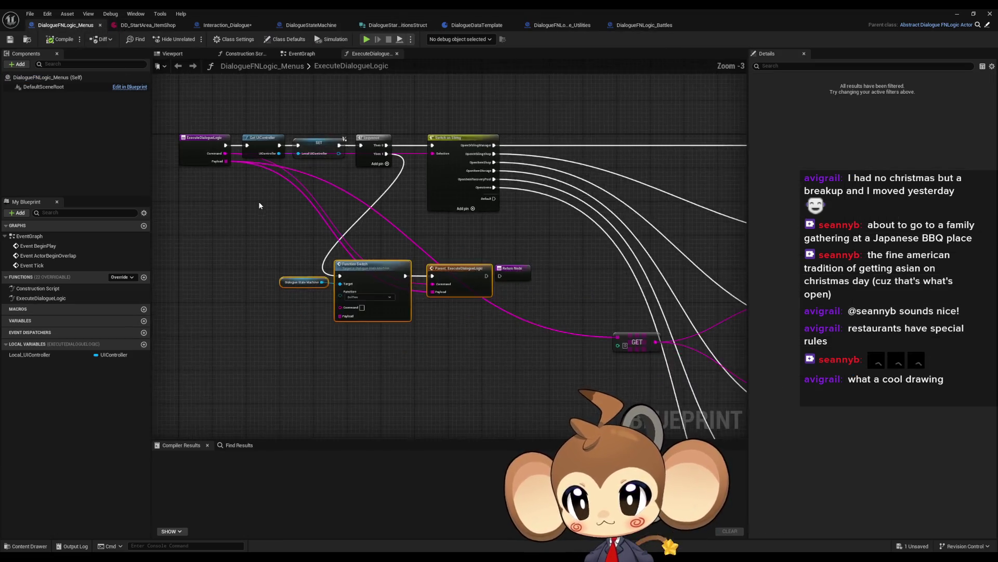
pyautogui.click(559, 25)
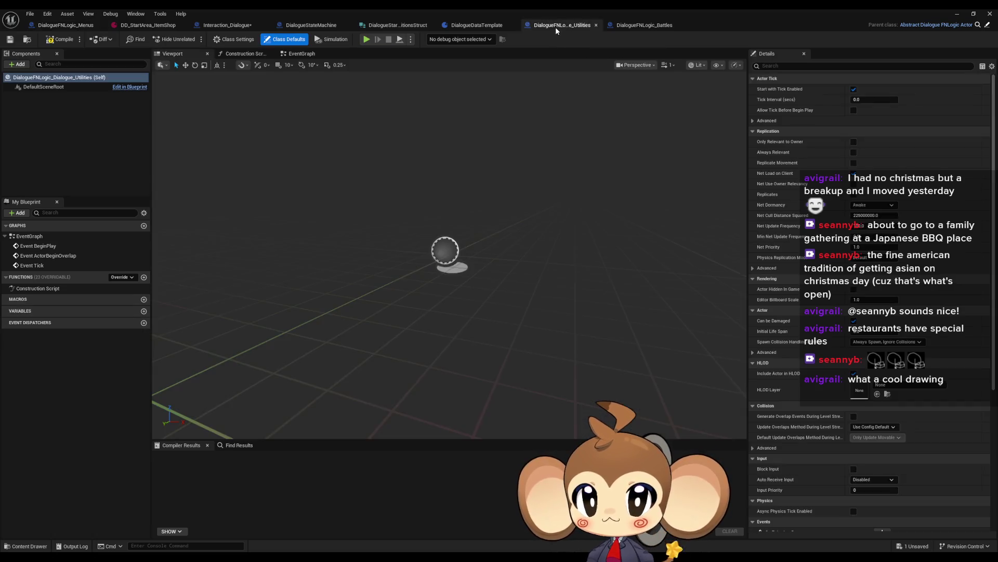
pyautogui.click(125, 275)
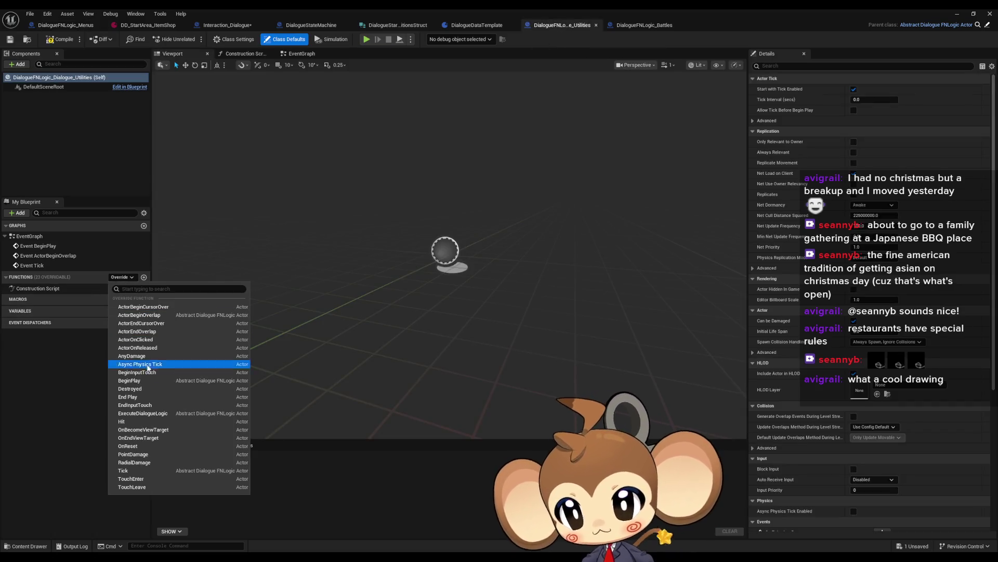
# - Override ExecuteDialogueLogic and add a Sequence node after the function entry
pyautogui.click(171, 414)
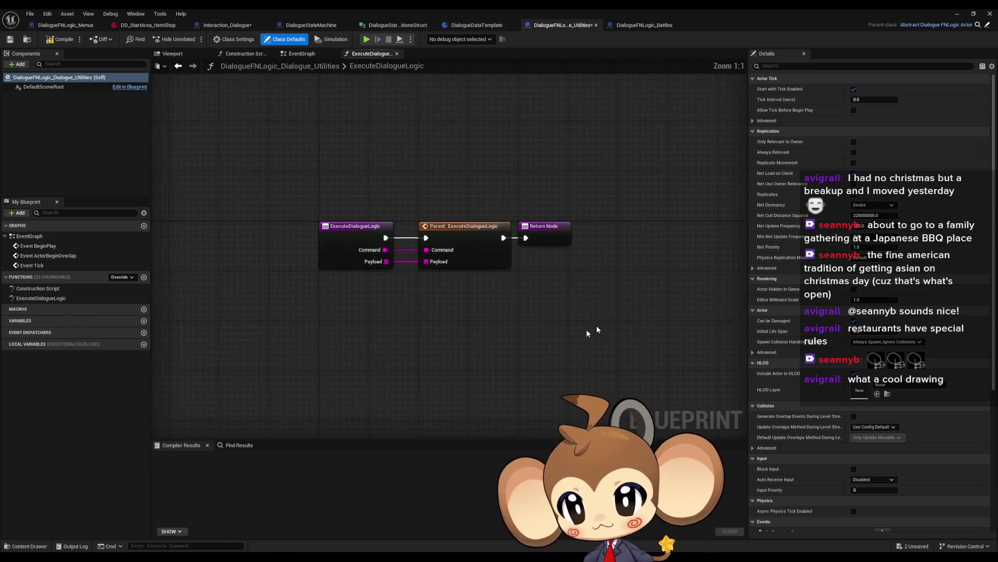
pyautogui.moveTo(390, 241)
pyautogui.mouseDown()
pyautogui.moveTo(415, 334)
pyautogui.moveTo(434, 271)
pyautogui.moveTo(430, 242)
pyautogui.mouseUp()
pyautogui.write('seq')
pyautogui.press('Return')
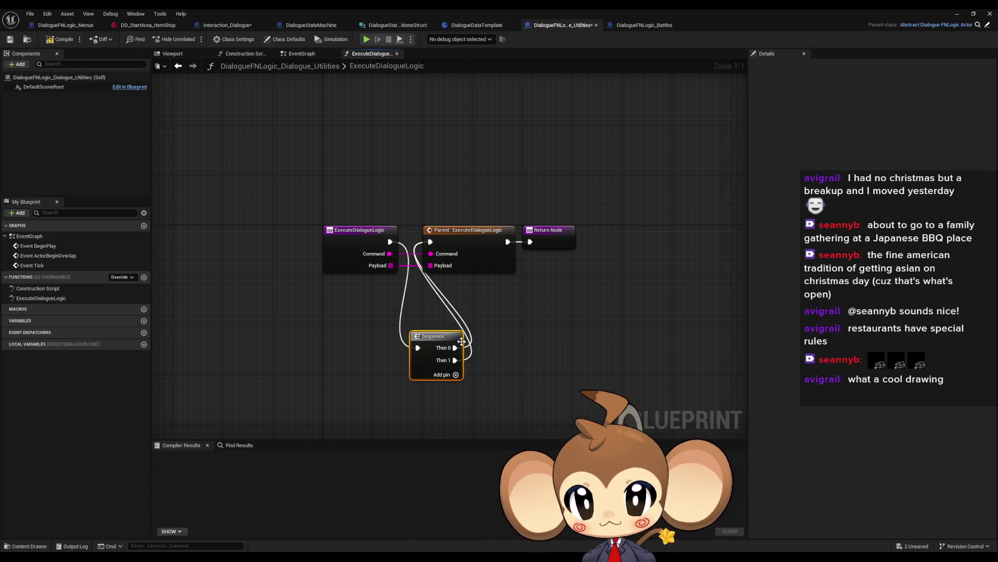
# - Wire the Sequence into the parent ExecuteDialogueLogic call beside Then 1
pyautogui.moveTo(481, 200); pyautogui.dragTo(606, 278)
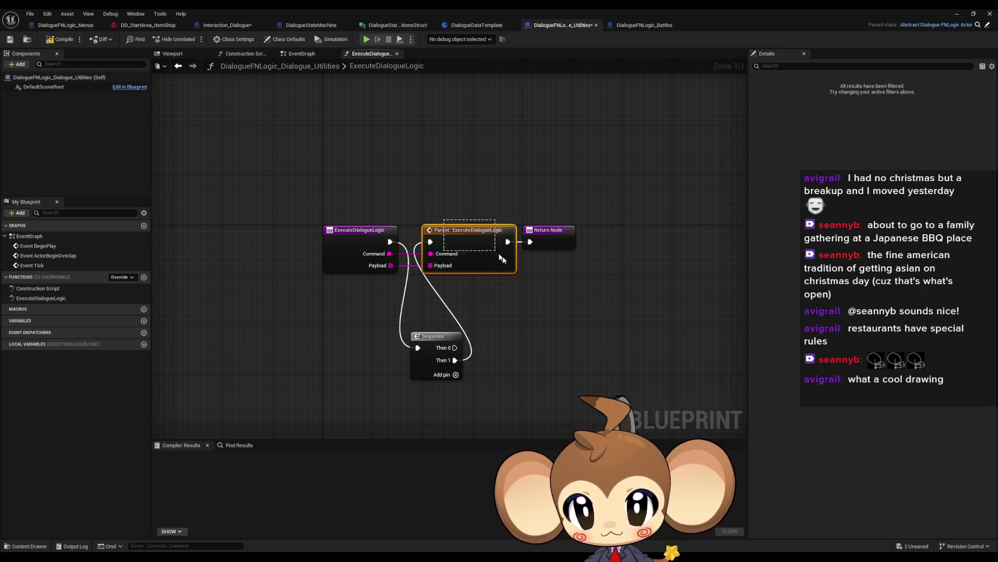
pyautogui.keyDown('alt'); pyautogui.click(508, 241); pyautogui.keyUp('alt')
pyautogui.moveTo(479, 203); pyautogui.dragTo(498, 229)
pyautogui.moveTo(498, 230)
pyautogui.mouseDown()
pyautogui.moveTo(520, 244)
pyautogui.moveTo(560, 353)
pyautogui.mouseUp()
pyautogui.moveTo(522, 361); pyautogui.dragTo(530, 400)
pyautogui.click(536, 292)
# - Rearrange the Return Node, Sequence and parent call nodes into a clean layout
pyautogui.moveTo(542, 230); pyautogui.dragTo(549, 142)
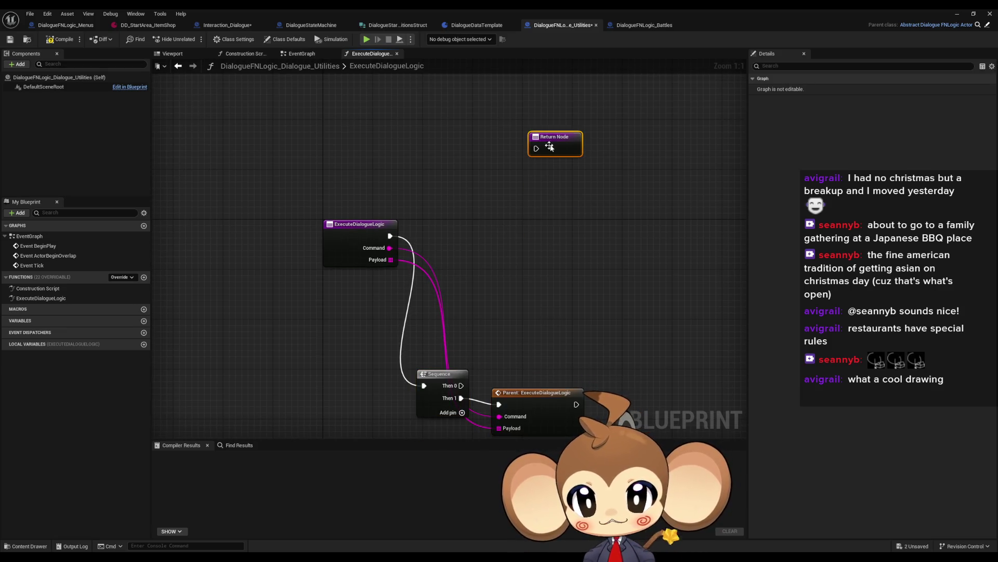
pyautogui.click(563, 296)
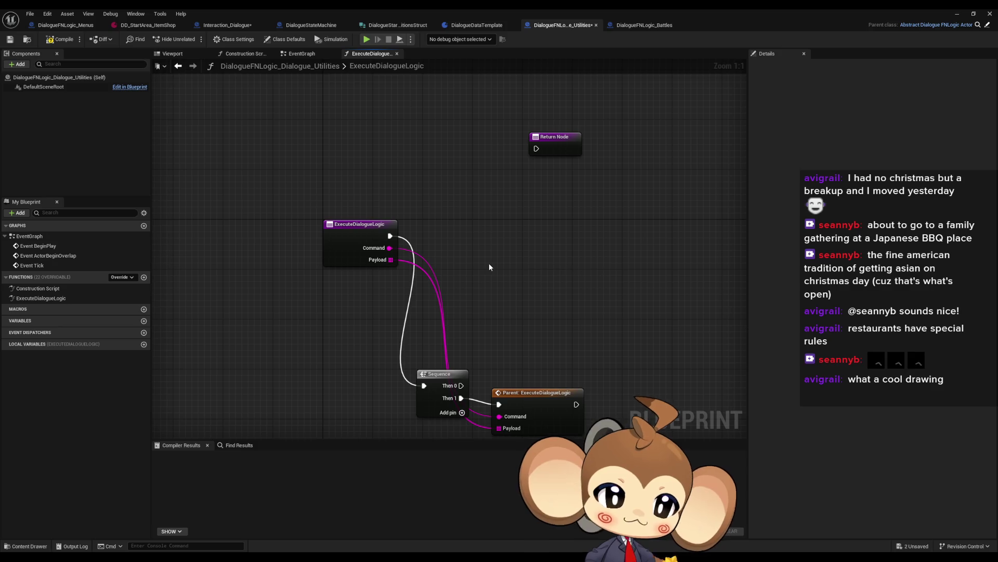
pyautogui.moveTo(558, 273); pyautogui.dragTo(485, 259)
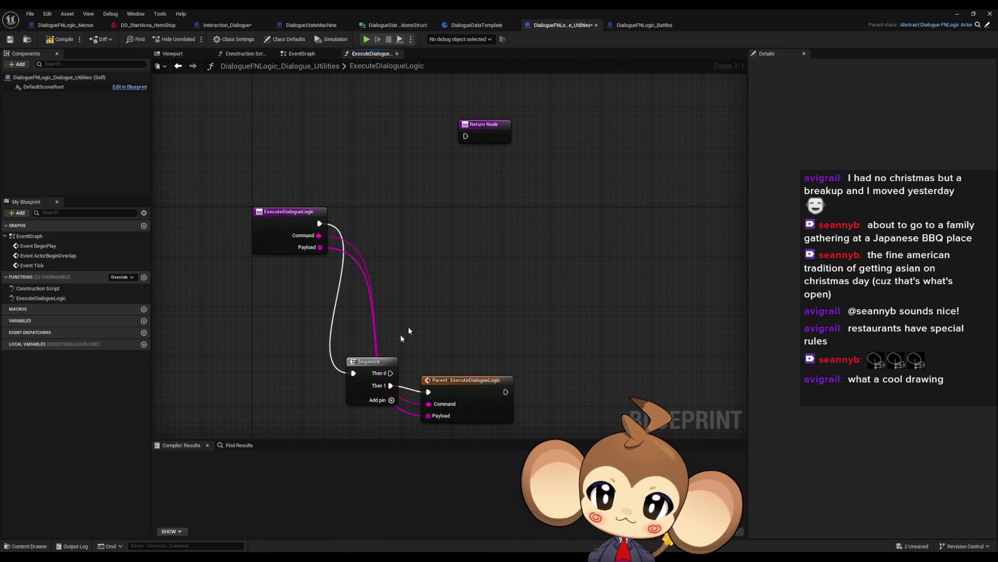
pyautogui.moveTo(367, 364)
pyautogui.mouseDown()
pyautogui.moveTo(389, 297)
pyautogui.moveTo(378, 215)
pyautogui.mouseUp()
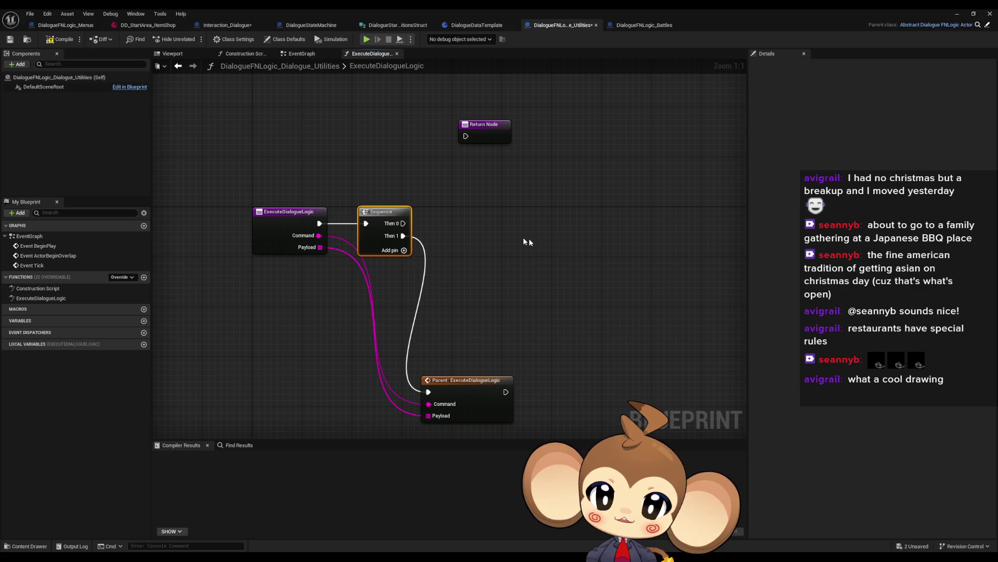
pyautogui.moveTo(523, 238); pyautogui.dragTo(488, 238)
pyautogui.moveTo(411, 263); pyautogui.dragTo(435, 271)
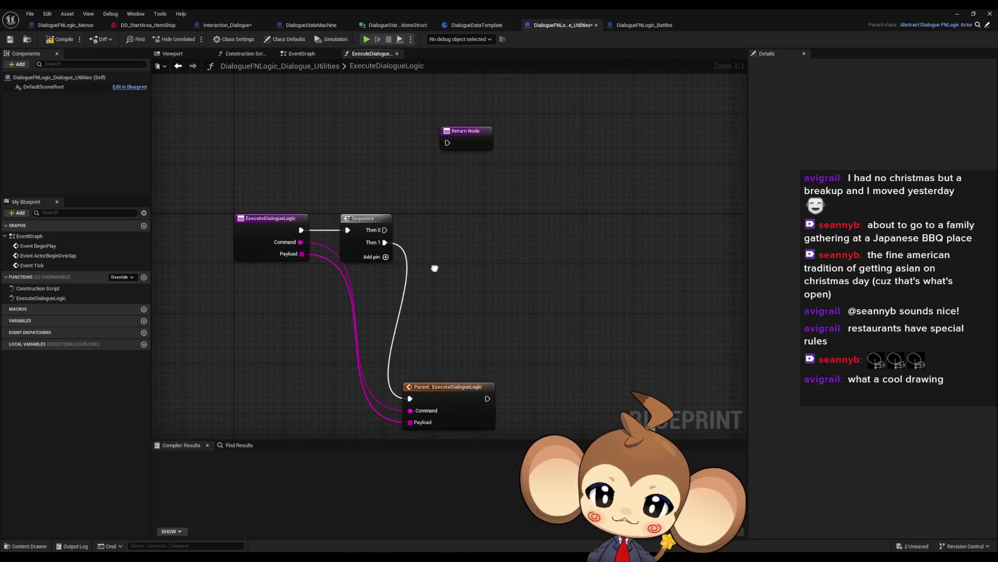
pyautogui.moveTo(431, 397); pyautogui.dragTo(481, 403)
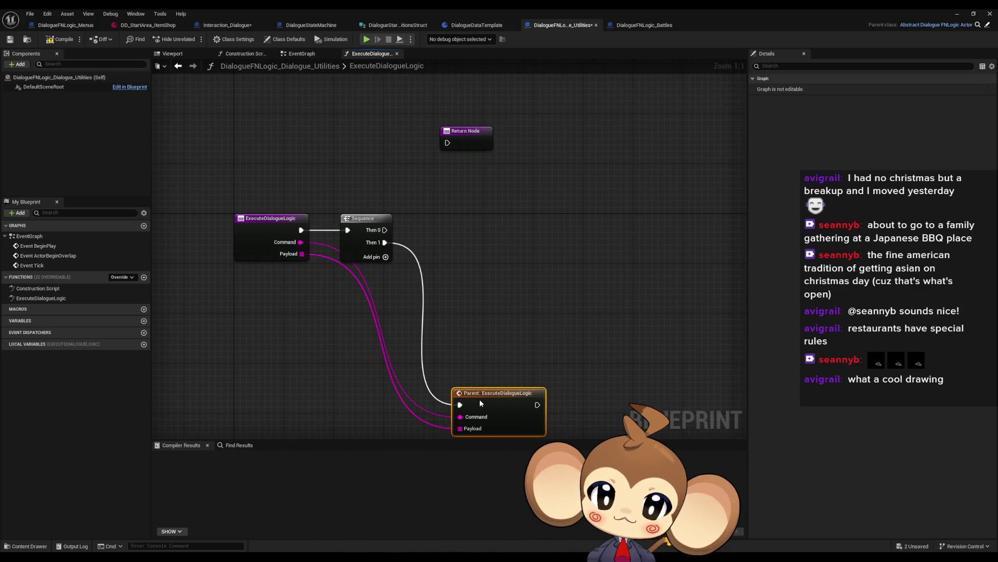
pyautogui.click(409, 329)
# - Add a Switch on String fed by Command and driven from Sequence Then 0
pyautogui.moveTo(375, 229); pyautogui.dragTo(439, 230)
pyautogui.write('sw')
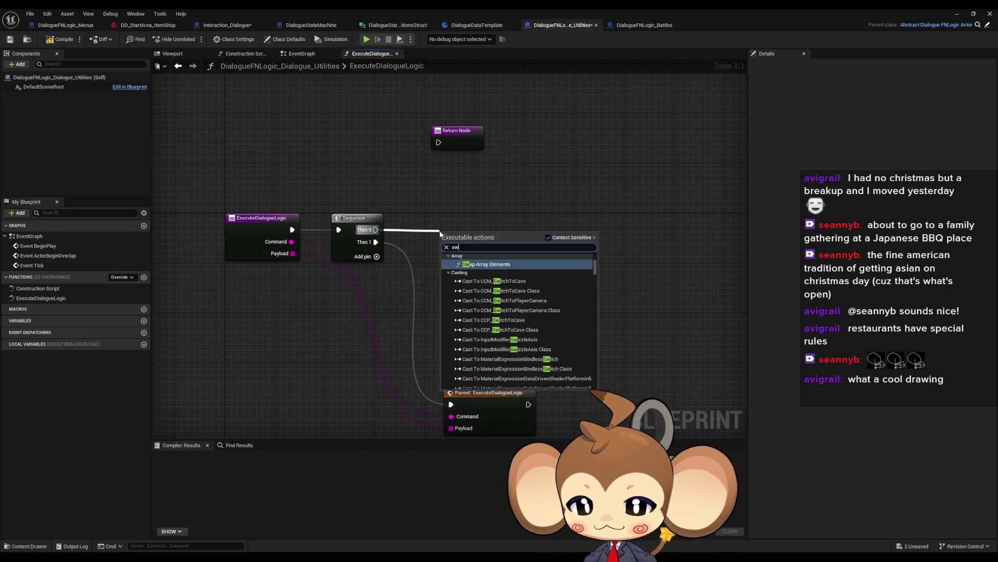
pyautogui.write('itch')
pyautogui.press('Return')
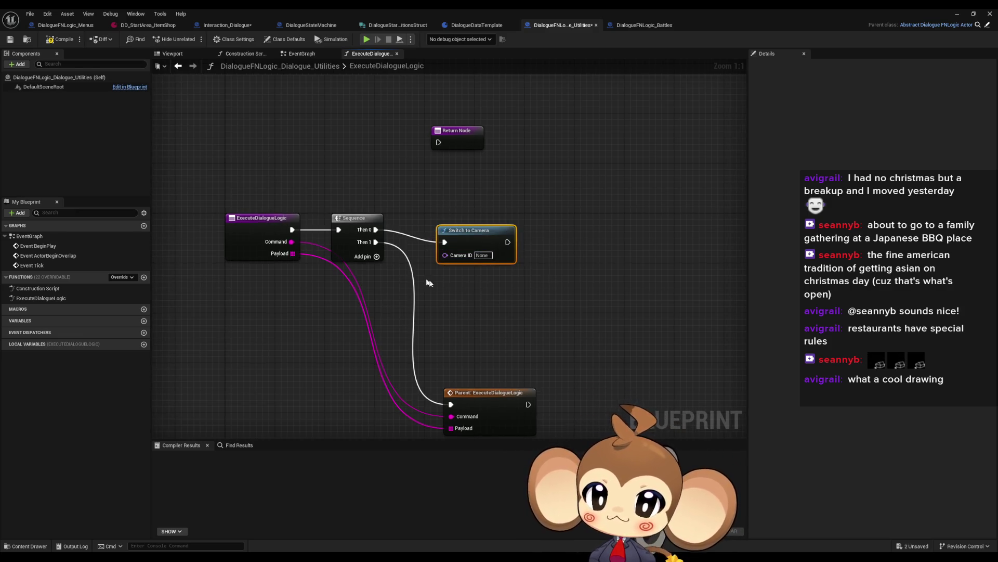
pyautogui.hotkey('ctrl', 'z')
pyautogui.moveTo(376, 229); pyautogui.dragTo(455, 235)
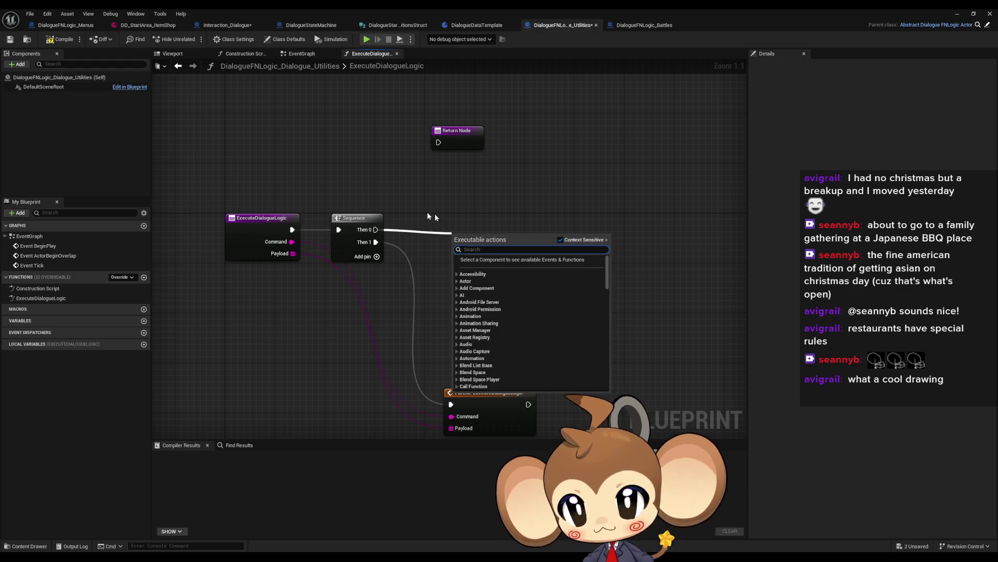
pyautogui.press('Escape')
pyautogui.moveTo(291, 241); pyautogui.dragTo(488, 256)
pyautogui.write('switch')
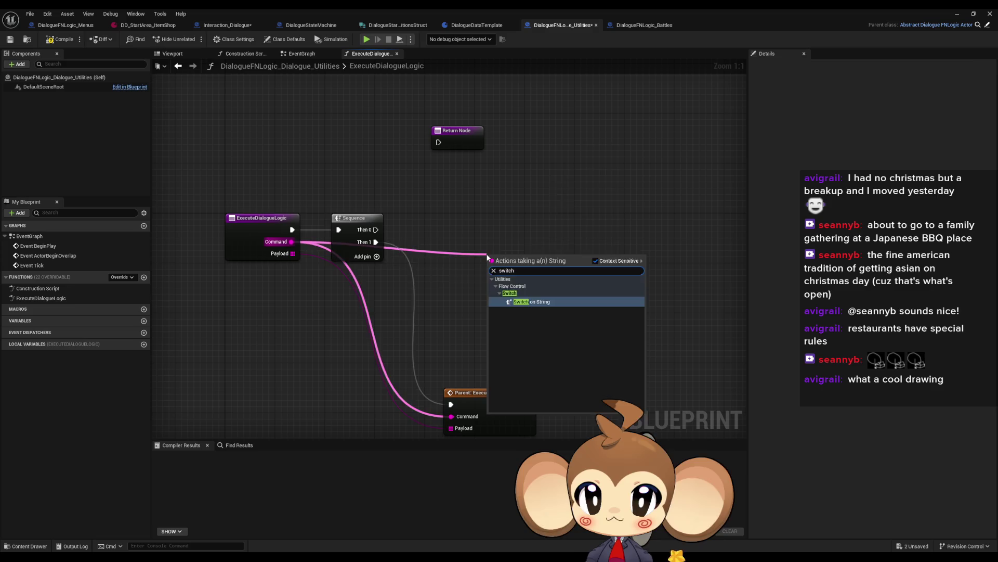
pyautogui.press('Return')
pyautogui.moveTo(375, 229)
pyautogui.mouseDown()
pyautogui.moveTo(471, 251)
pyautogui.moveTo(488, 267)
pyautogui.moveTo(485, 226)
pyautogui.mouseUp()
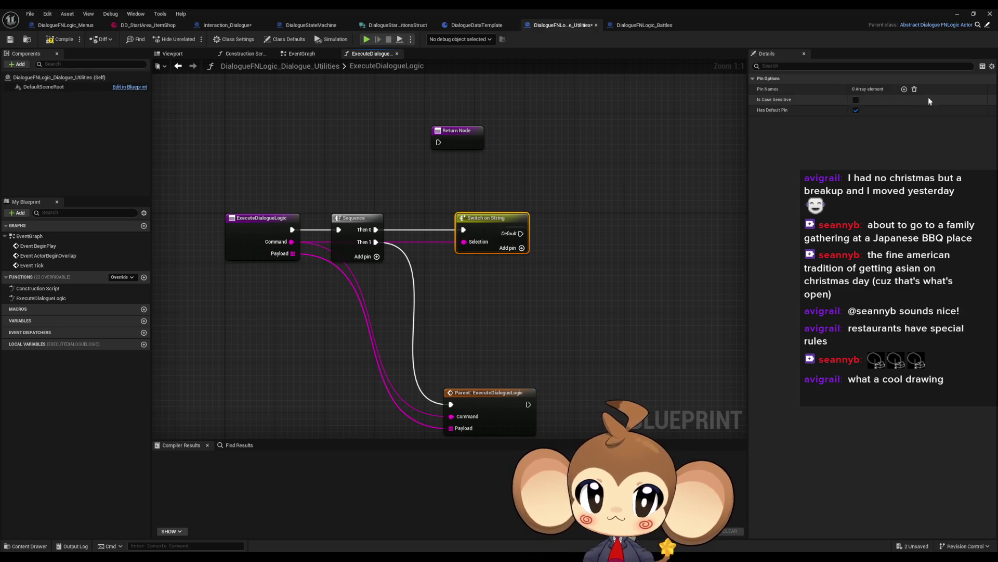
# - Add an AddProgressionFlagsToPlayer case pin to the Switch on String
pyautogui.click(905, 89)
pyautogui.click(863, 100)
pyautogui.write('Ad')
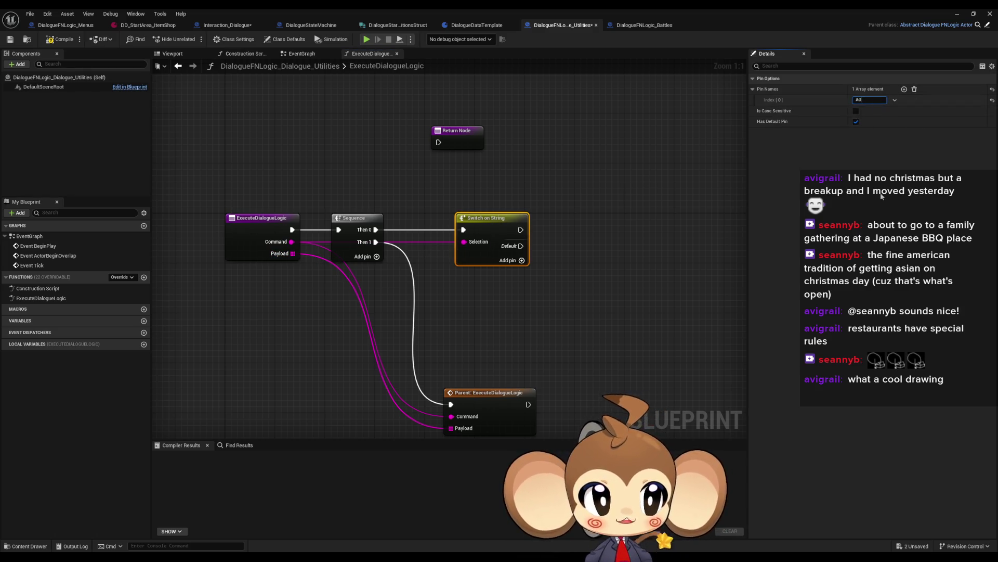
pyautogui.write('dProgressionFlag')
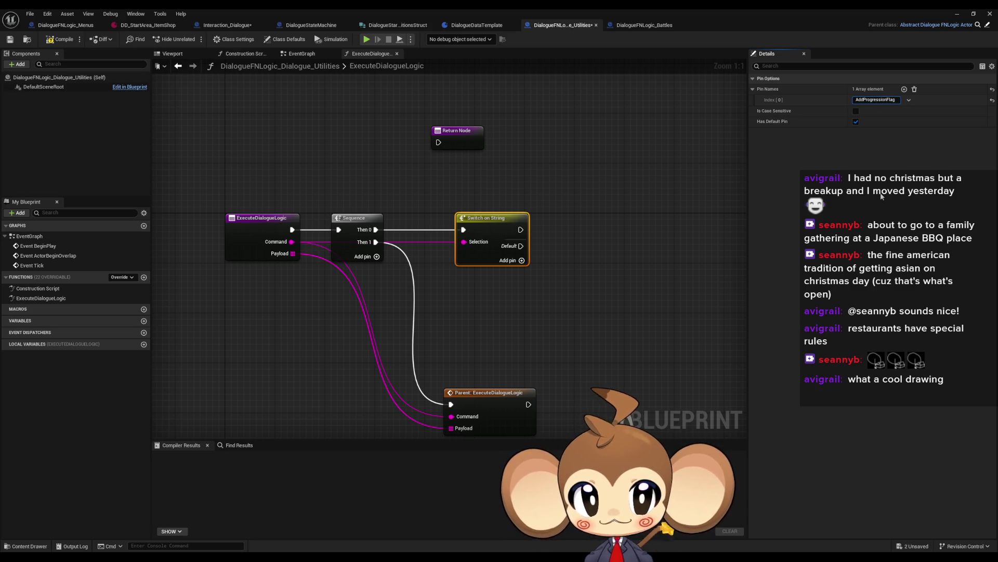
pyautogui.write('er')
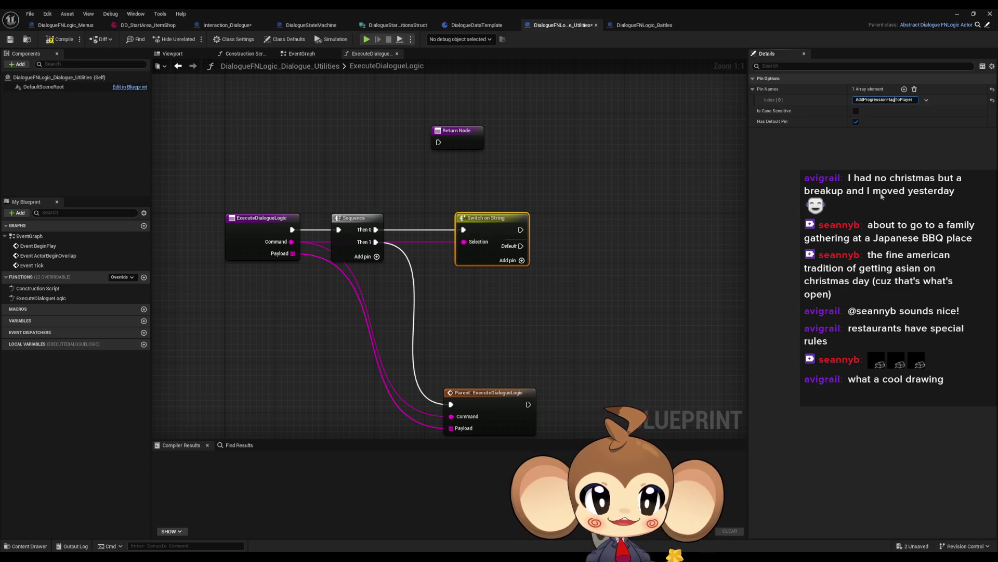
pyautogui.press('Return')
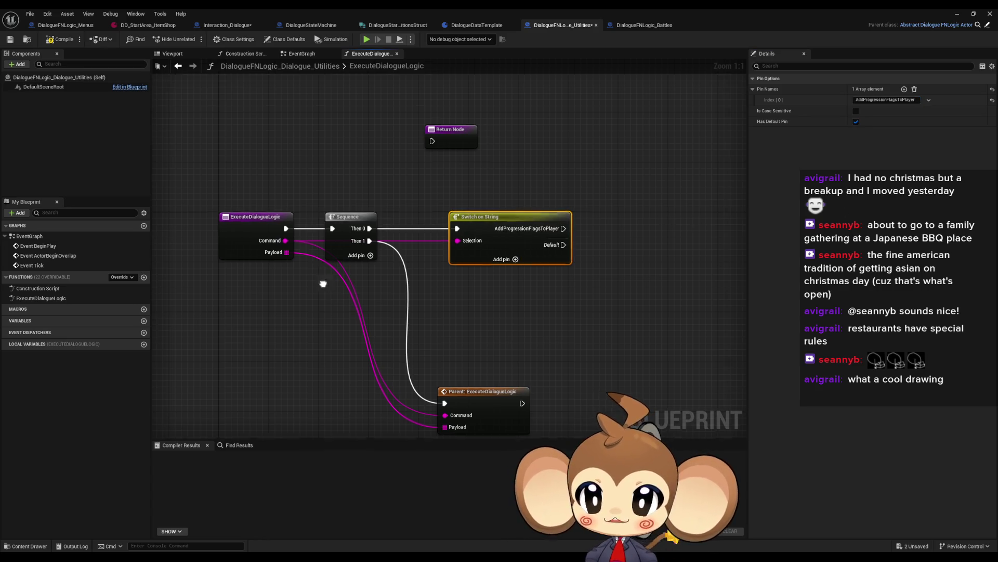
pyautogui.moveTo(325, 280); pyautogui.dragTo(266, 242)
pyautogui.moveTo(475, 231); pyautogui.dragTo(400, 205)
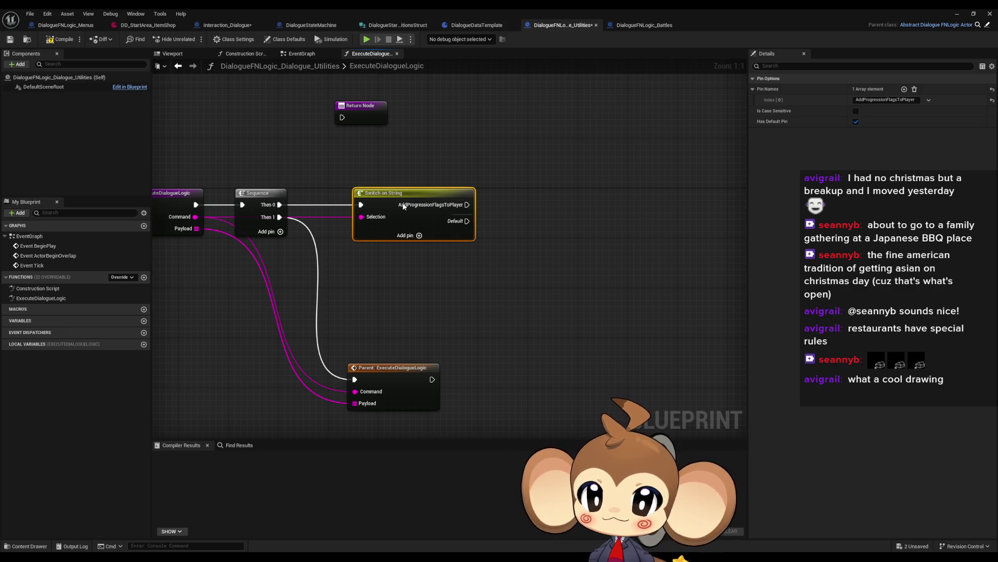
pyautogui.click(494, 155)
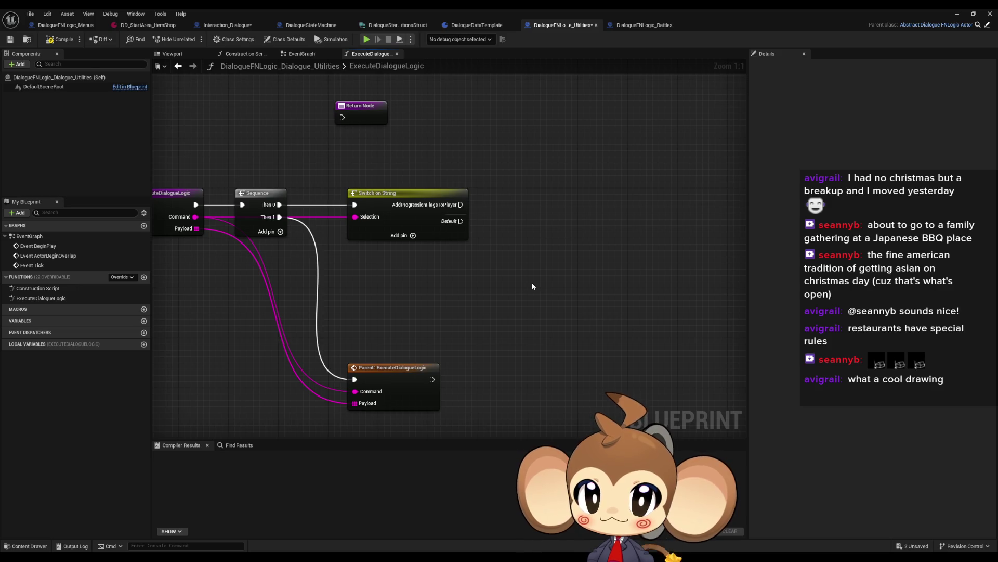
pyautogui.moveTo(542, 274)
pyautogui.mouseDown()
pyautogui.moveTo(570, 262)
pyautogui.moveTo(546, 214)
pyautogui.moveTo(575, 220)
pyautogui.mouseUp()
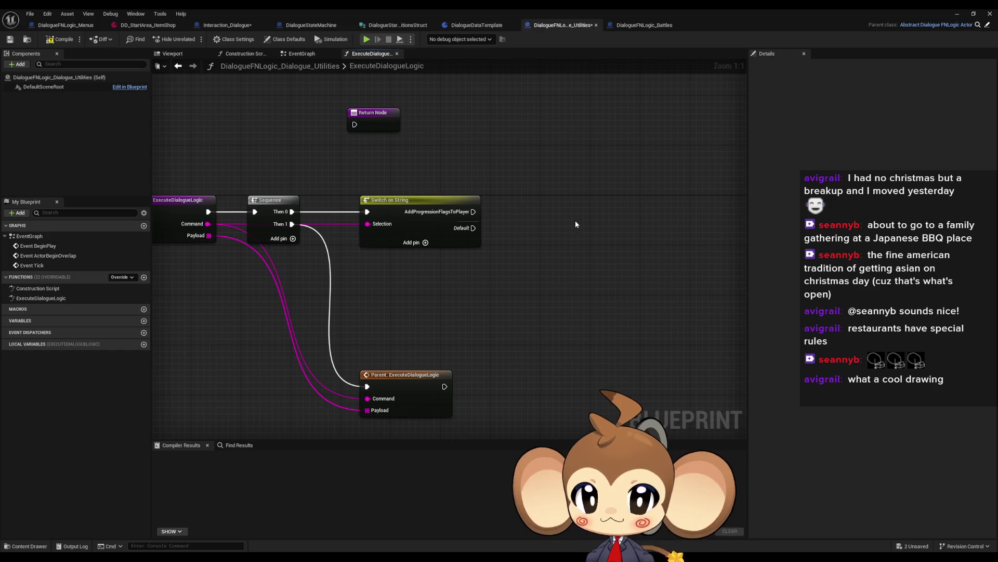
# - Add Get Storage Data Instance and pull its Progression Tags with Get Progression Tags
pyautogui.rightClick(577, 223)
pyautogui.write('stor get')
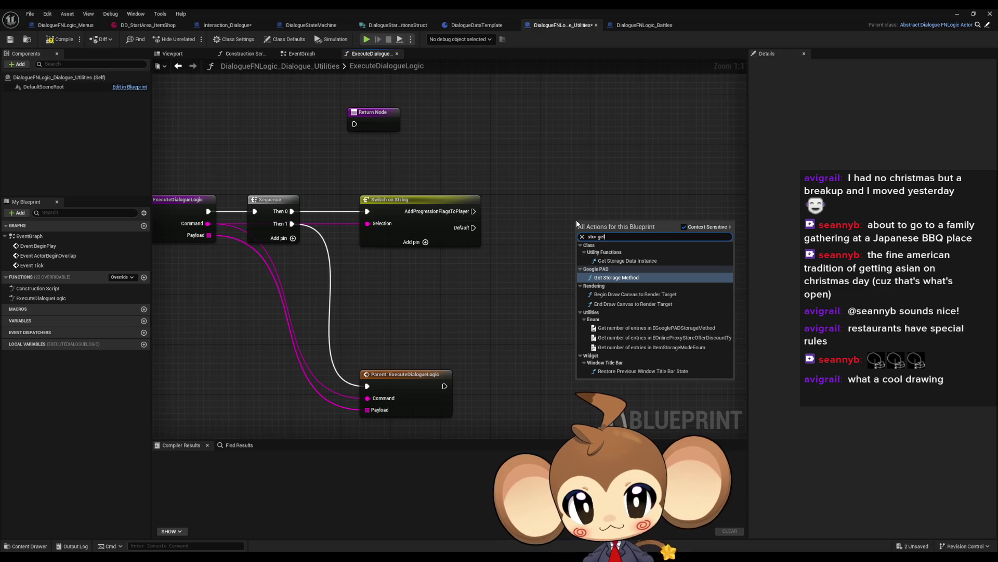
pyautogui.press('Up')
pyautogui.press('Return')
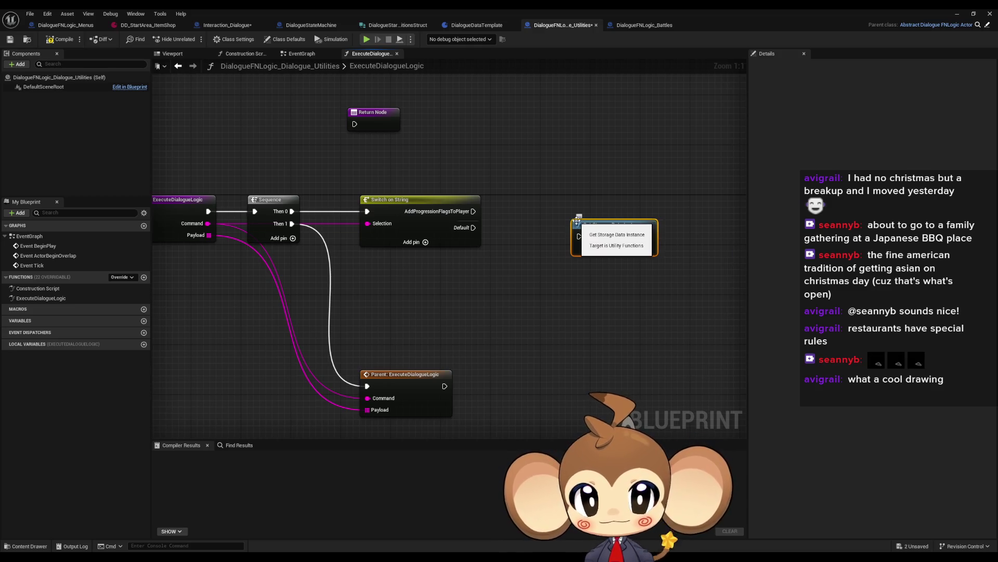
pyautogui.moveTo(609, 234)
pyautogui.mouseDown()
pyautogui.moveTo(572, 214)
pyautogui.moveTo(637, 247)
pyautogui.mouseUp()
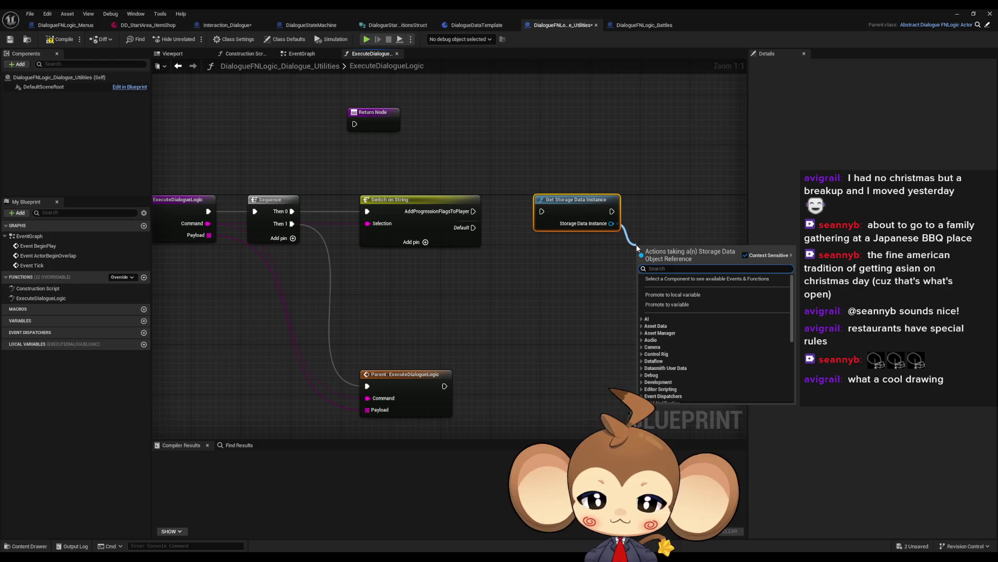
pyautogui.write('get prog')
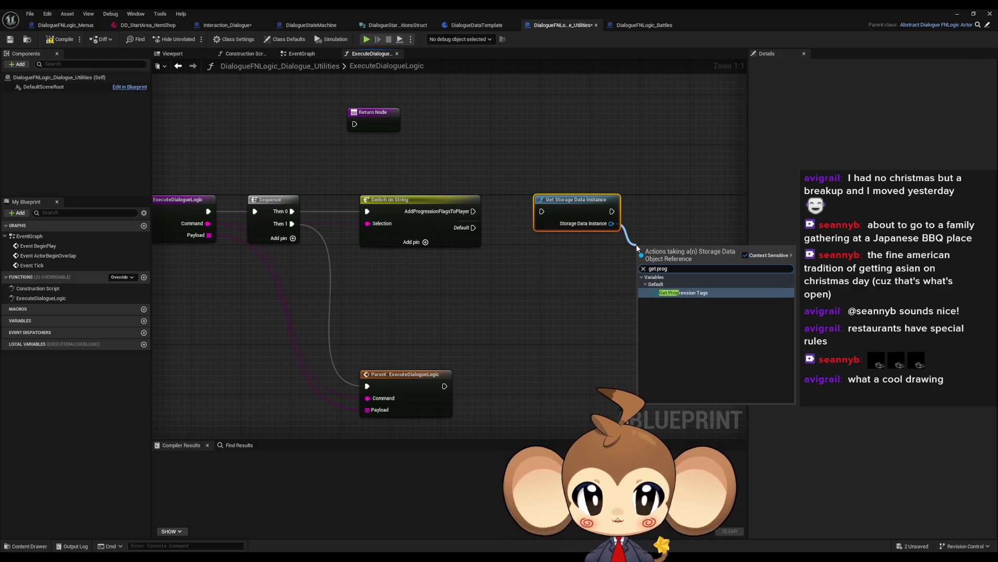
pyautogui.press('Return')
pyautogui.moveTo(577, 254)
pyautogui.mouseDown()
pyautogui.moveTo(476, 267)
pyautogui.moveTo(595, 256)
pyautogui.mouseUp()
pyautogui.moveTo(534, 270); pyautogui.dragTo(423, 279)
pyautogui.click(618, 265)
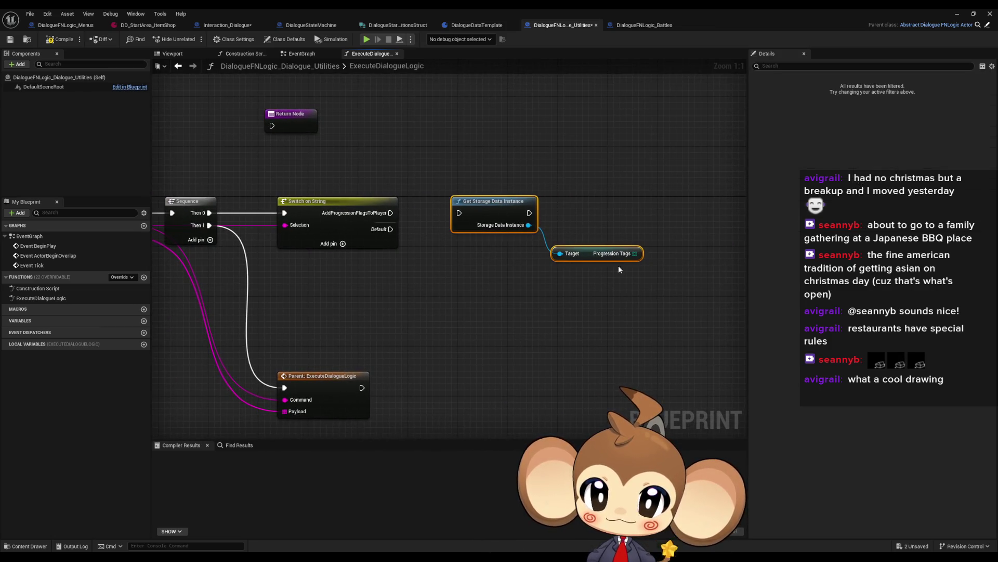
pyautogui.moveTo(527, 252); pyautogui.dragTo(594, 255)
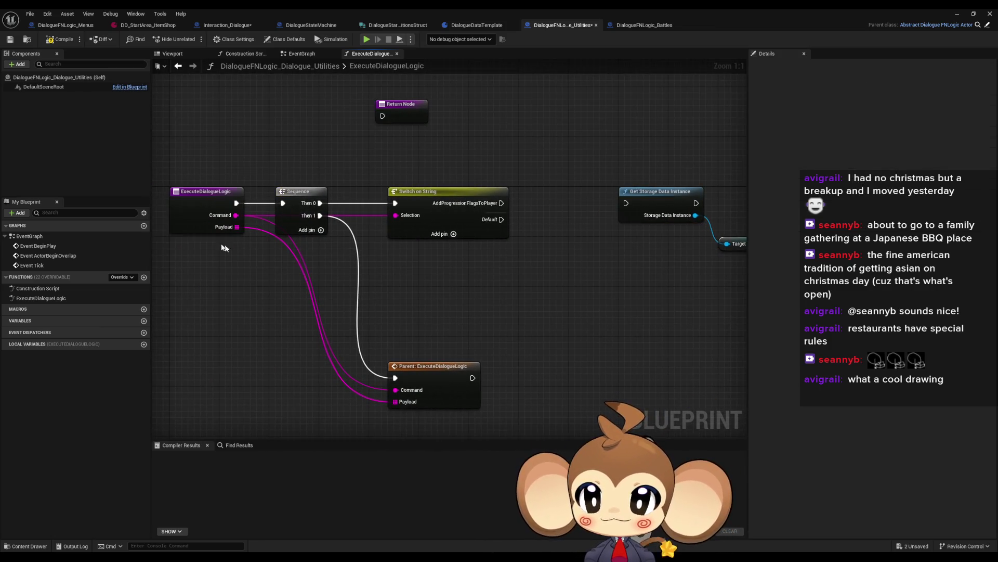
# - Add a For Each Loop over the Payload array
pyautogui.moveTo(237, 229); pyautogui.dragTo(531, 283)
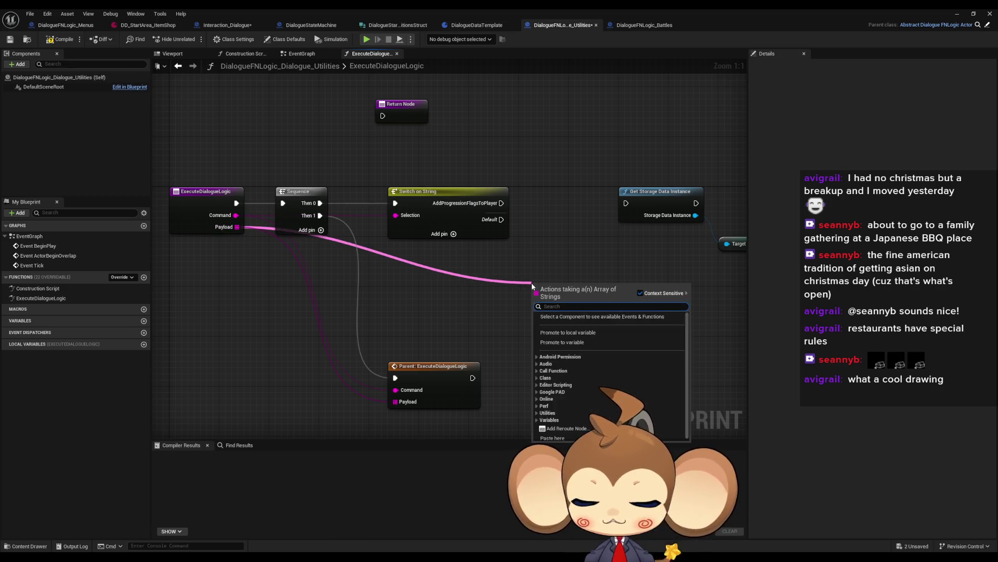
pyautogui.write('forea')
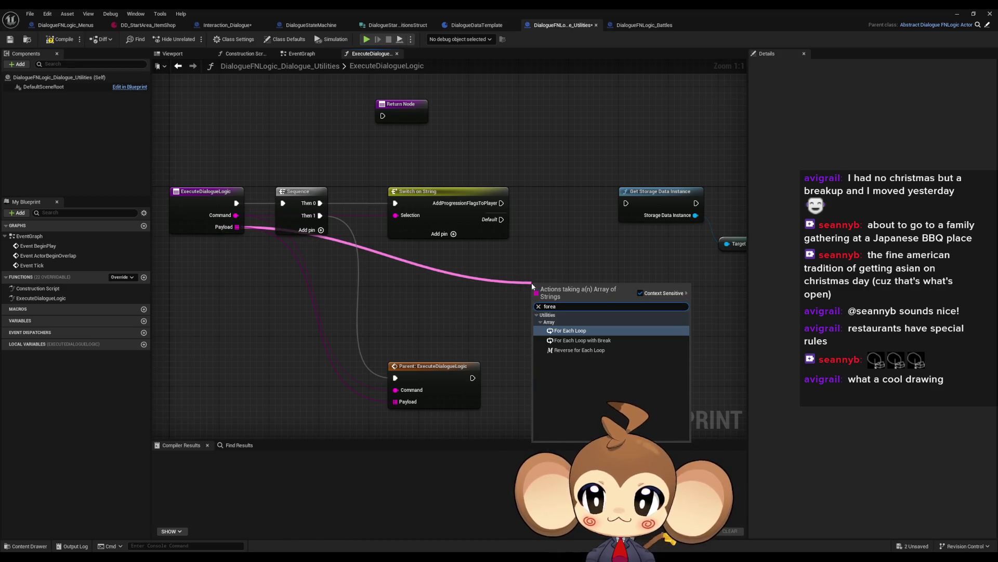
pyautogui.press('Return')
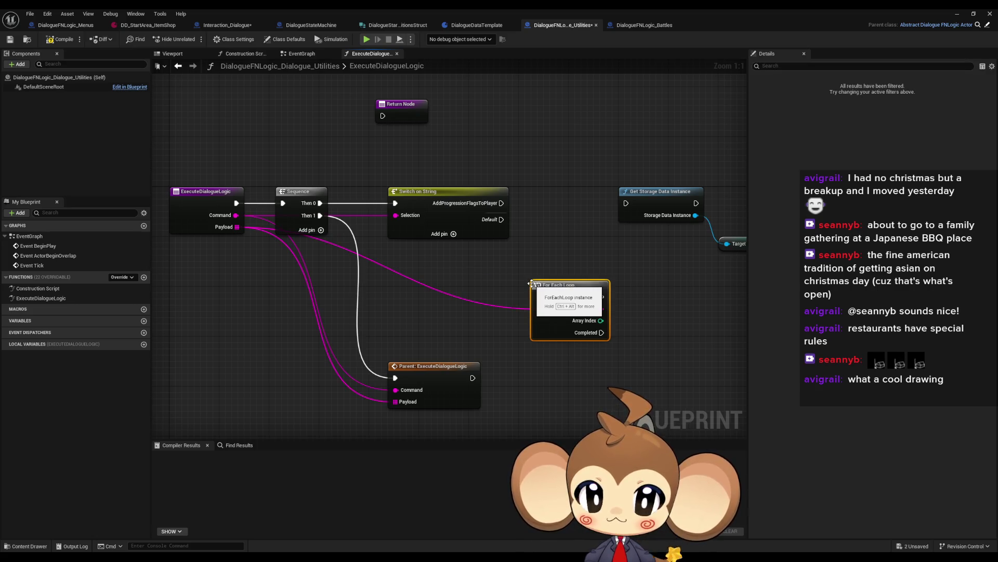
pyautogui.moveTo(619, 273); pyautogui.dragTo(496, 254)
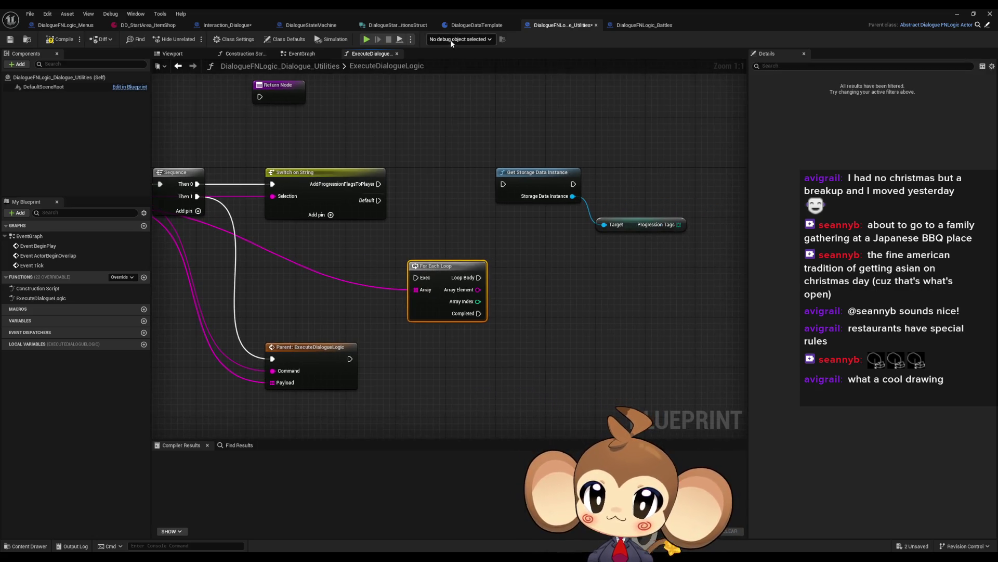
# - Review DialogueStateMachine's InitializeStateMachine loop that adds ProgressionTags entries to ConditionsMap
pyautogui.click(311, 24)
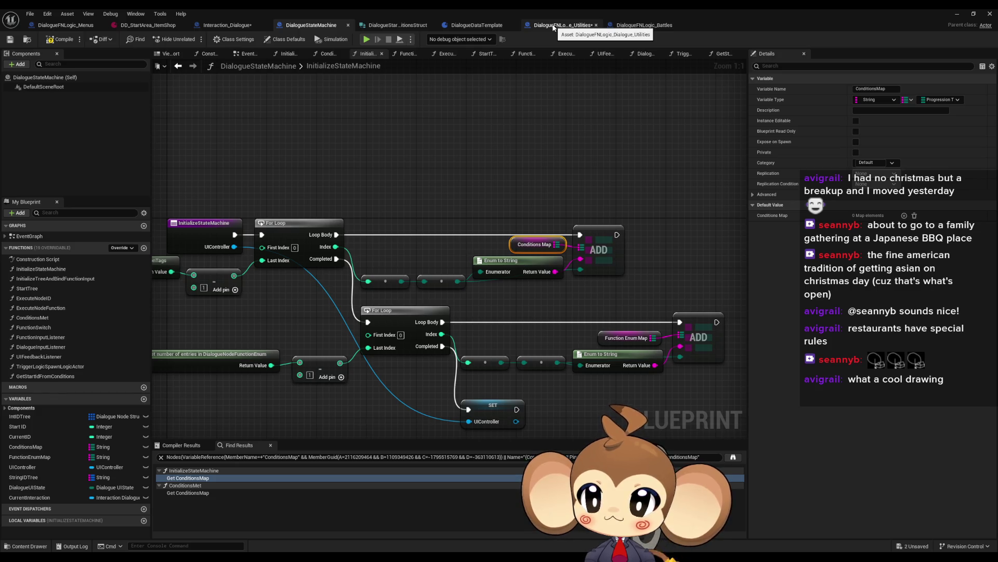
pyautogui.moveTo(463, 172)
pyautogui.mouseDown()
pyautogui.moveTo(646, 162)
pyautogui.moveTo(533, 166)
pyautogui.mouseUp()
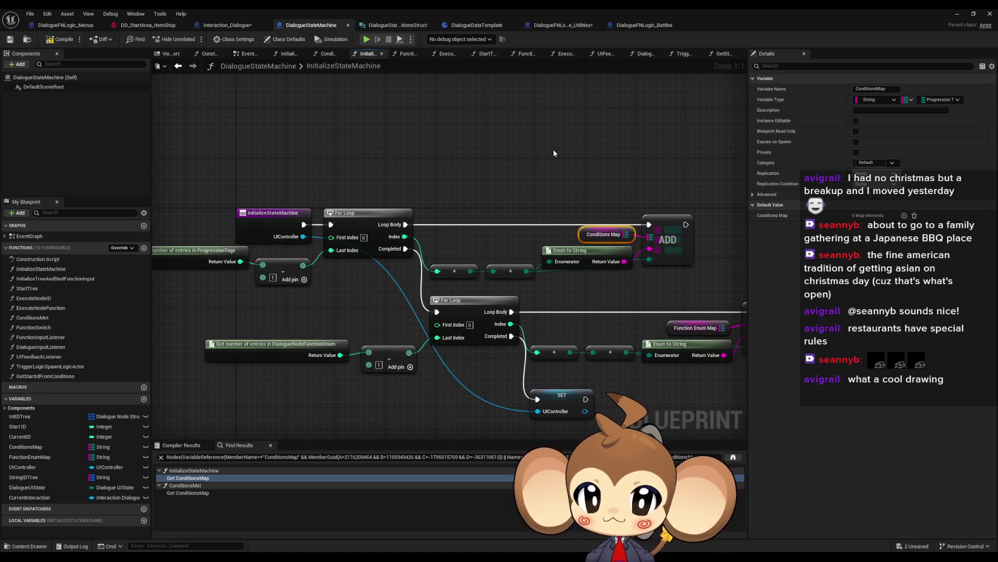
pyautogui.click(563, 26)
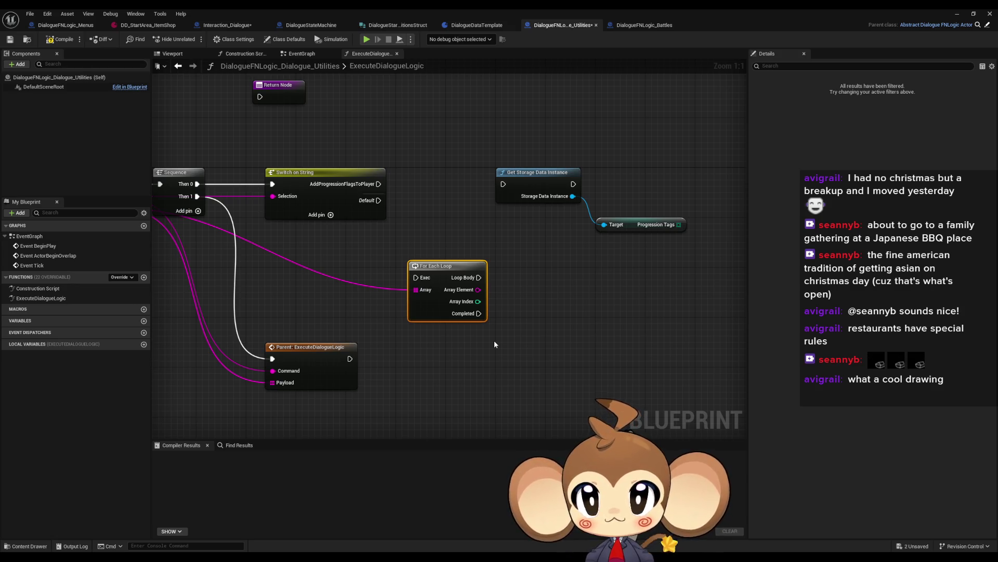
pyautogui.click(233, 26)
pyautogui.click(305, 26)
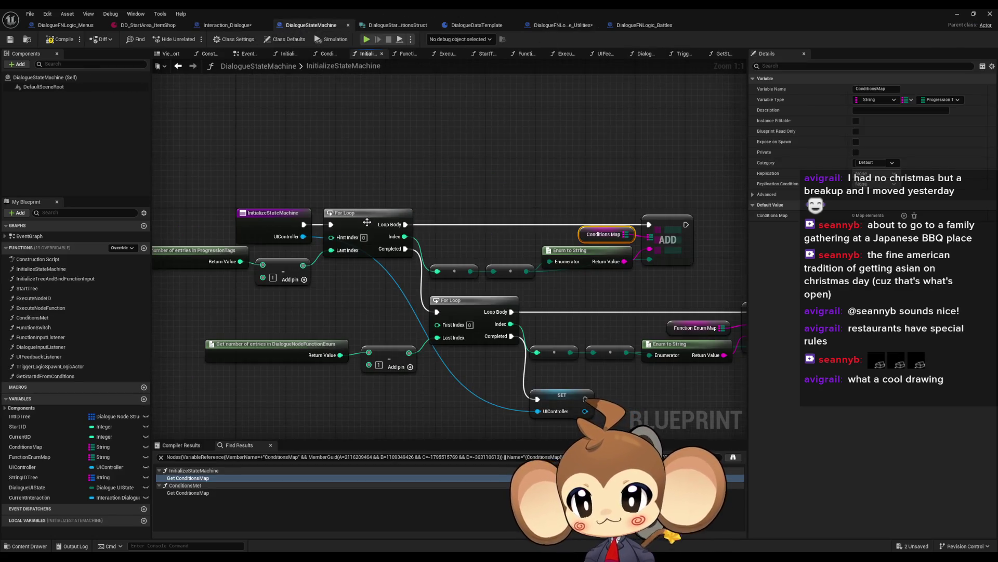
pyautogui.scroll(-2, 367, 223)
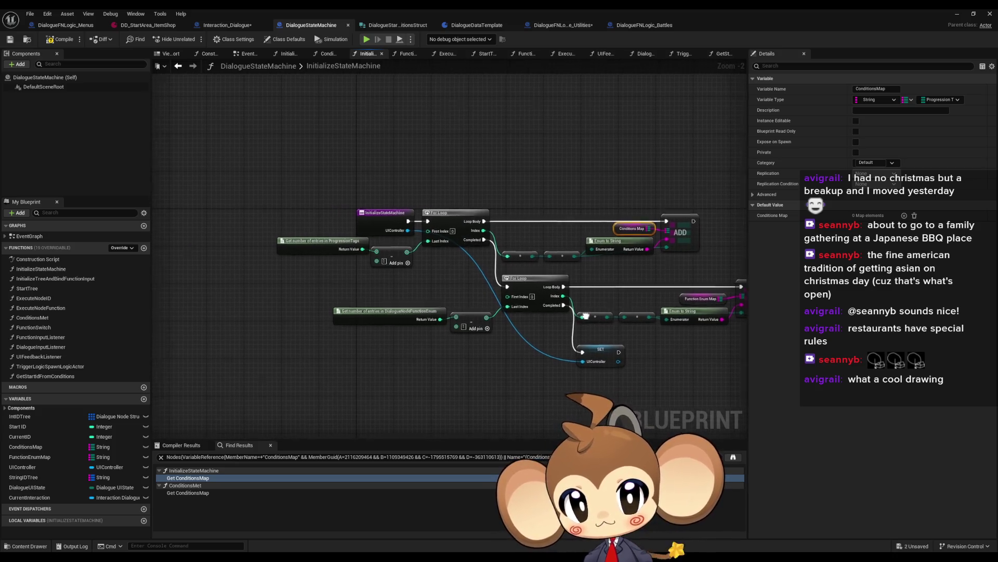
pyautogui.moveTo(585, 197); pyautogui.dragTo(674, 242)
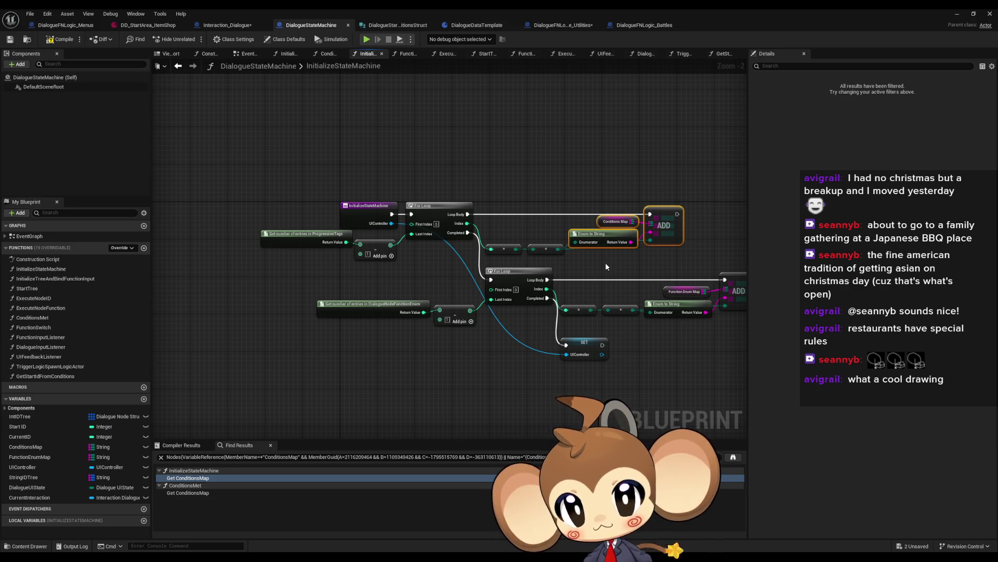
pyautogui.scroll(2, 605, 262)
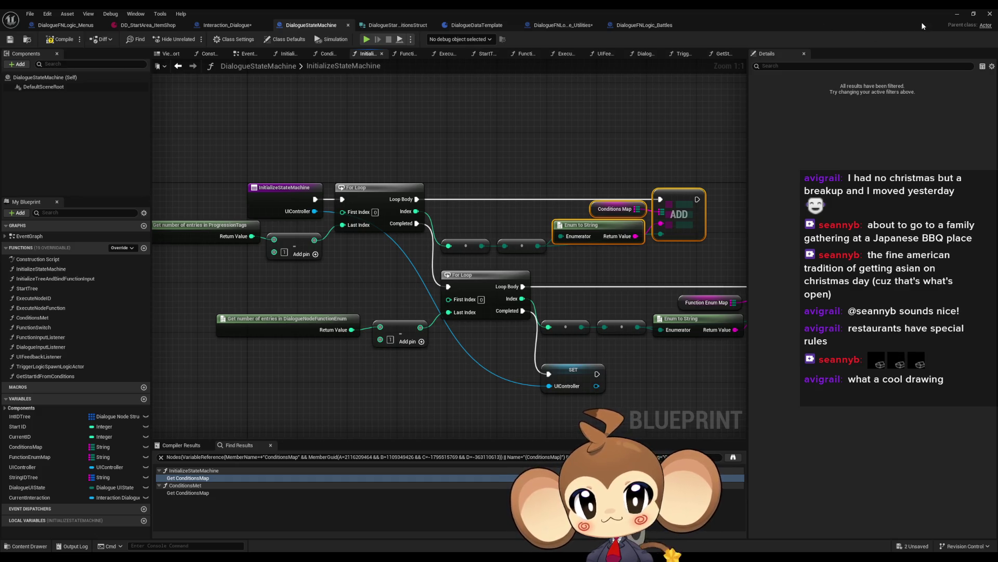
# - Back in the level editor, search content for 'global', check GlobalConstantValues, then clear the search
pyautogui.click(956, 14)
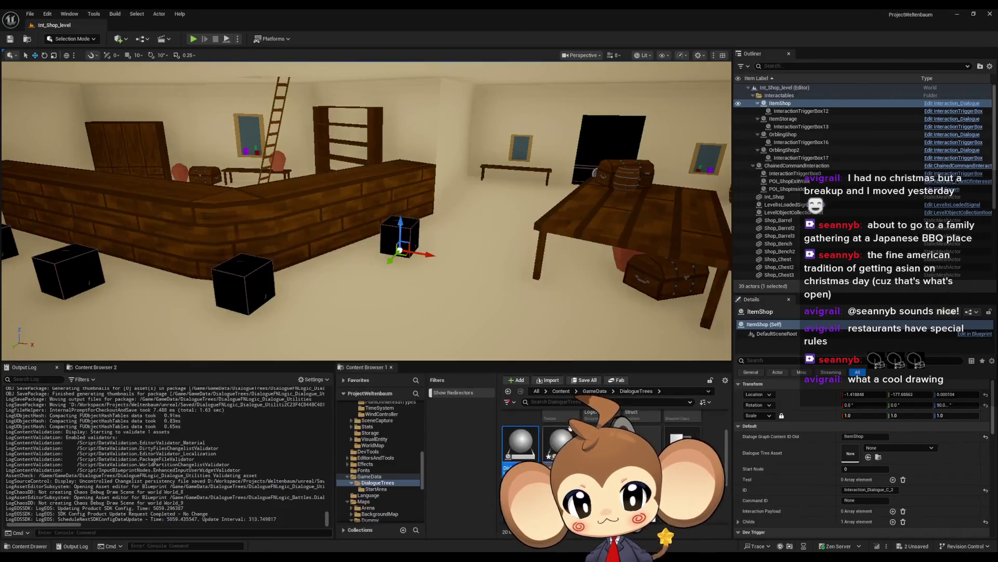
pyautogui.click(561, 391)
pyautogui.click(572, 402)
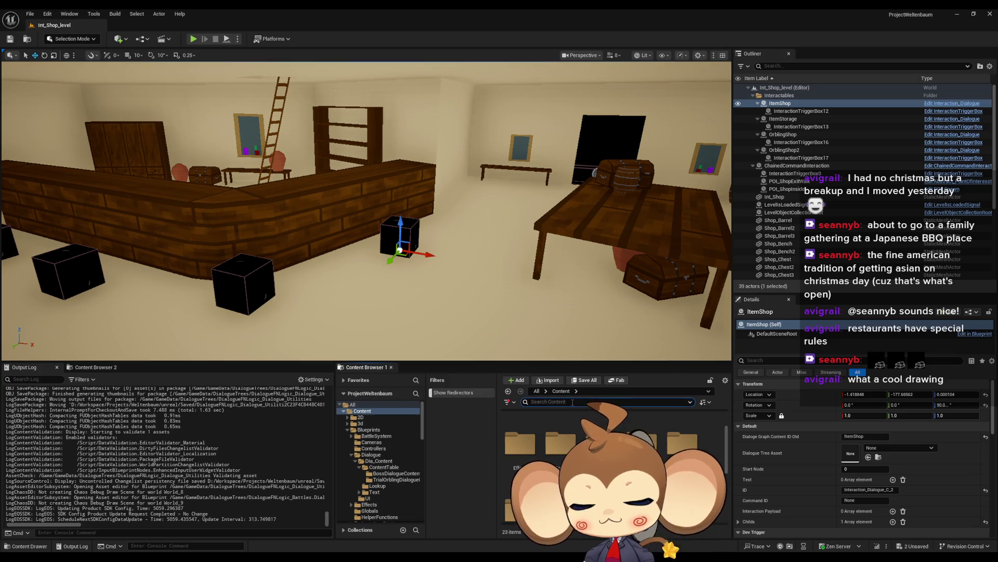
pyautogui.write('global')
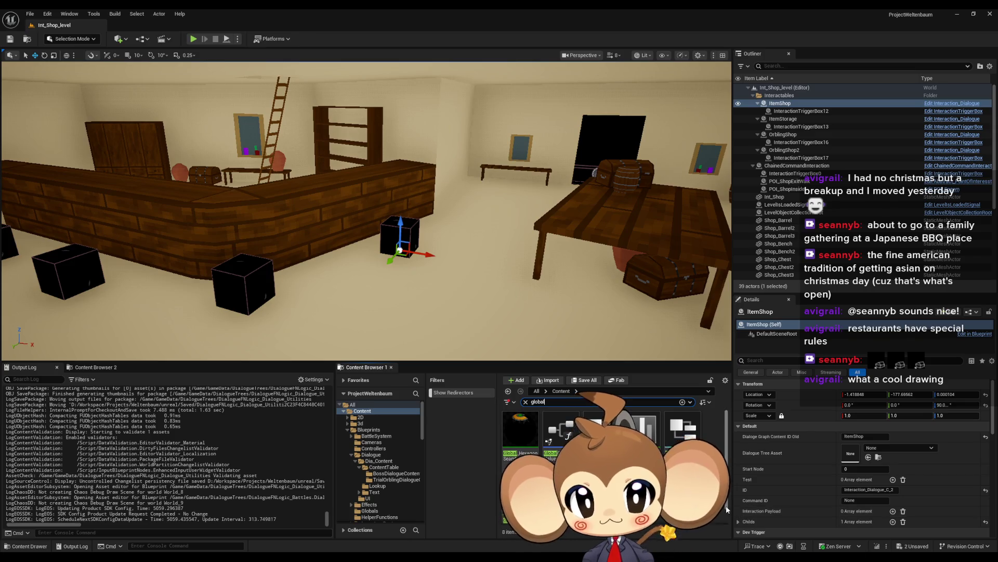
pyautogui.scroll(-1, 567, 431)
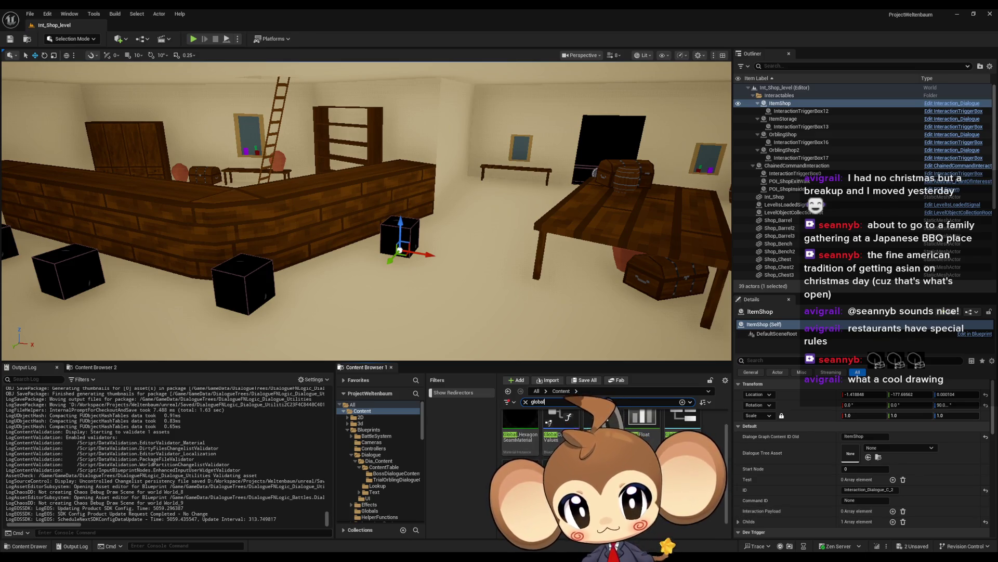
pyautogui.click(566, 431)
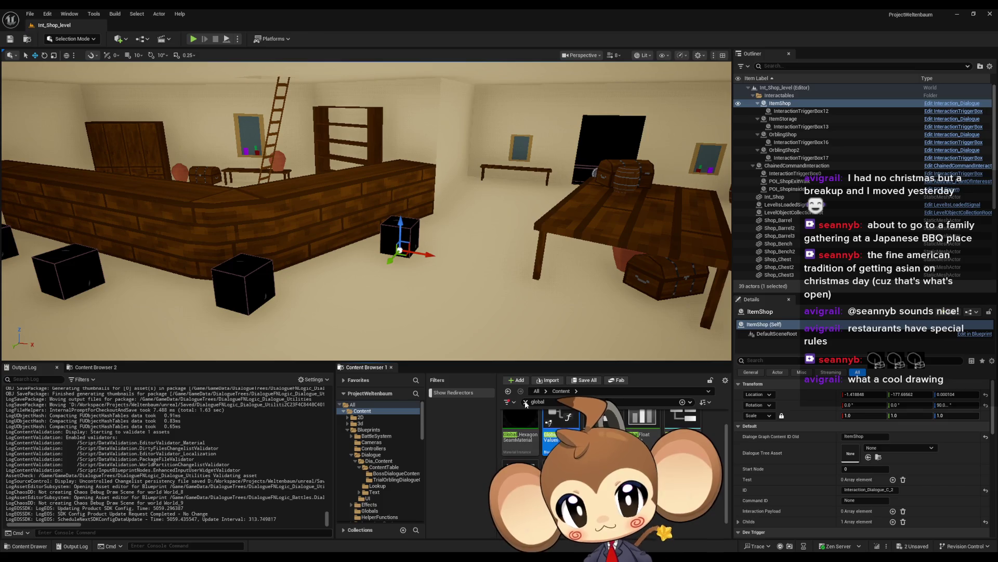
pyautogui.click(526, 404)
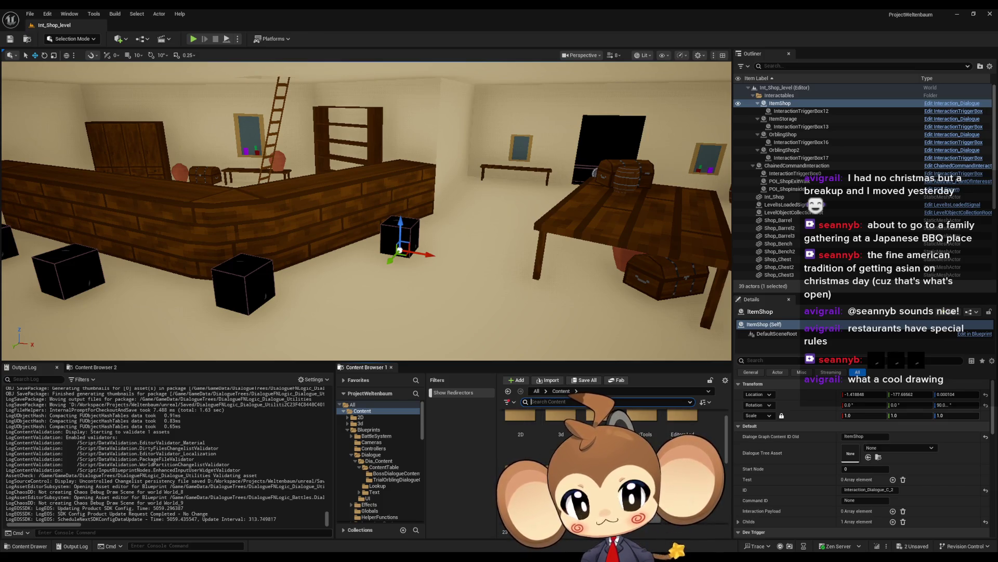
# - Open the GameController blueprint from Content > Blueprints > Controllers
pyautogui.scroll(-2, 614, 458)
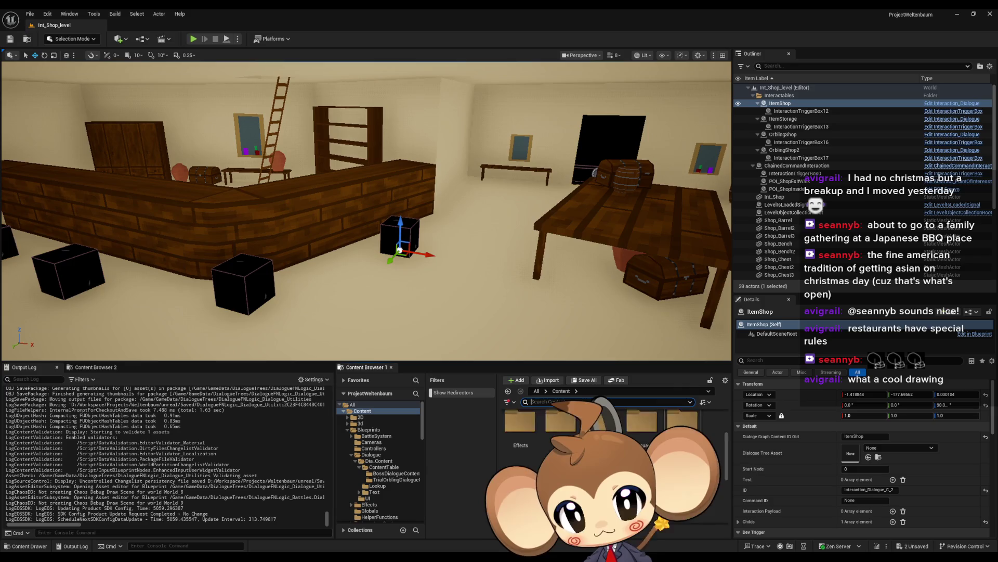
pyautogui.scroll(-2, 614, 442)
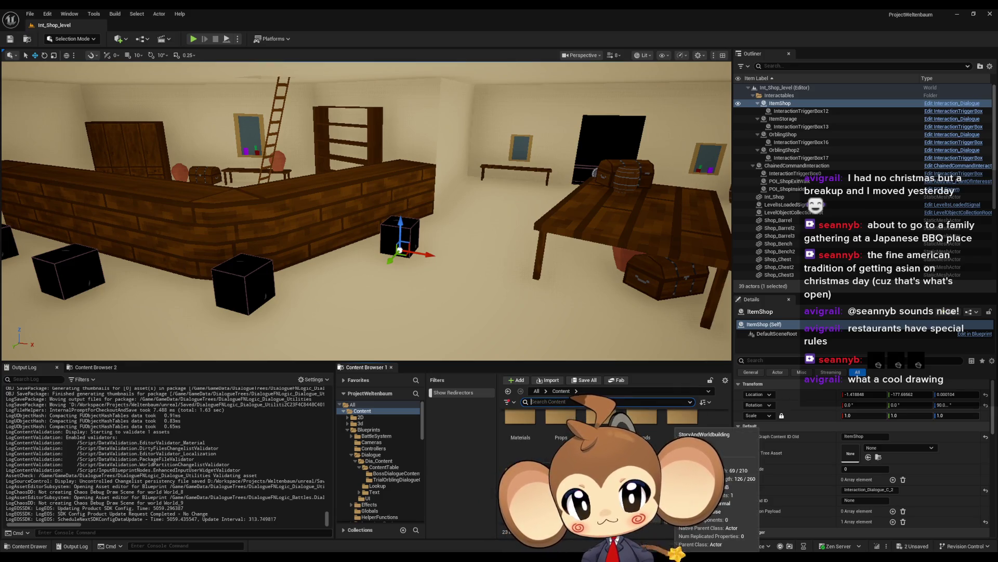
pyautogui.scroll(-2, 614, 457)
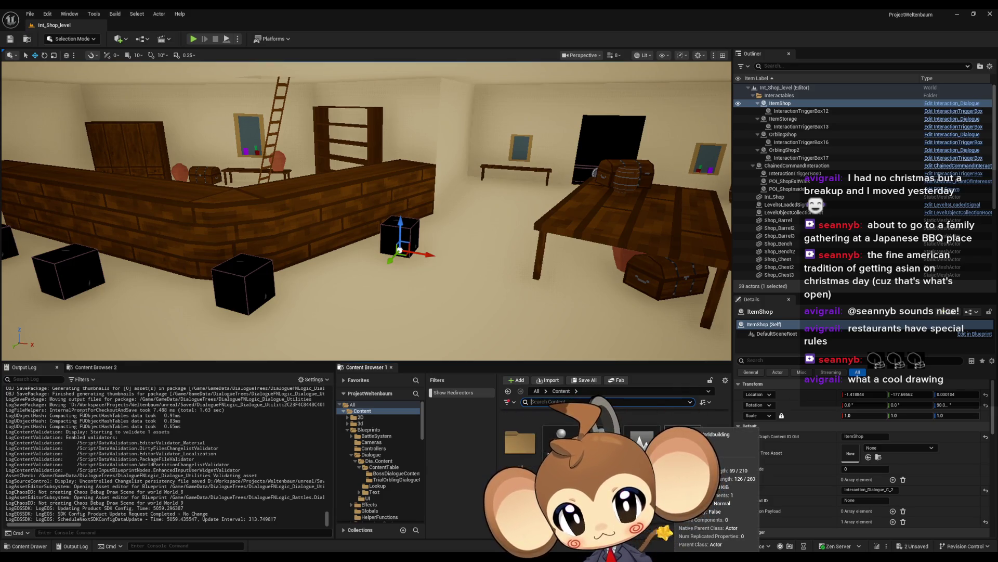
pyautogui.scroll(5, 613, 457)
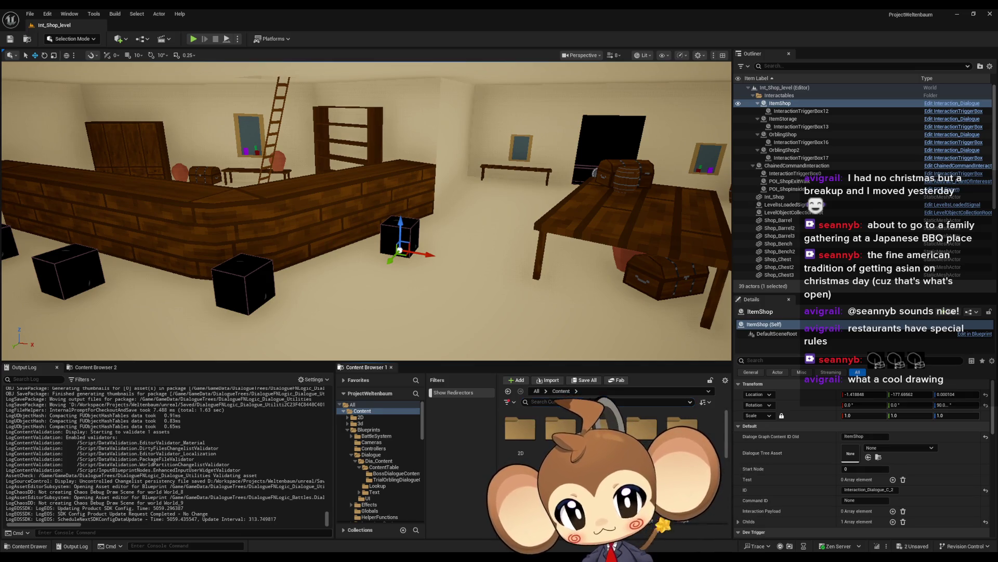
pyautogui.doubleClick(601, 422)
pyautogui.doubleClick(601, 424)
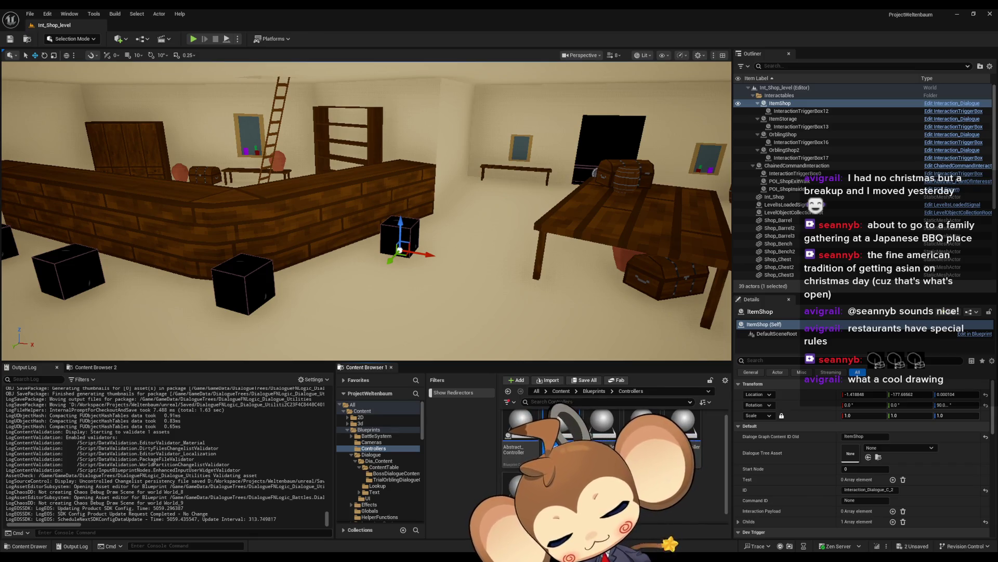
pyautogui.doubleClick(554, 441)
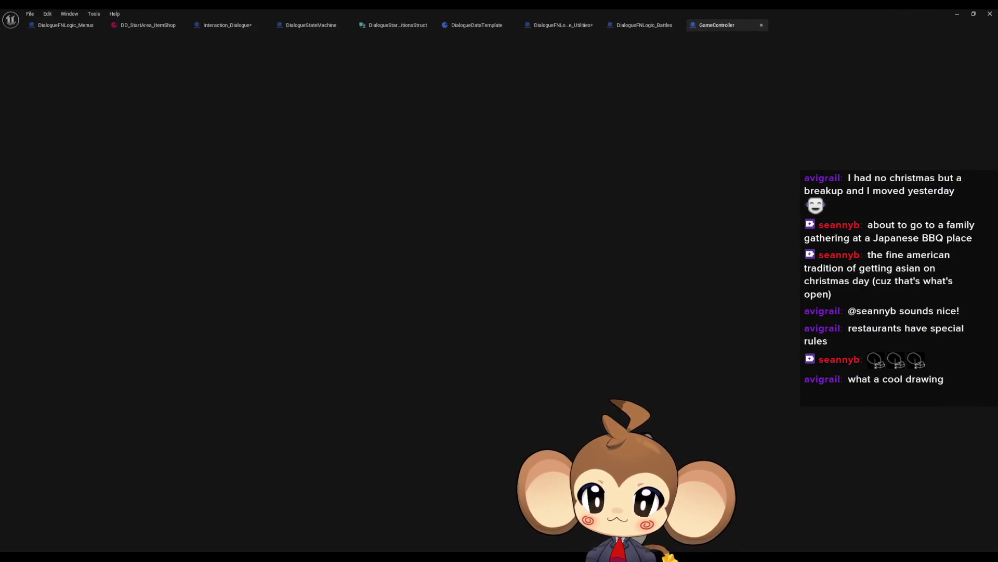
# - Add a ProgressionFlagsMap variable as a Map from String keys to the progression tag type
pyautogui.scroll(-5, 544, 340)
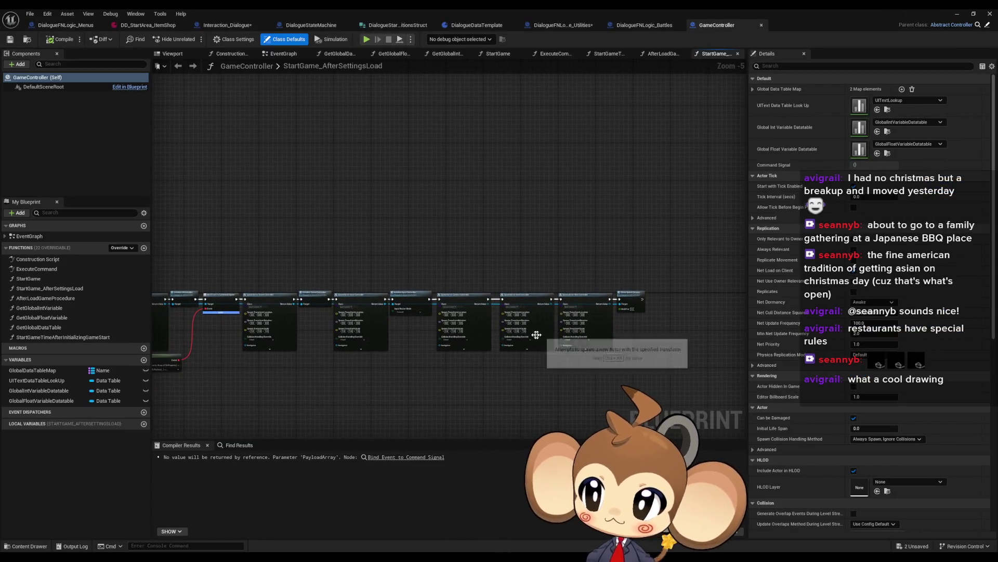
pyautogui.click(144, 359)
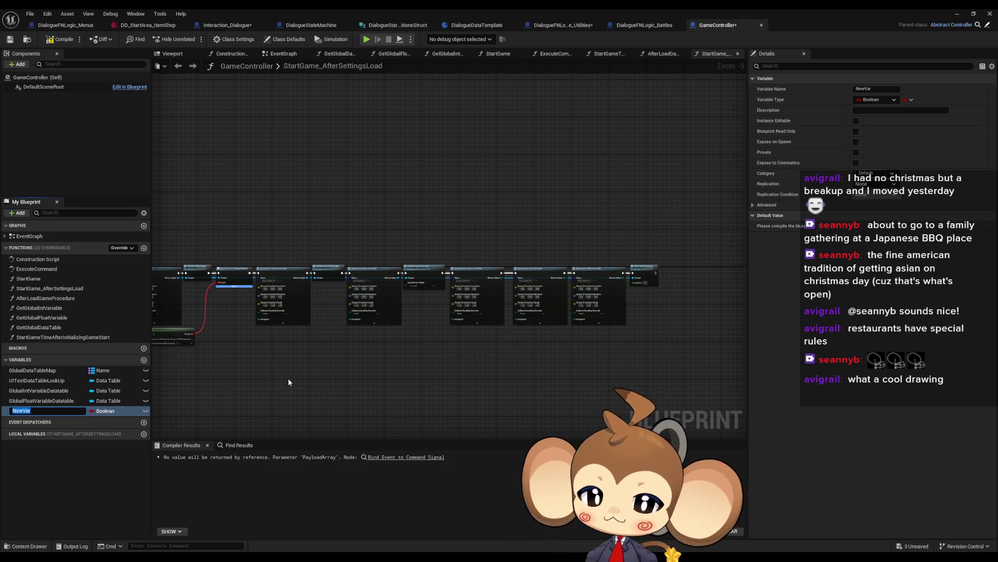
pyautogui.write('Progression')
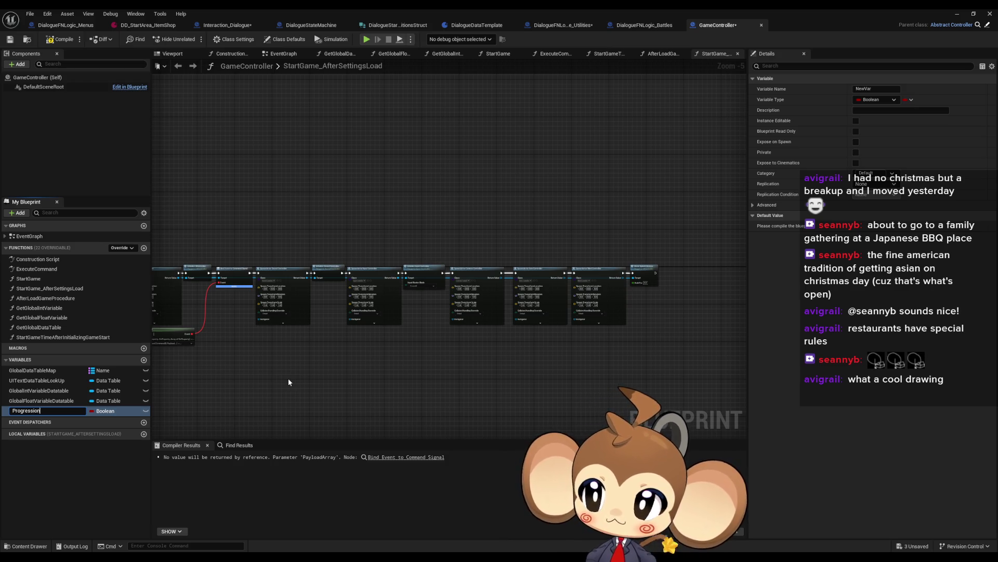
pyautogui.write('FlagsMap')
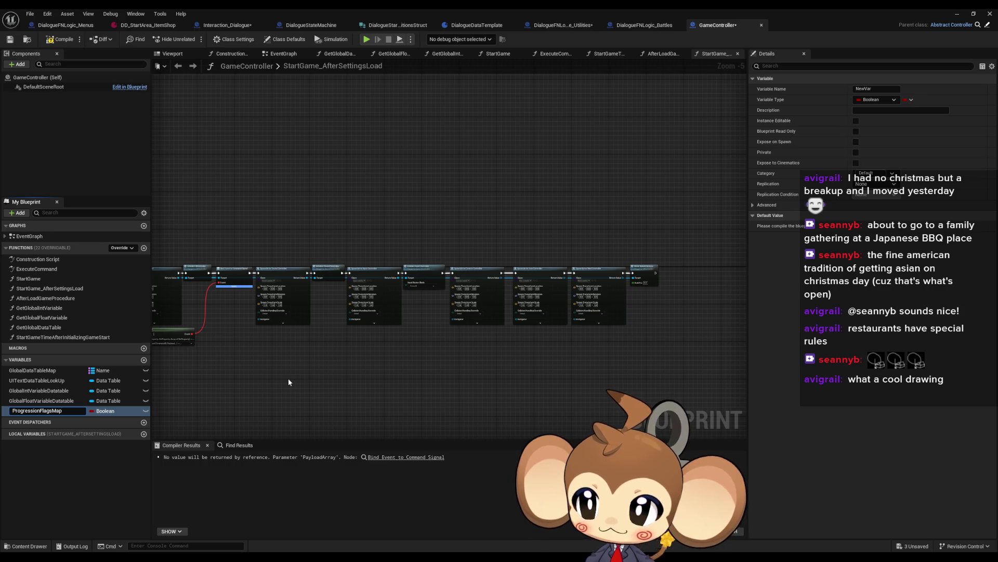
pyautogui.press('Return')
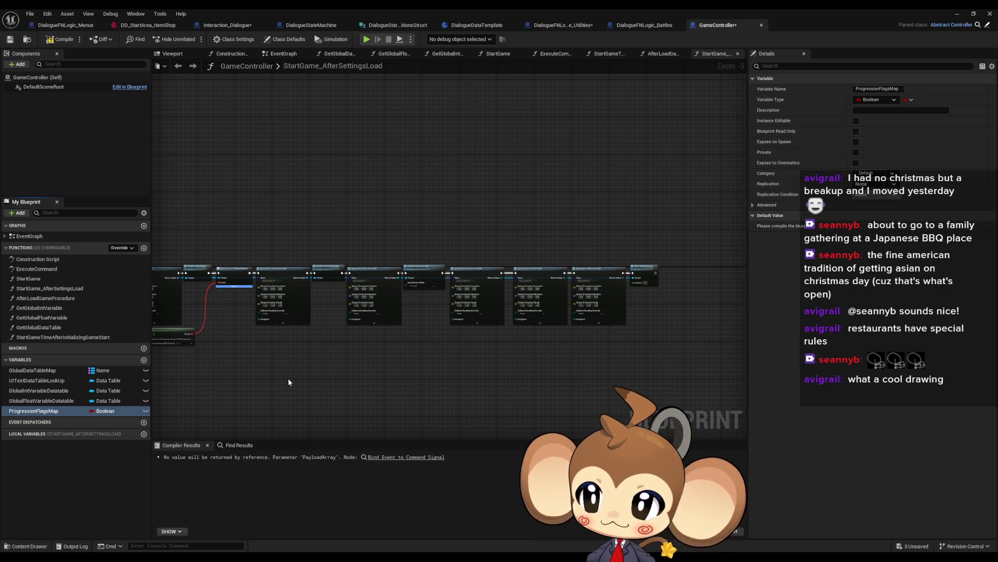
pyautogui.click(102, 409)
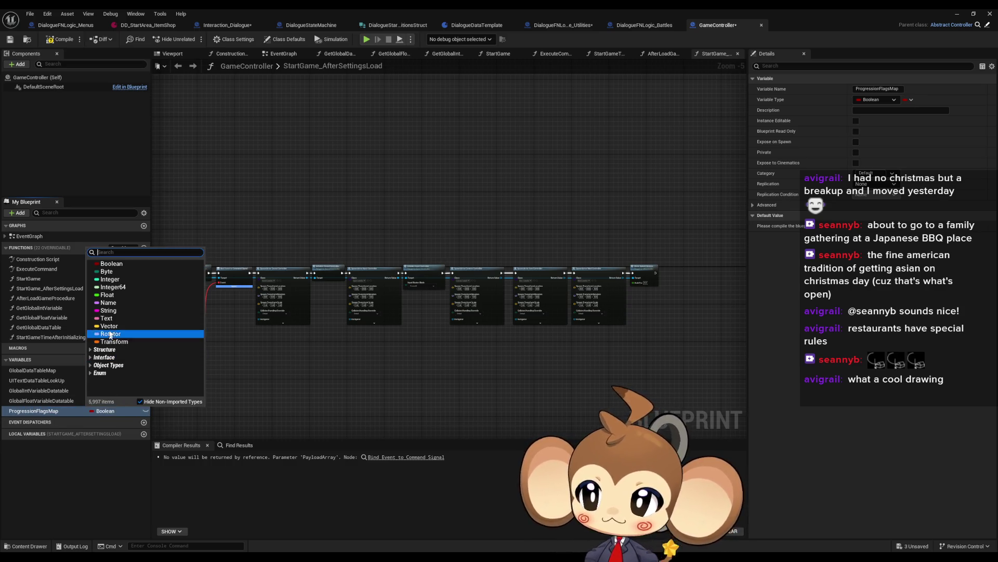
pyautogui.click(119, 312)
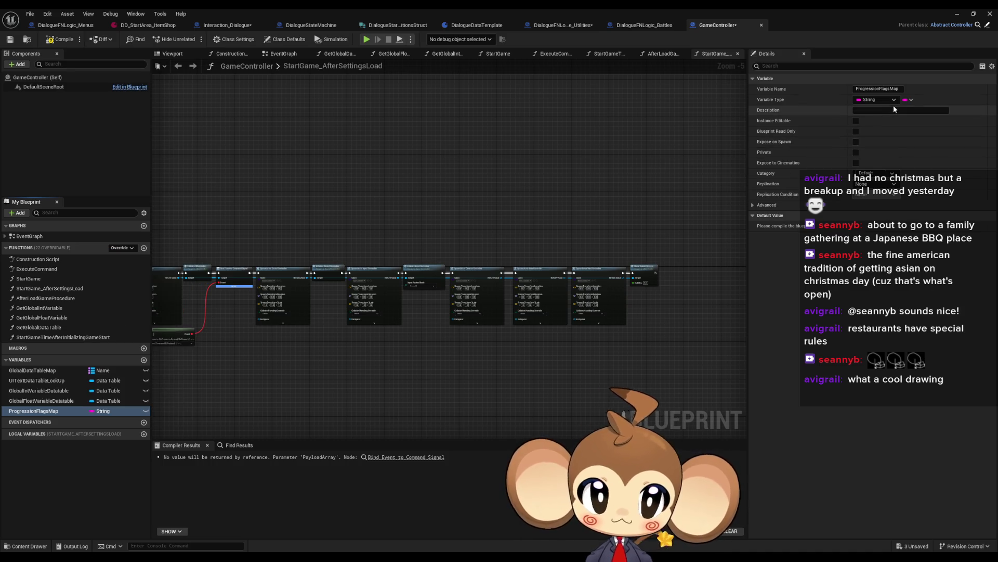
pyautogui.click(911, 100)
pyautogui.click(903, 143)
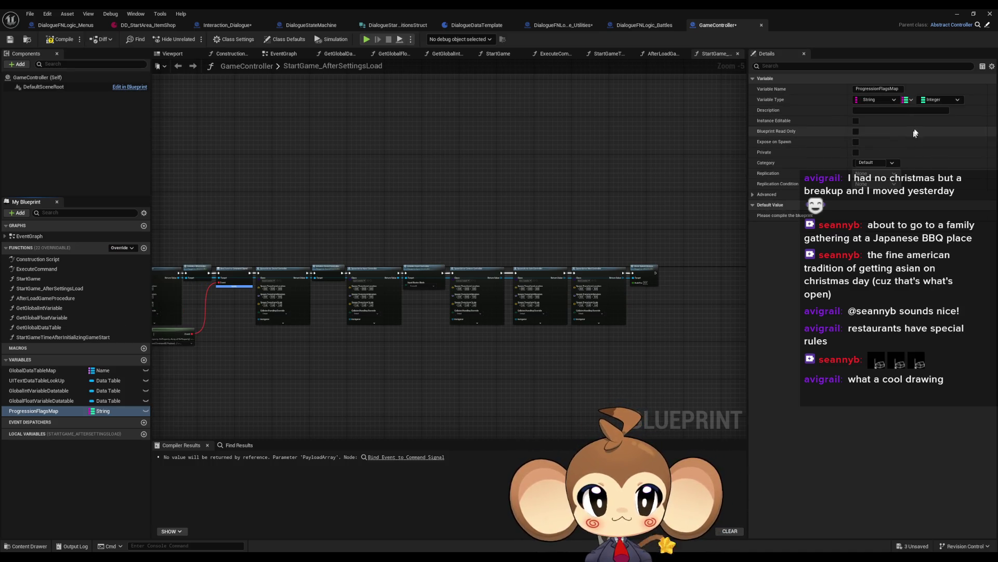
pyautogui.click(941, 99)
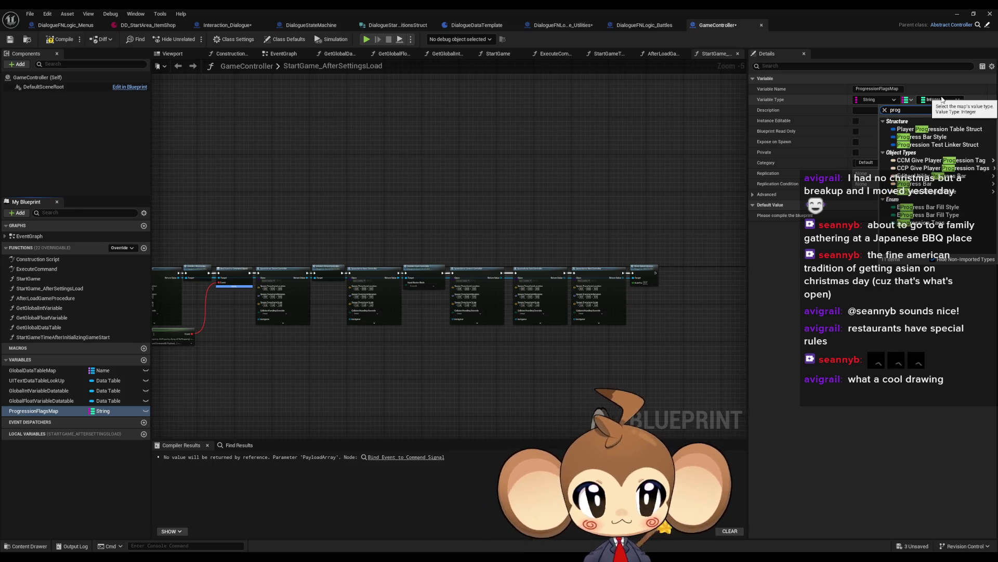
pyautogui.press('Escape')
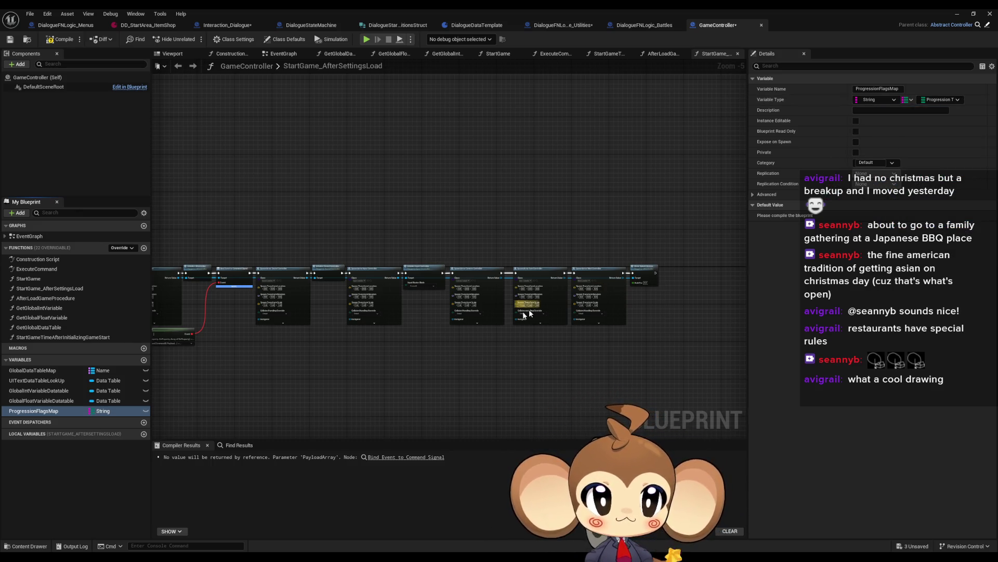
pyautogui.moveTo(390, 356); pyautogui.dragTo(438, 327)
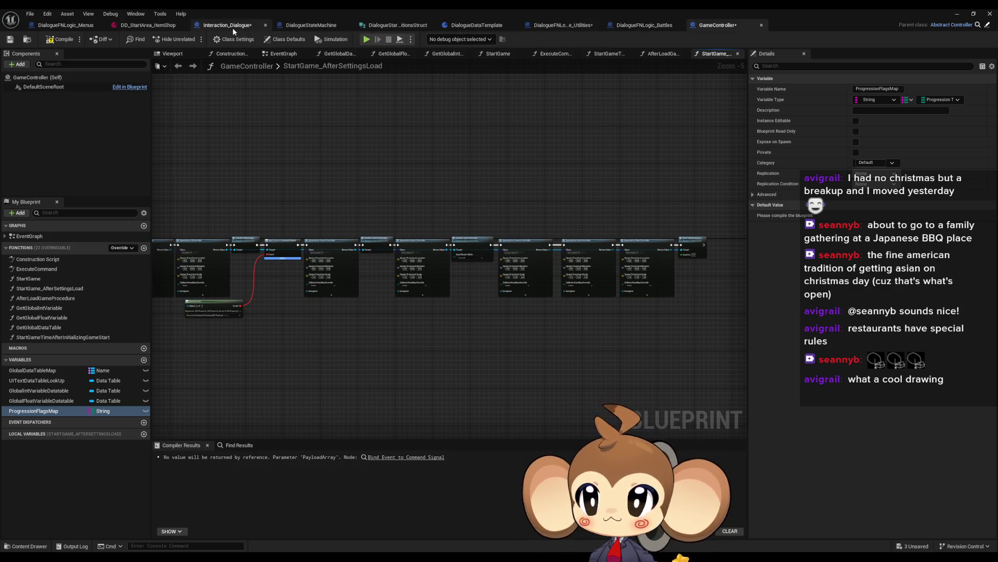
pyautogui.click(311, 24)
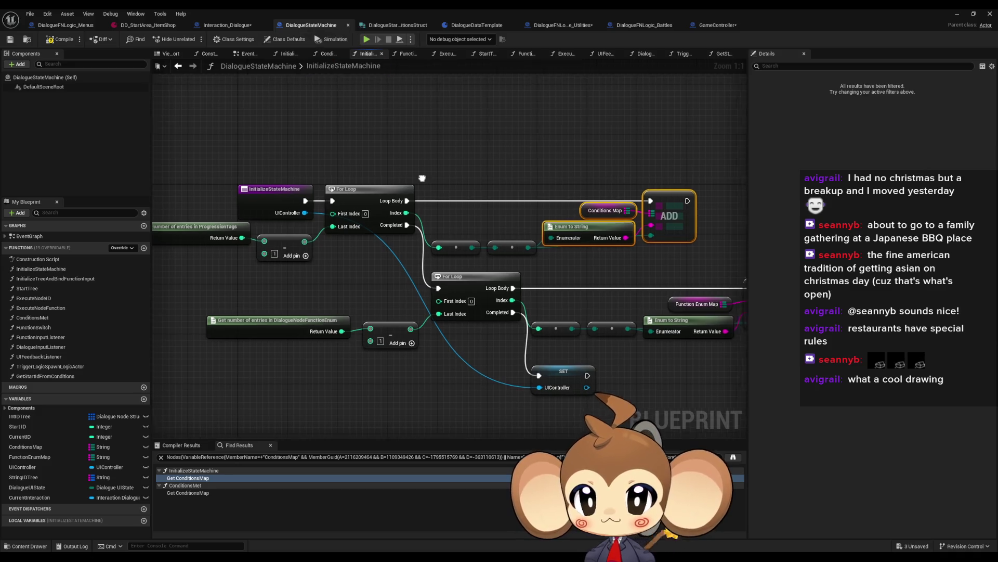
pyautogui.moveTo(422, 178)
pyautogui.mouseDown()
pyautogui.moveTo(391, 177)
pyautogui.moveTo(482, 177)
pyautogui.mouseUp()
pyautogui.click(239, 238)
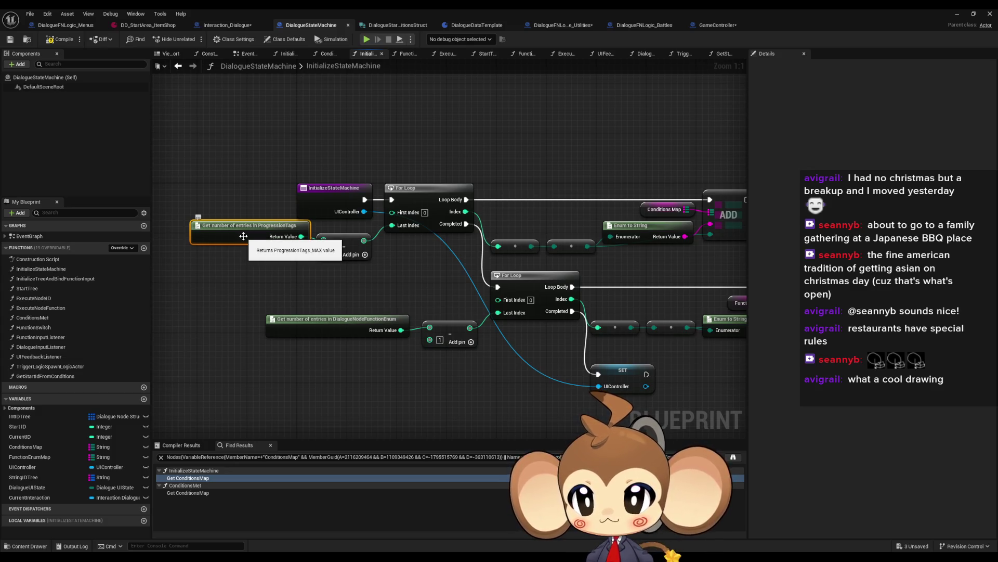
pyautogui.click(364, 258)
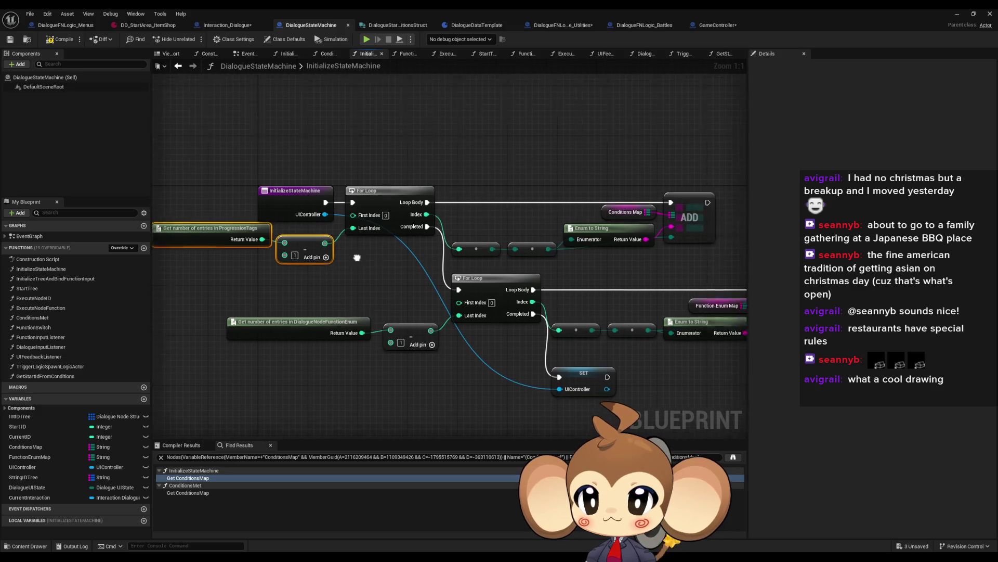
pyautogui.moveTo(425, 150); pyautogui.dragTo(330, 146)
pyautogui.moveTo(330, 146)
pyautogui.mouseDown()
pyautogui.moveTo(424, 214)
pyautogui.moveTo(663, 242)
pyautogui.moveTo(654, 254)
pyautogui.moveTo(617, 241)
pyautogui.mouseUp()
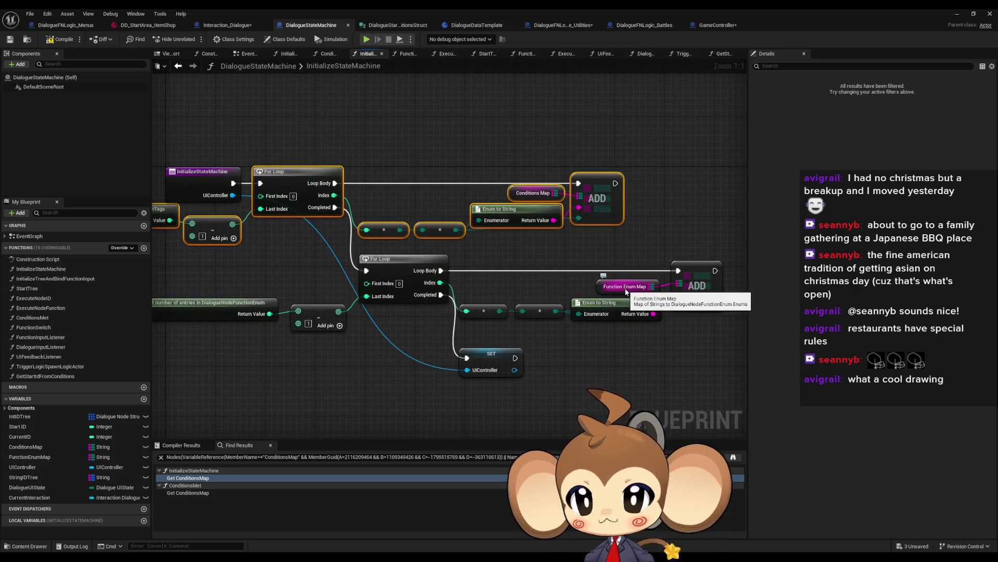
pyautogui.moveTo(158, 308); pyautogui.dragTo(217, 312)
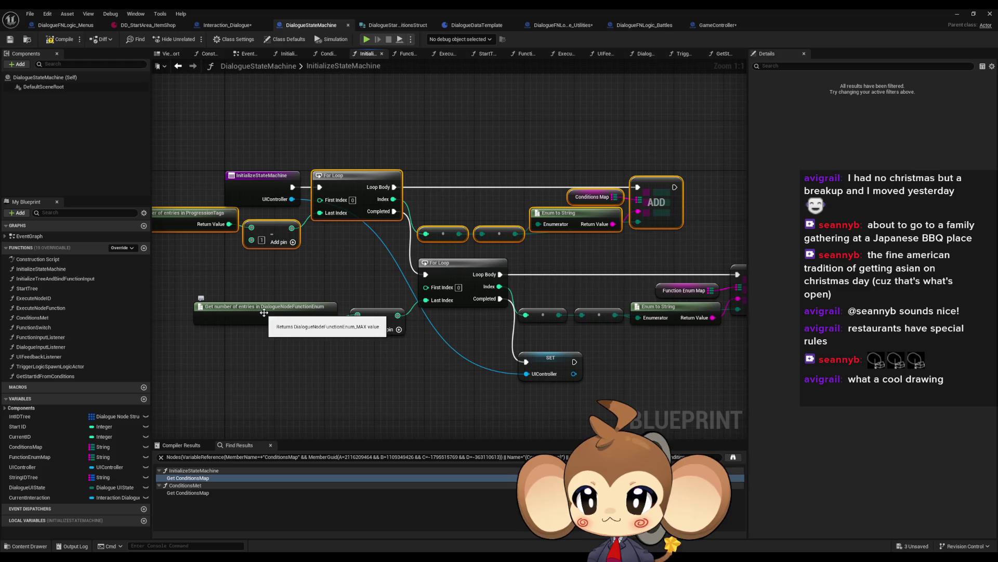
pyautogui.moveTo(318, 317); pyautogui.dragTo(365, 330)
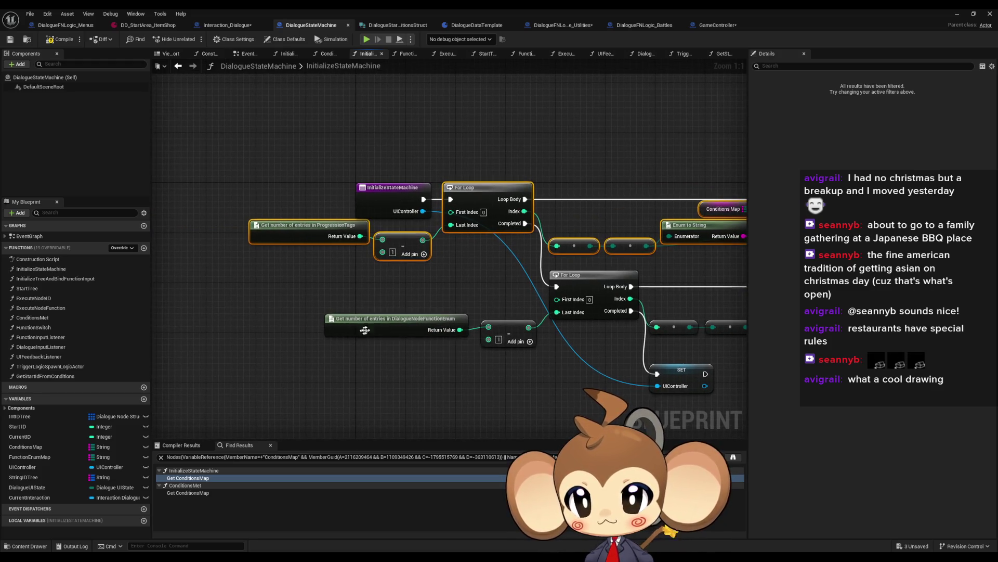
pyautogui.click(718, 30)
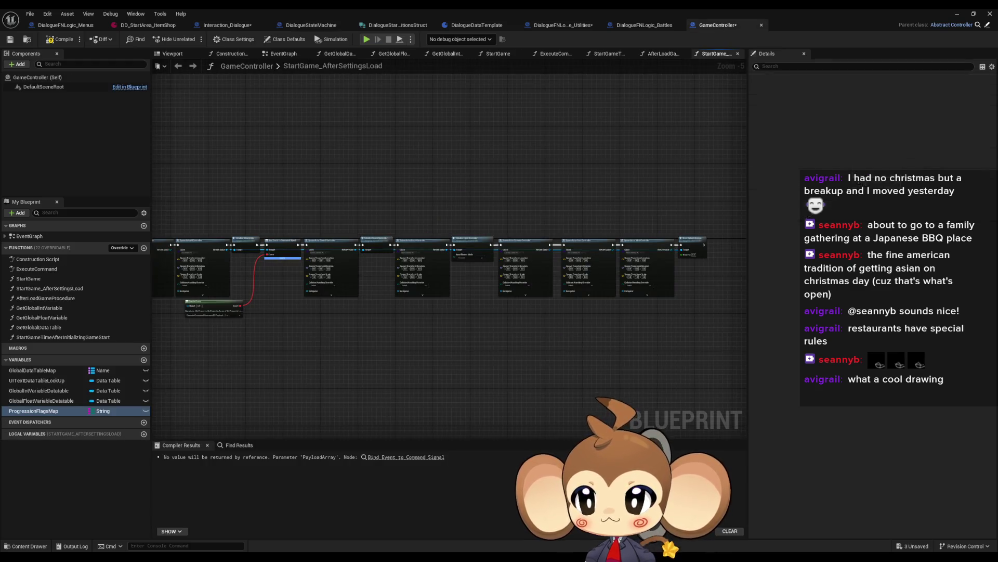
# - Name the new function FillProgressionFlagTranslationMap and rename ProgressionFlagsMap to ProgressionFlagsTranslationMap
pyautogui.click(144, 249)
pyautogui.write('F')
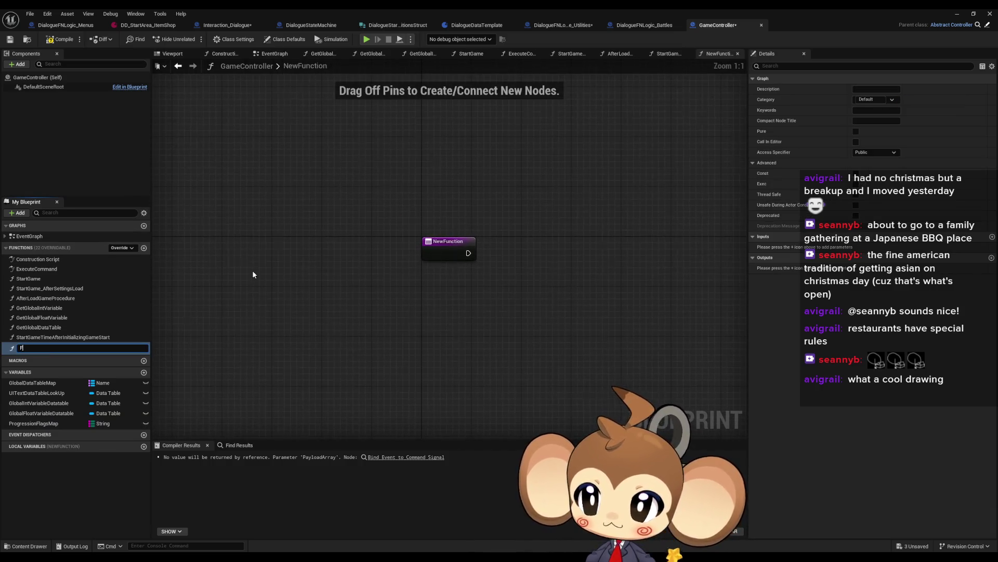
pyautogui.write('illProgressionF')
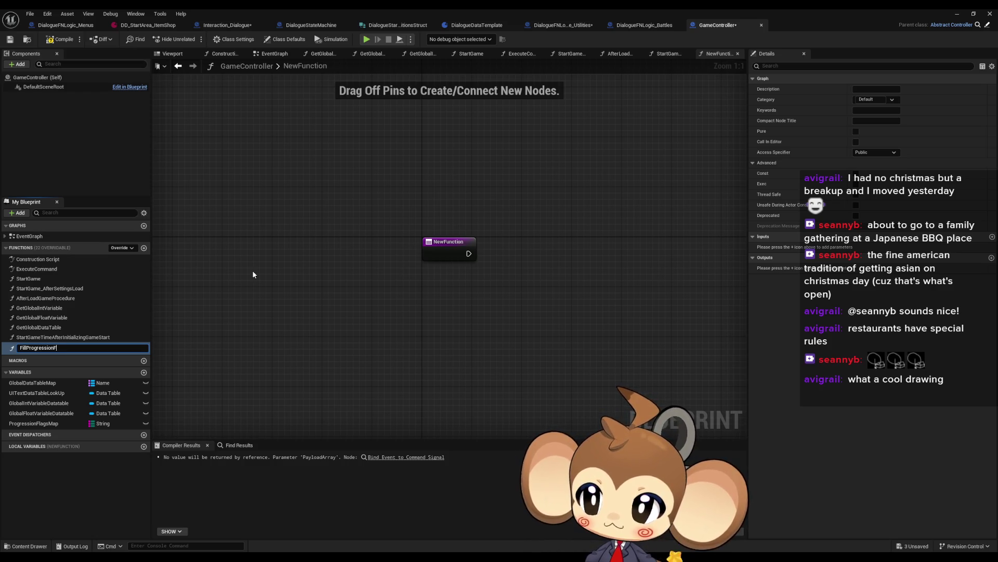
pyautogui.write('lagTranslationM')
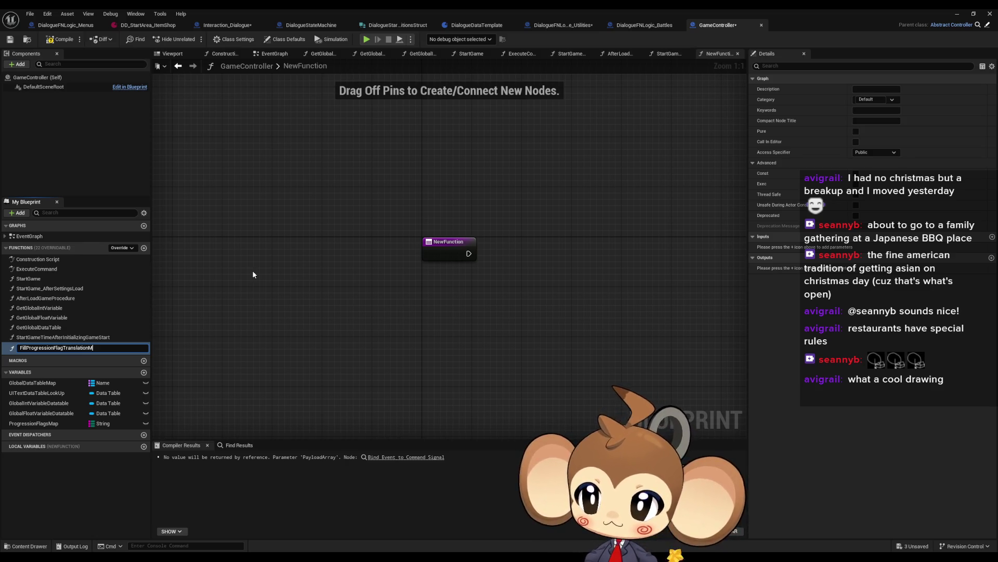
pyautogui.write('ap')
pyautogui.press('Return')
pyautogui.click(112, 422)
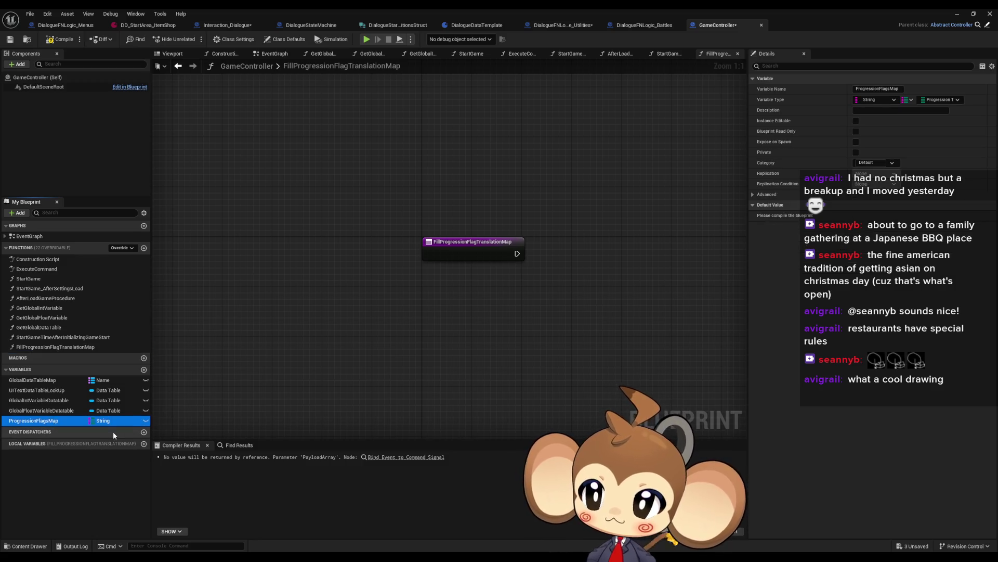
pyautogui.press('F2')
pyautogui.press('End')
pyautogui.press('Left')
pyautogui.press('Left')
pyautogui.press('Left')
pyautogui.write('Trans')
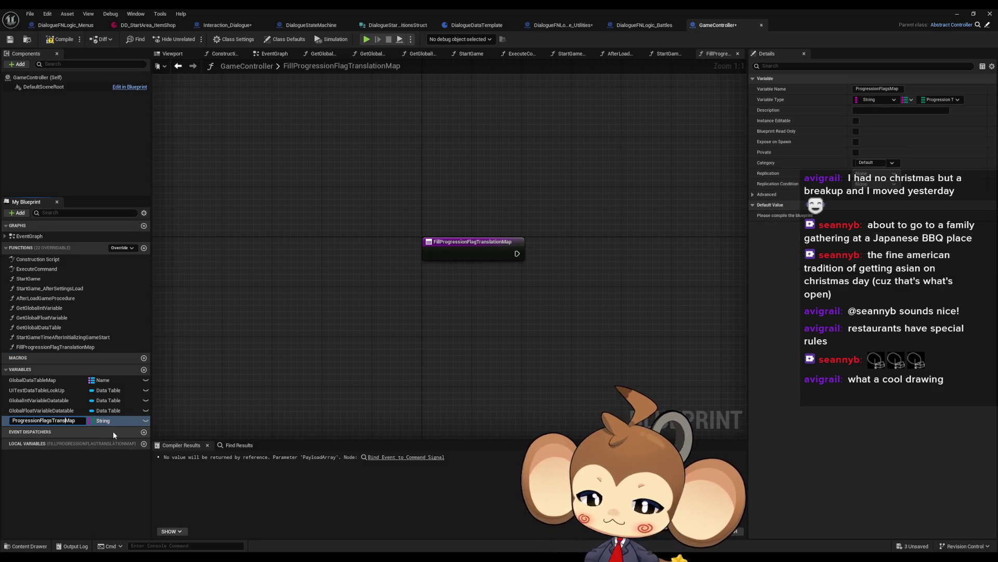
pyautogui.write('lation')
pyautogui.press('Return')
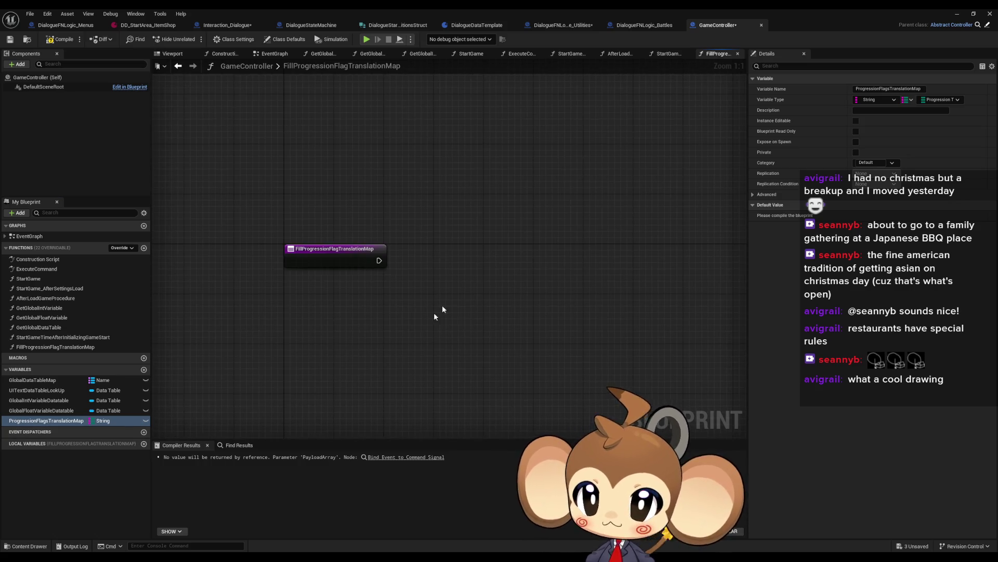
# - Paste the loop node group and wire a ProgressionFlagsTranslationMap getter into ADD, replacing Conditions Map
pyautogui.hotkey('ctrl', 'v')
pyautogui.moveTo(472, 249); pyautogui.dragTo(182, 249)
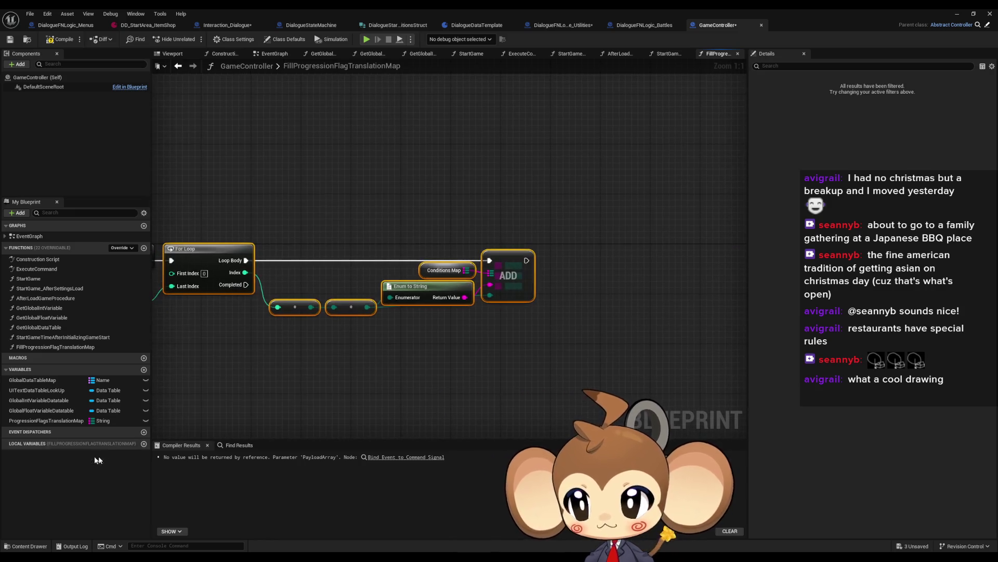
pyautogui.moveTo(46, 421)
pyautogui.mouseDown()
pyautogui.moveTo(429, 384)
pyautogui.moveTo(372, 344)
pyautogui.mouseUp()
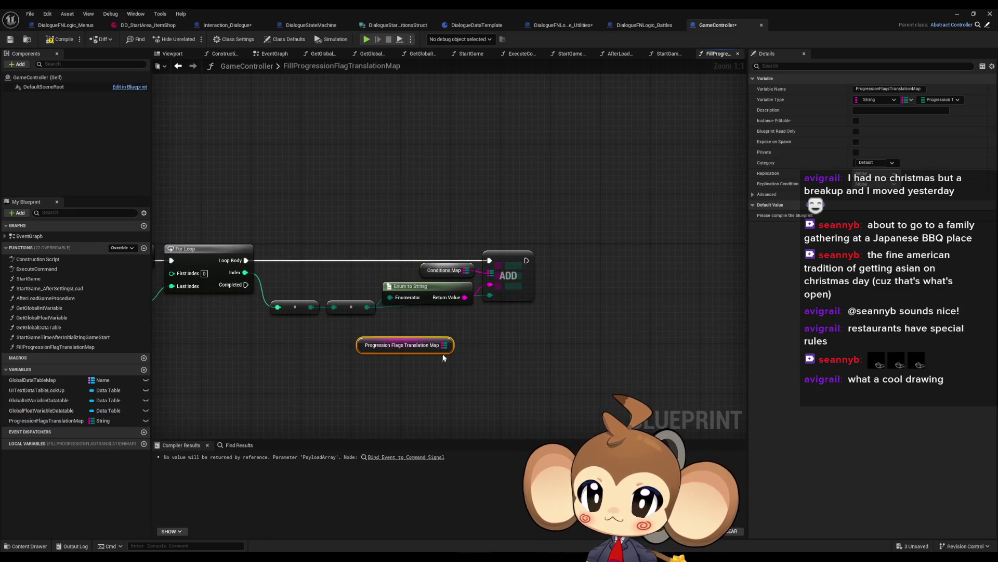
pyautogui.moveTo(444, 345); pyautogui.dragTo(490, 273)
pyautogui.click(444, 270)
pyautogui.press('Delete')
pyautogui.moveTo(396, 337); pyautogui.dragTo(410, 262)
pyautogui.click(407, 340)
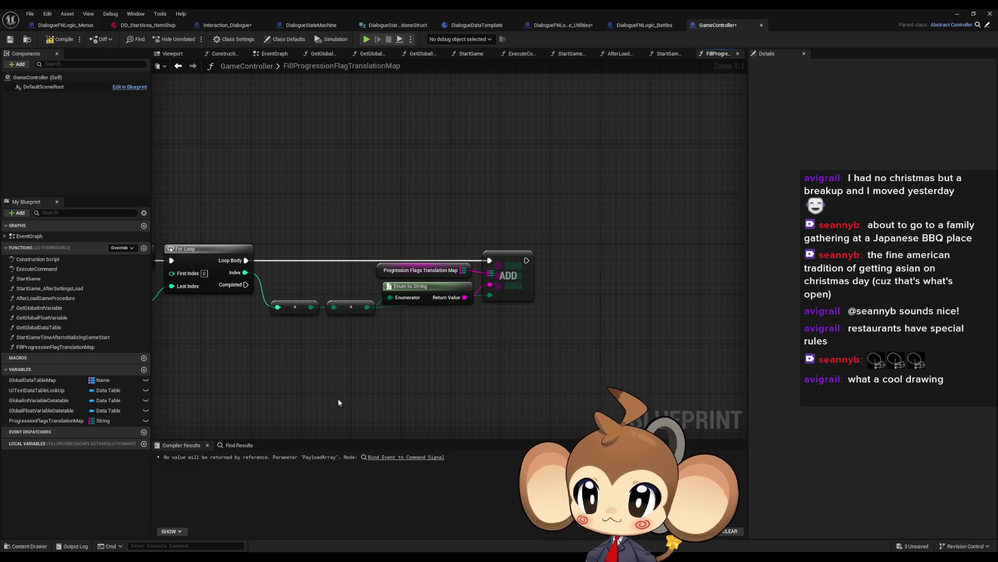
# - Search 'stor' in the graph's action menu and add a Get Storage Data Instance node
pyautogui.rightClick(398, 394)
pyautogui.write('get ga')
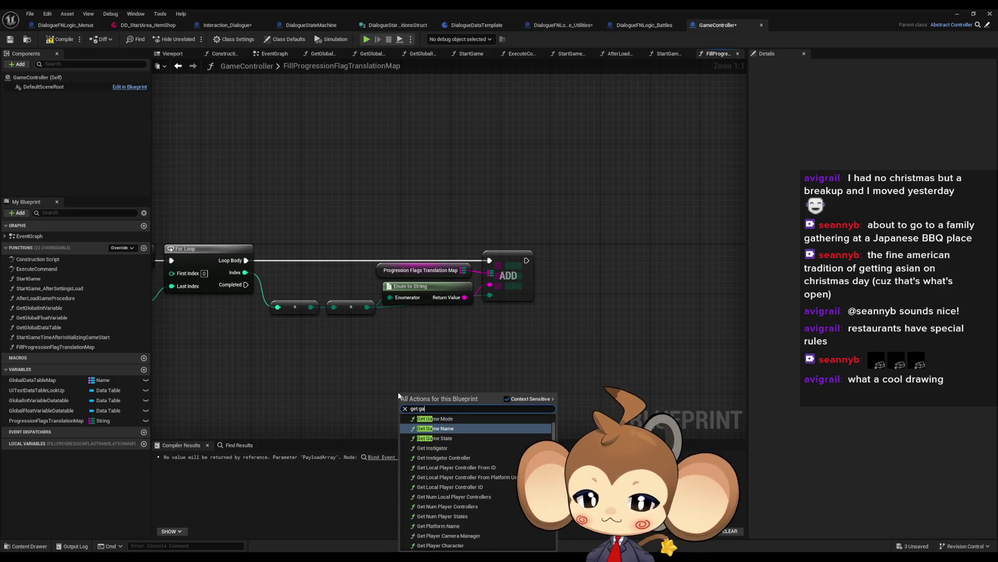
pyautogui.write('me contr')
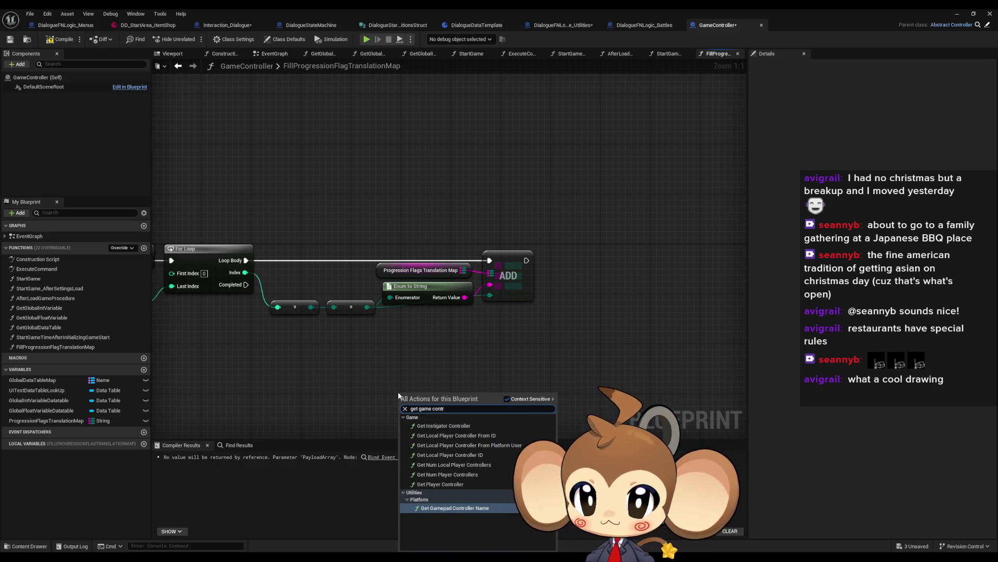
pyautogui.press('BackSpace')
pyautogui.press('BackSpace')
pyautogui.press('BackSpace')
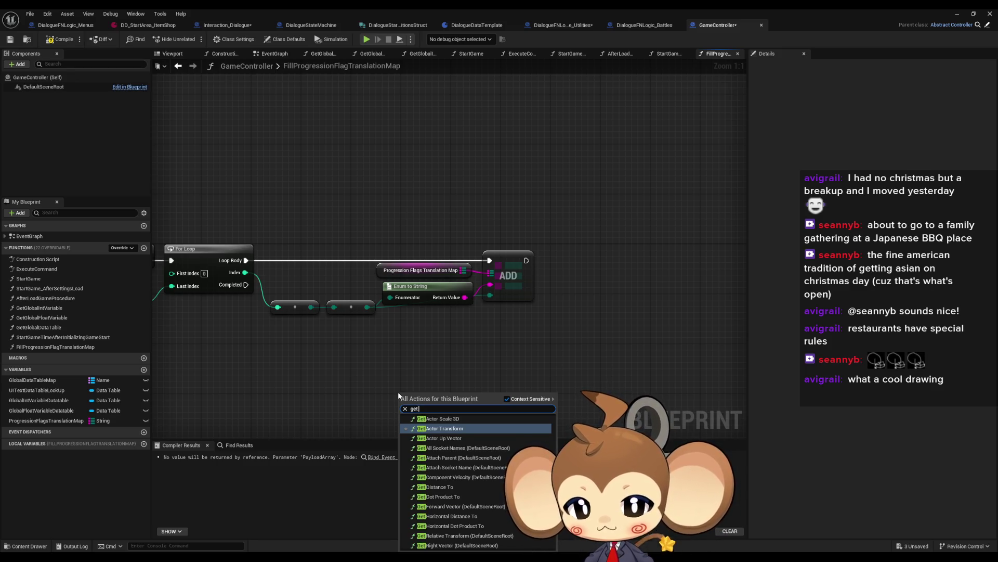
pyautogui.write(' stor')
pyautogui.press('Up')
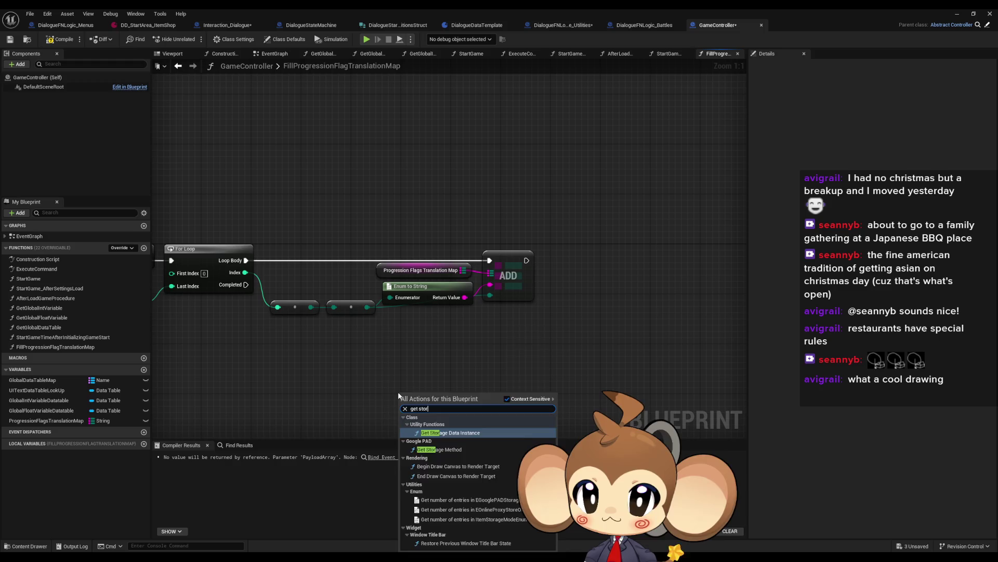
pyautogui.press('Return')
pyautogui.moveTo(461, 365); pyautogui.dragTo(465, 322)
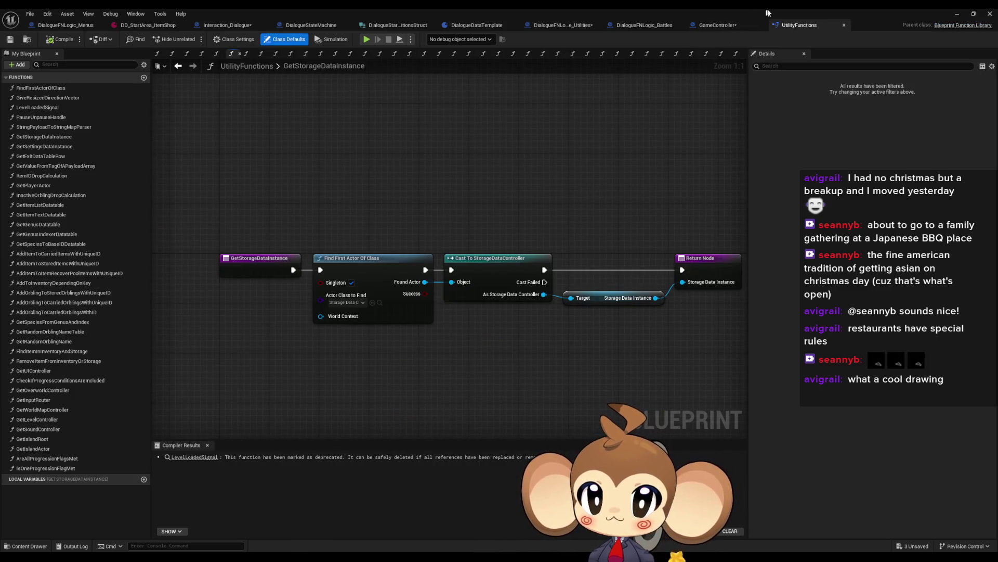
# - Delete the stray Get Storage Data Instance node and go back to UtilityFunctions
pyautogui.click(734, 26)
pyautogui.press('Delete')
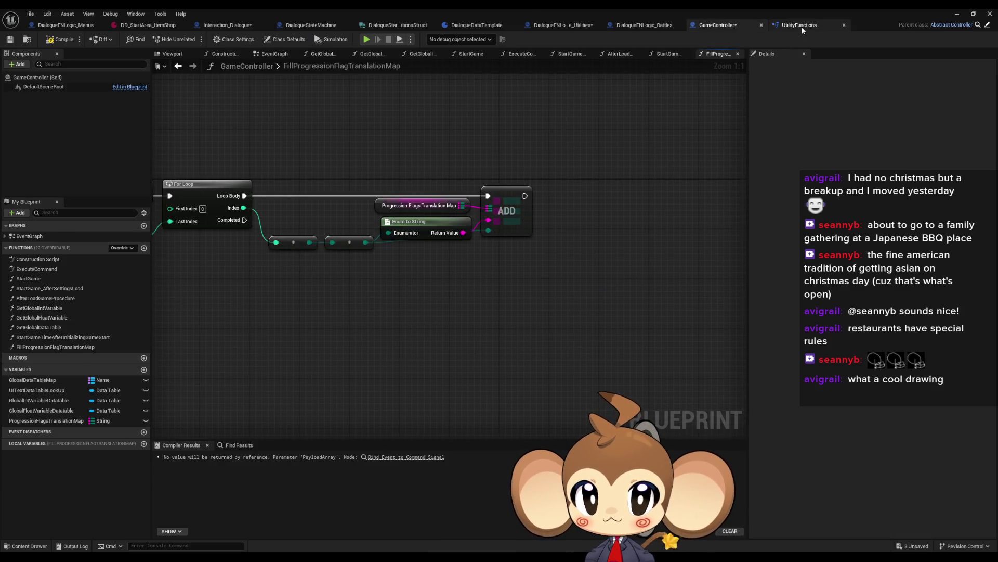
pyautogui.click(801, 27)
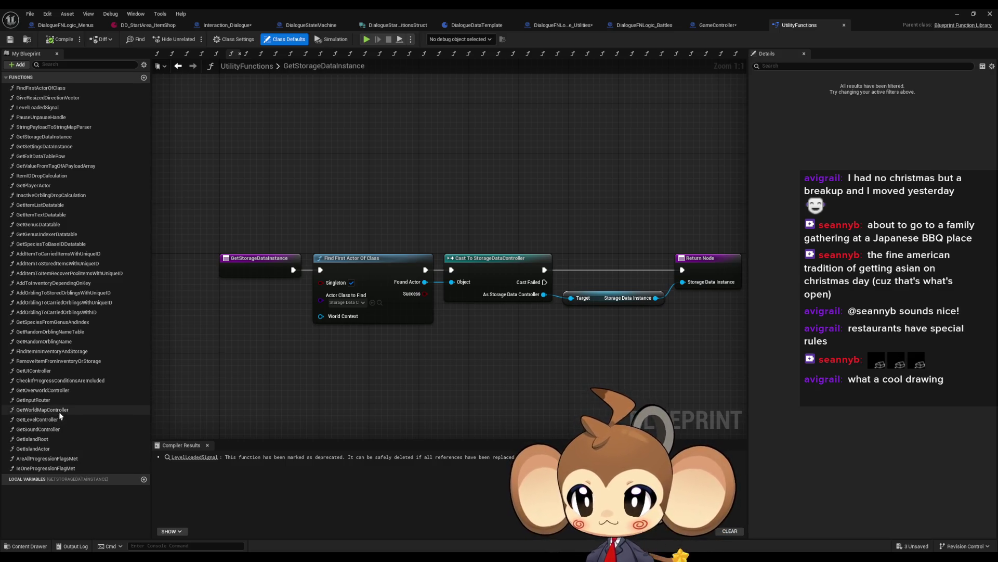
# - Filter library functions by 'ga', then add and delete a mistaken GetGameCOntroller local variable
pyautogui.click(57, 63)
pyautogui.write('ga')
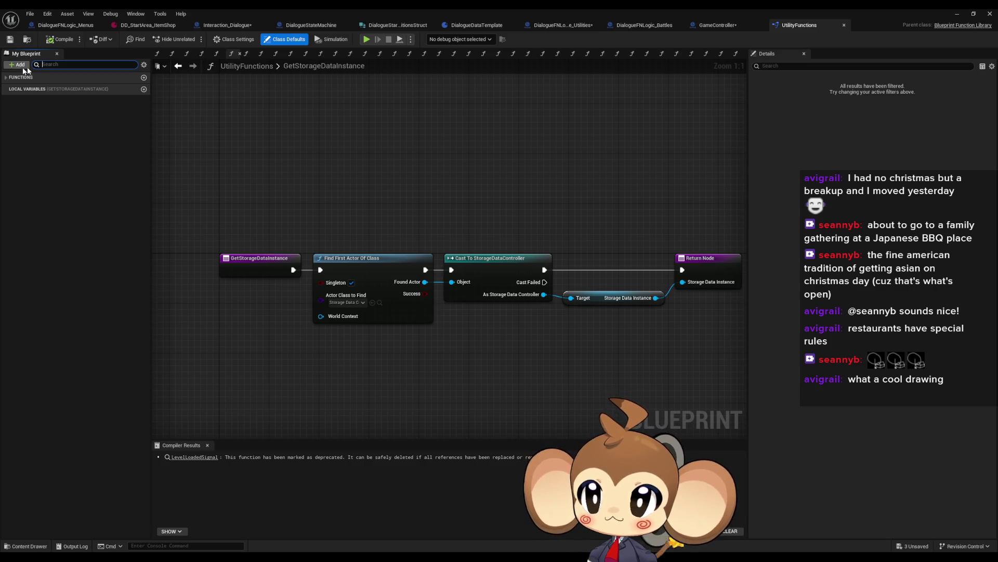
pyautogui.click(20, 65)
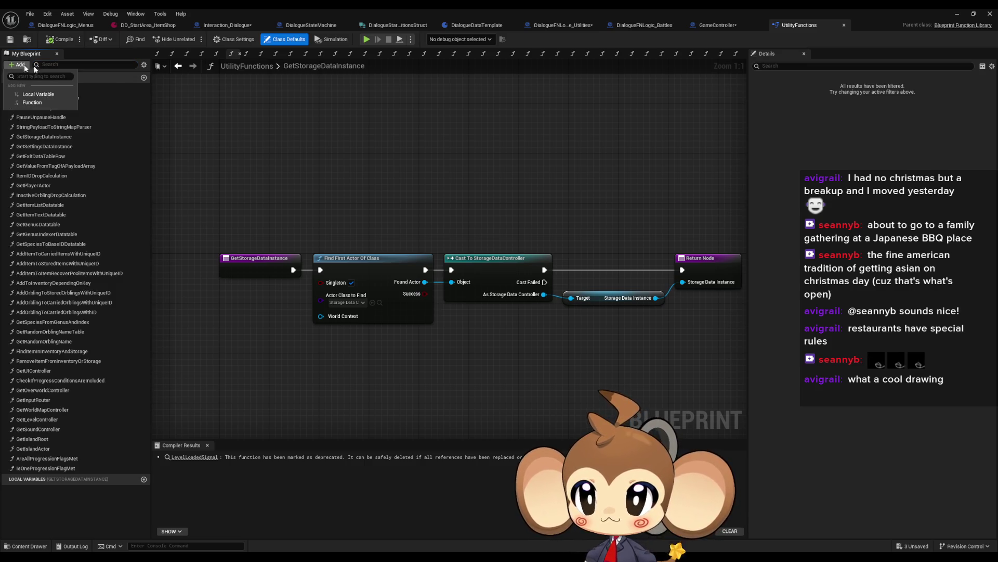
pyautogui.click(38, 94)
pyautogui.write('GetGameCController')
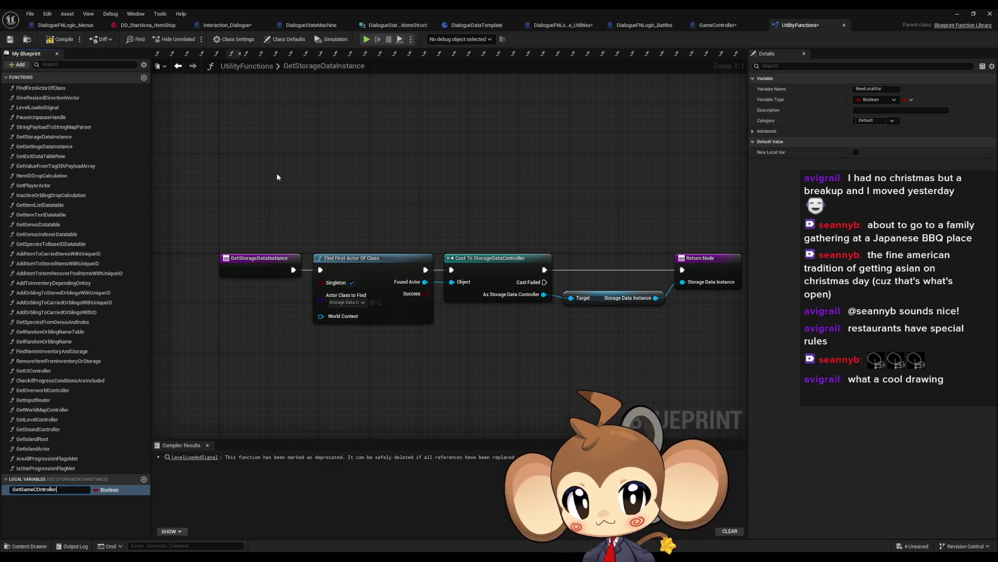
pyautogui.press('Return')
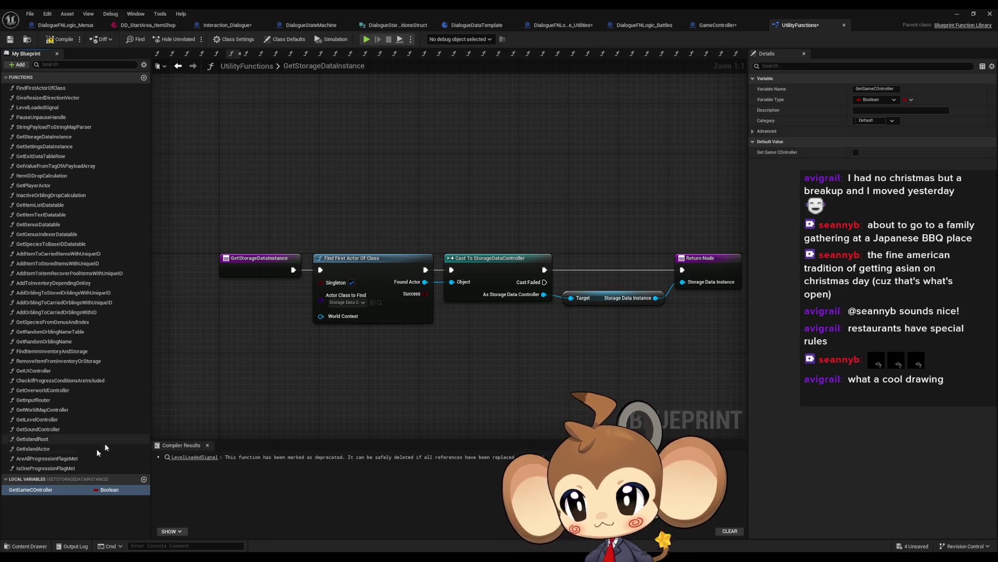
pyautogui.press('Delete')
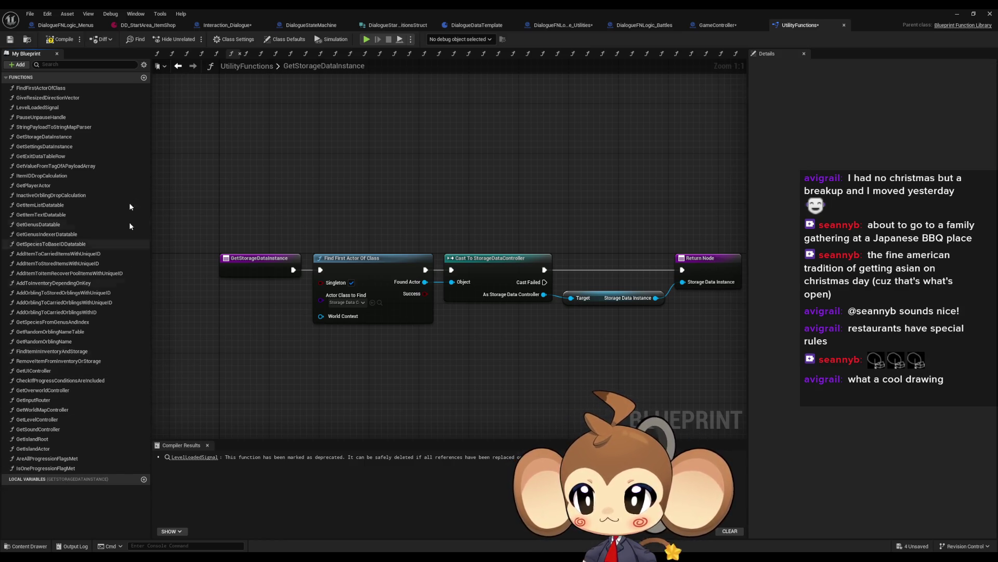
# - Create GetGameController, which finds the first GameController actor and casts it to GameController
pyautogui.click(144, 77)
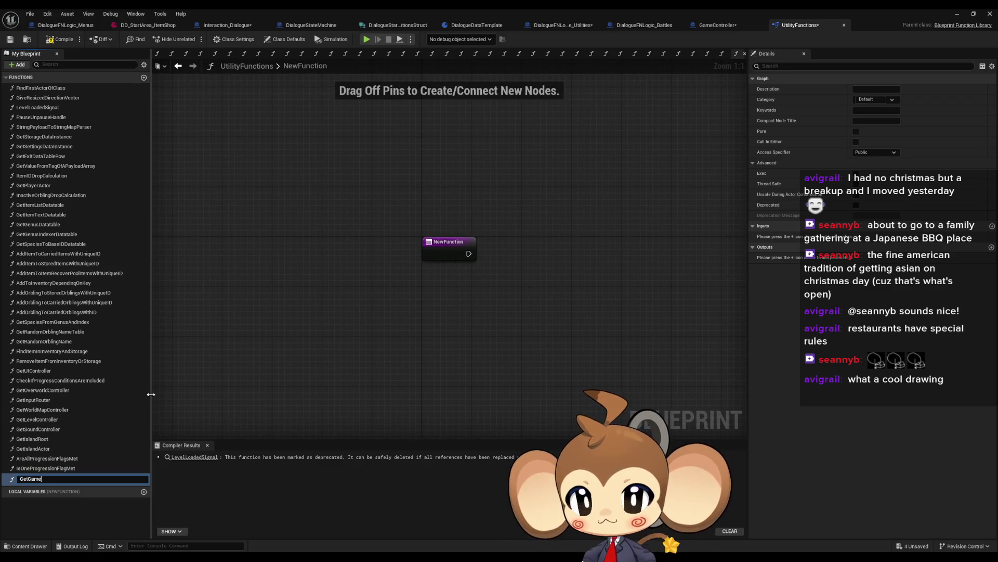
pyautogui.write('Controlle')
pyautogui.press('Return')
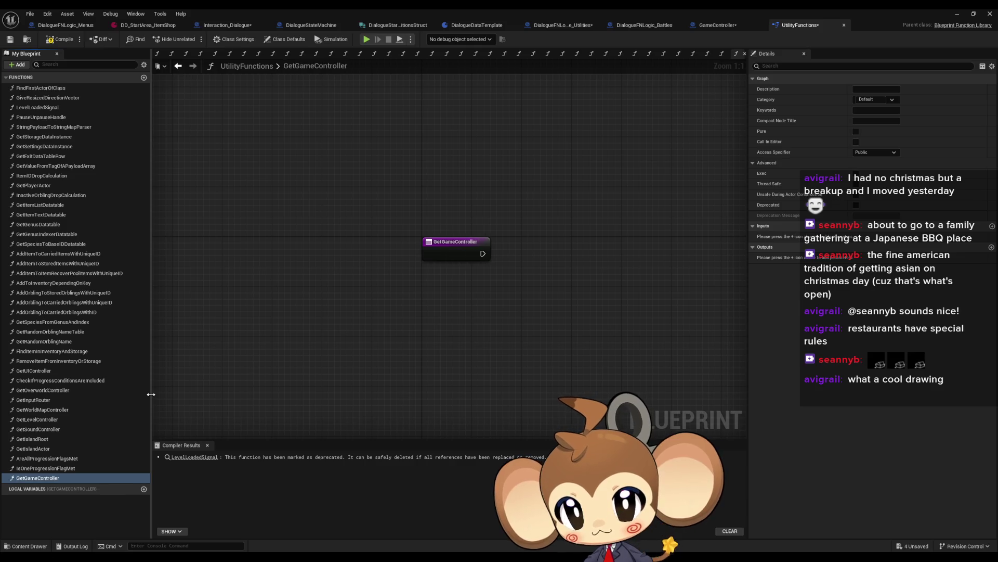
pyautogui.moveTo(390, 269); pyautogui.dragTo(444, 268)
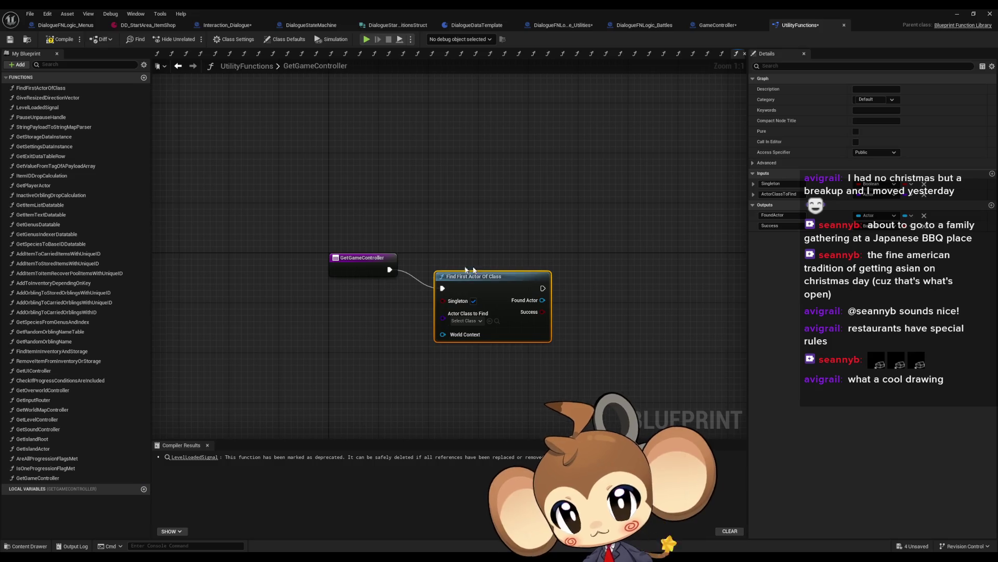
pyautogui.click(470, 320)
pyautogui.write('game c')
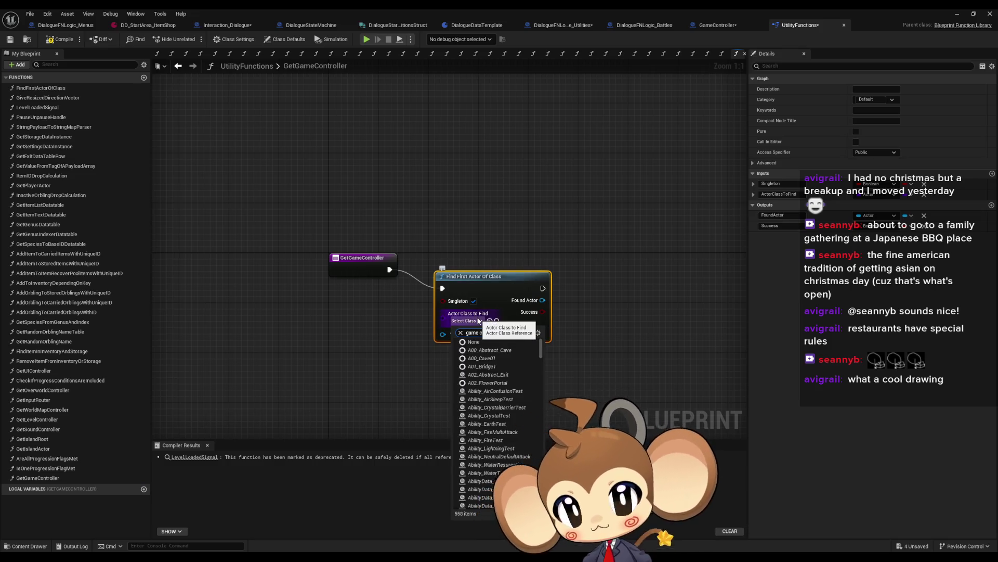
pyautogui.write('ont')
pyautogui.click(495, 352)
pyautogui.moveTo(487, 280); pyautogui.dragTo(455, 262)
pyautogui.moveTo(514, 281); pyautogui.dragTo(540, 281)
pyautogui.write('cast')
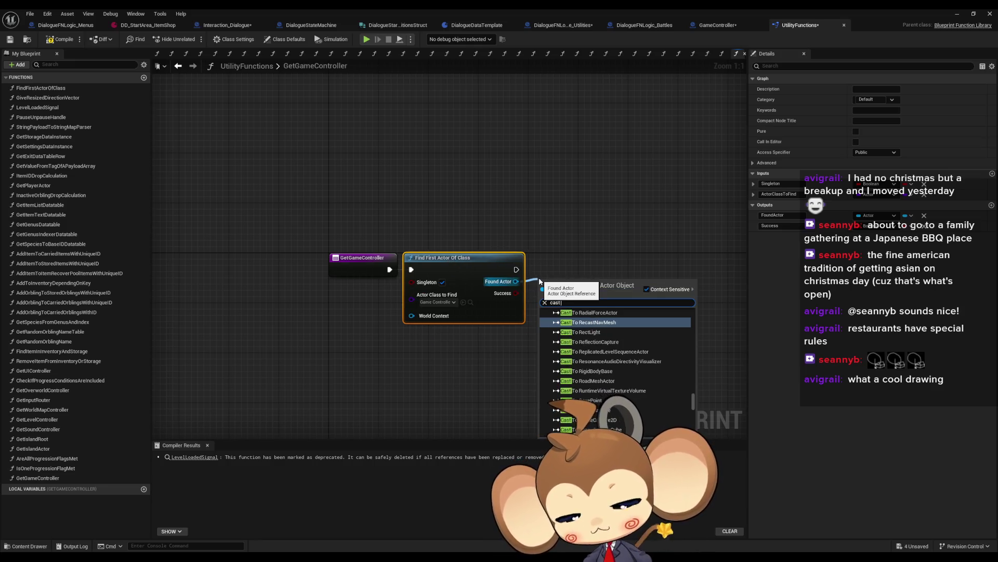
pyautogui.write(' game con')
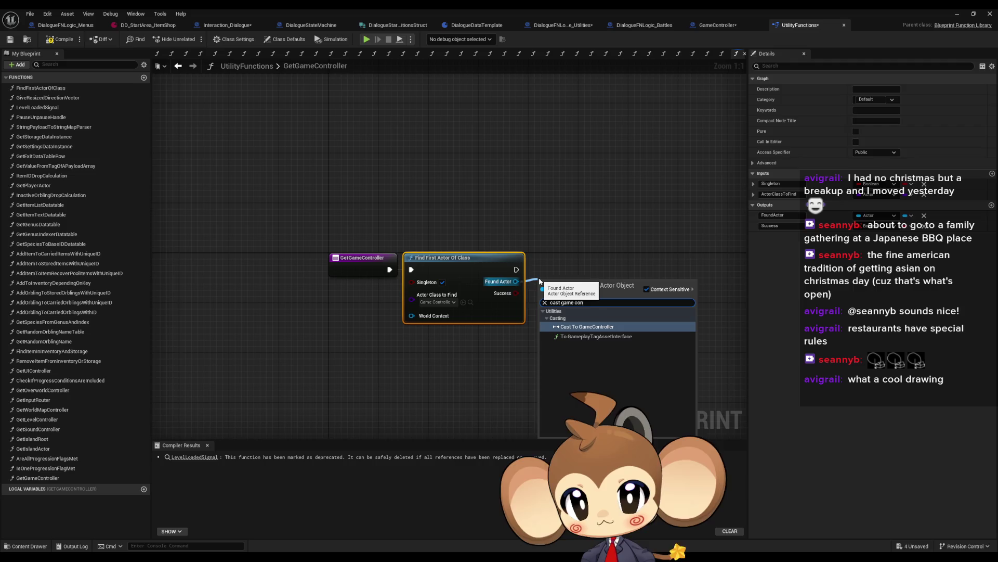
pyautogui.press('Return')
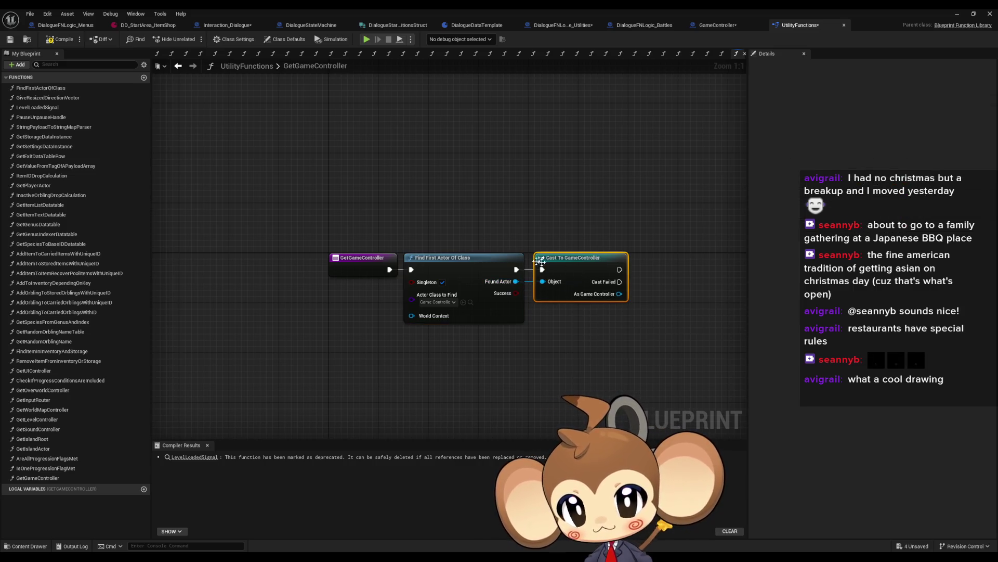
# - Add a Game Controller reference output and wire the cast result and execution into it
pyautogui.moveTo(648, 310)
pyautogui.mouseDown()
pyautogui.moveTo(546, 294)
pyautogui.moveTo(570, 326)
pyautogui.mouseUp()
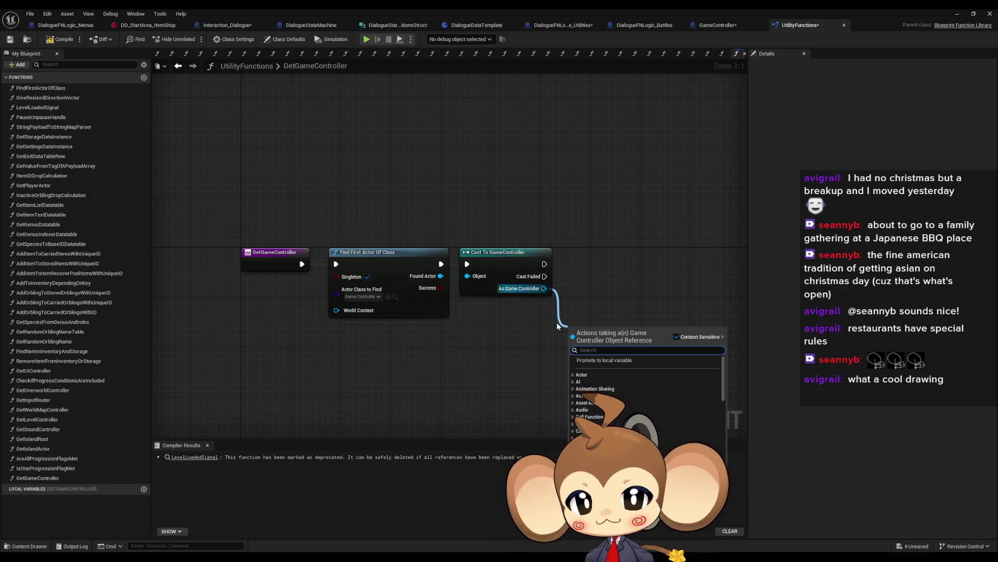
pyautogui.click(193, 66)
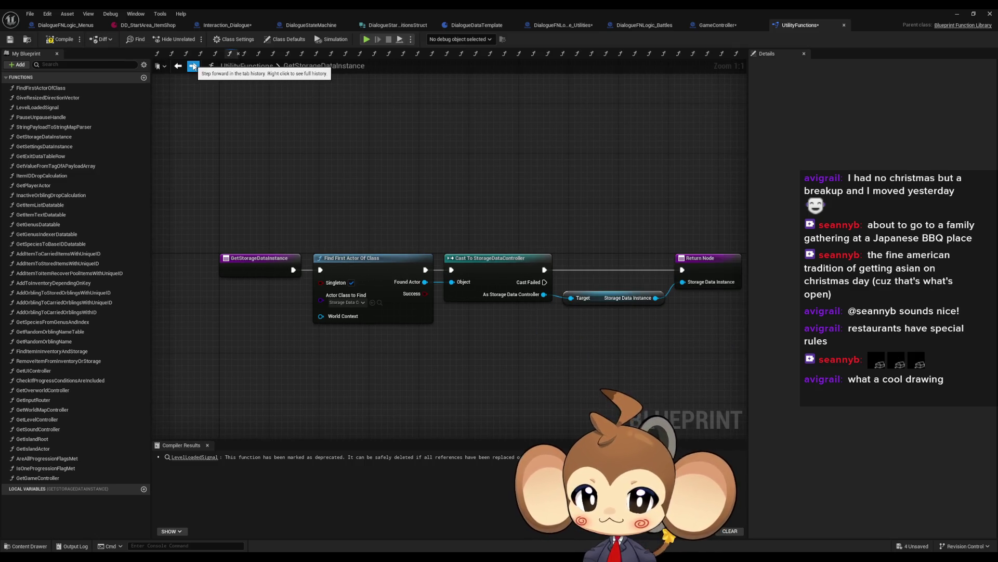
pyautogui.click(178, 66)
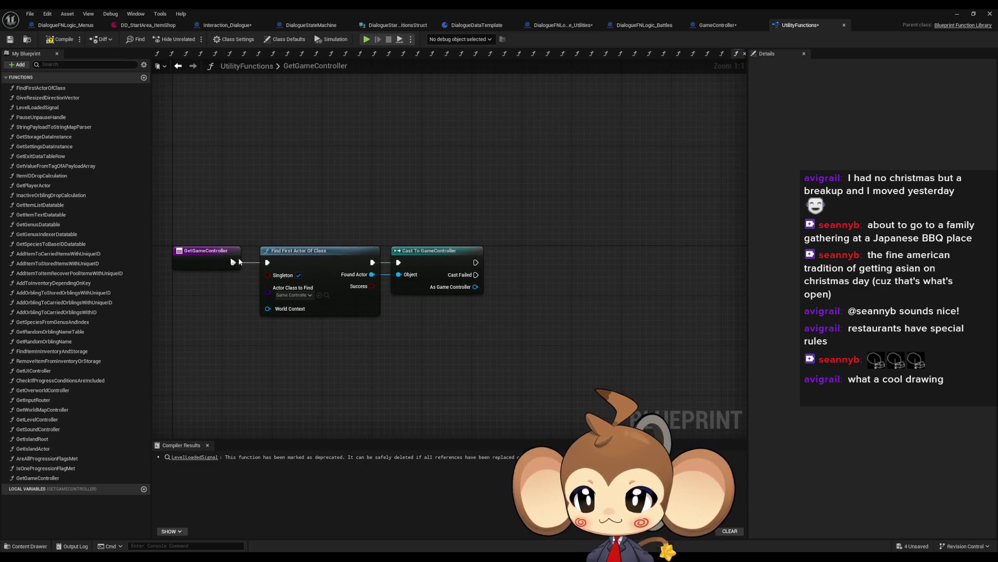
pyautogui.click(992, 269)
pyautogui.click(876, 278)
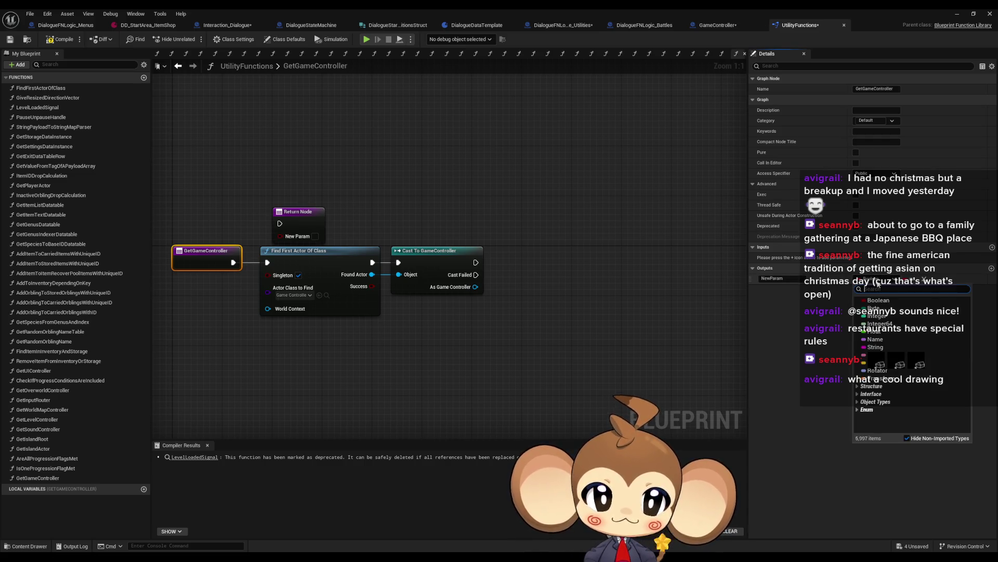
pyautogui.write('game contr')
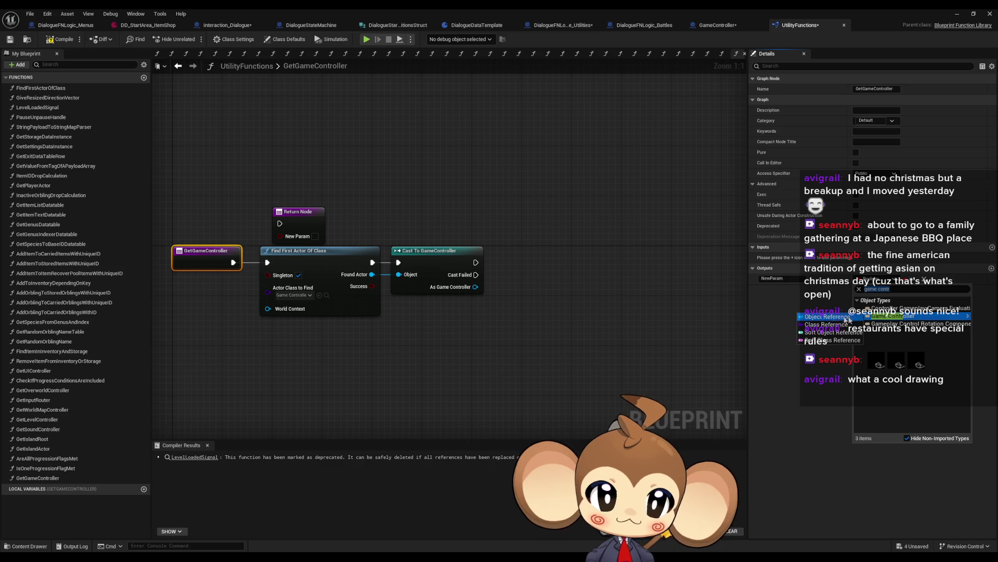
pyautogui.click(829, 319)
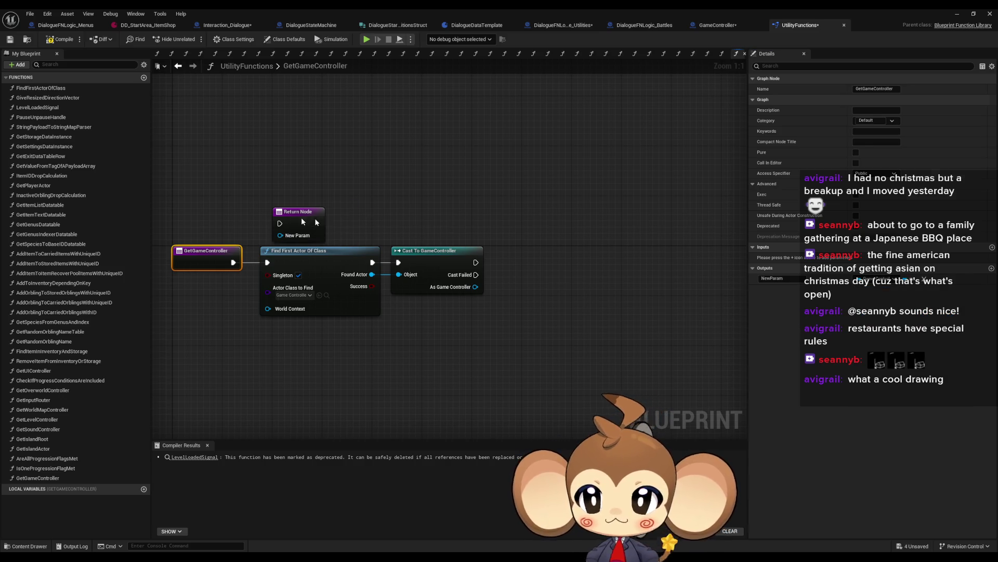
pyautogui.moveTo(317, 222); pyautogui.dragTo(597, 261)
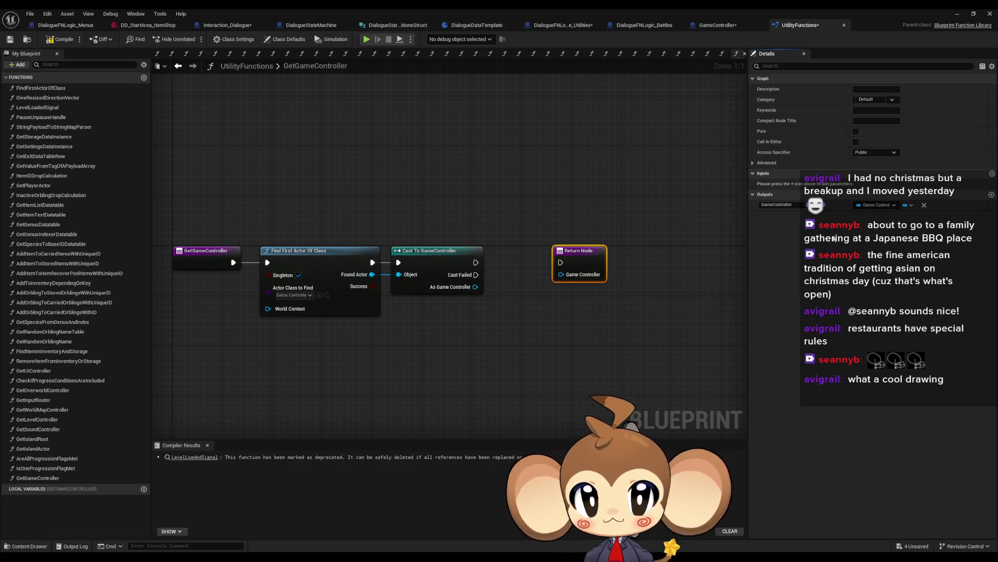
pyautogui.moveTo(562, 275); pyautogui.dragTo(476, 286)
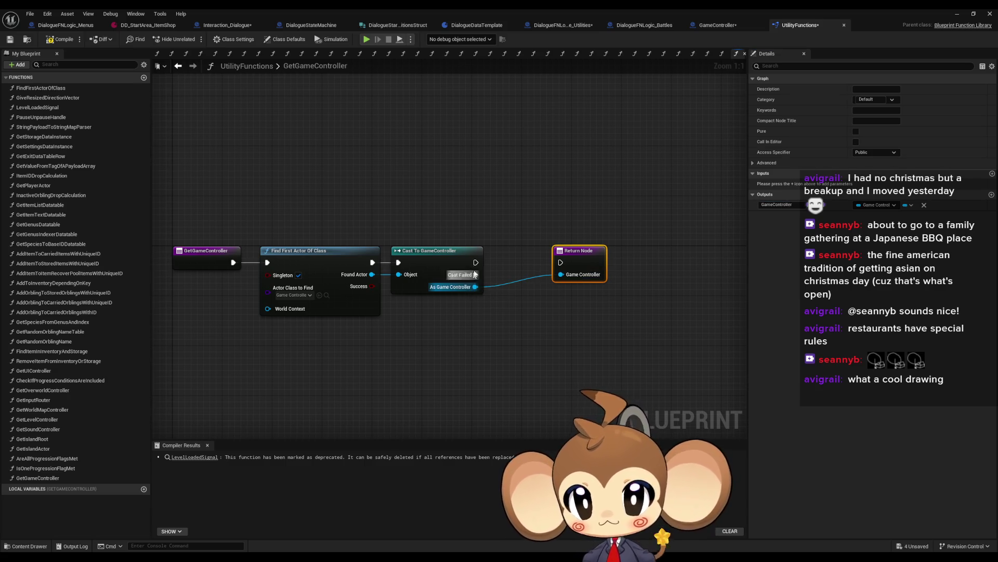
pyautogui.moveTo(605, 263); pyautogui.dragTo(549, 262)
pyautogui.click(559, 265)
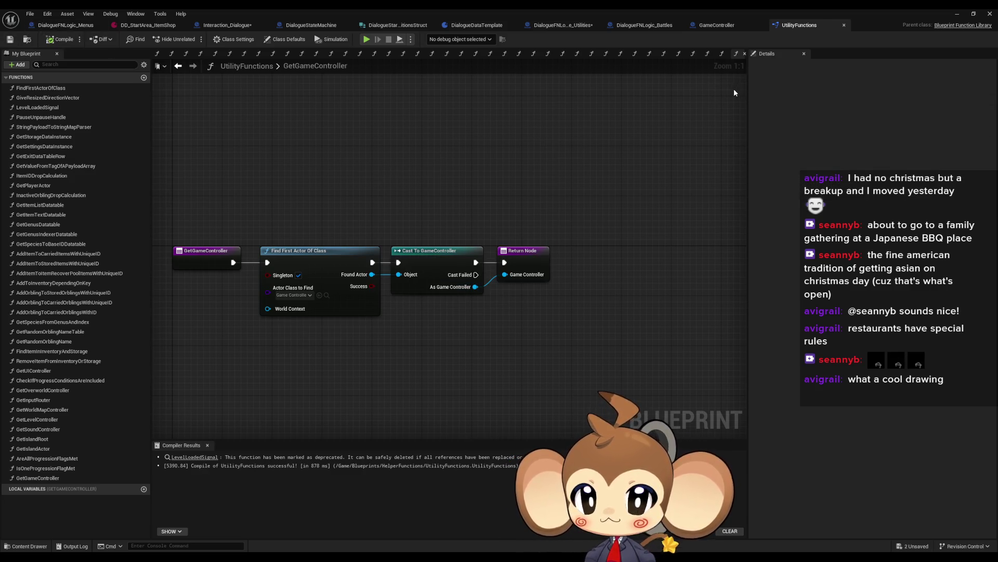
# - Compile UtilityFunctions and open GameController's StartGame graph
pyautogui.hotkey('ctrl', 'shift', 's')
pyautogui.click(717, 25)
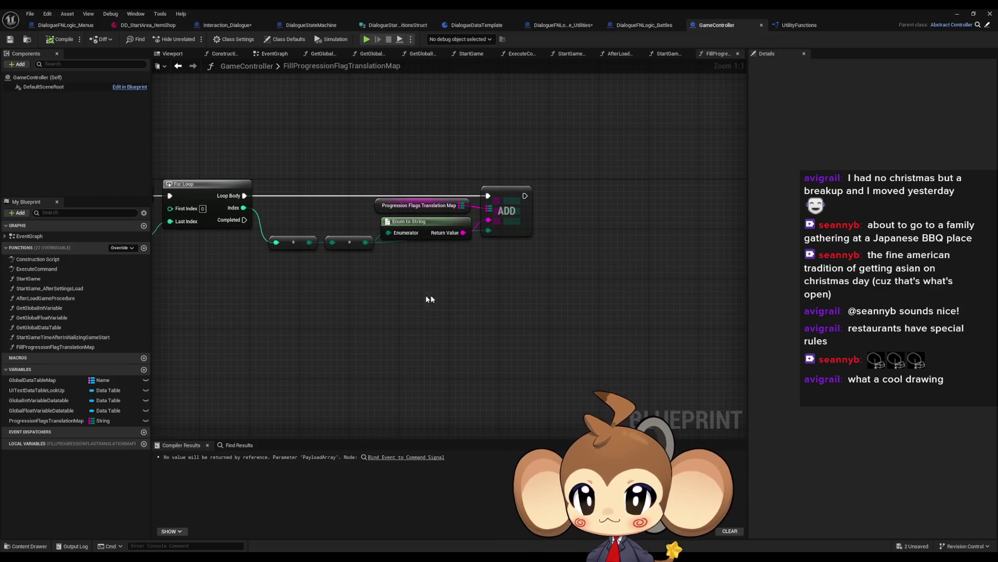
pyautogui.moveTo(430, 299); pyautogui.dragTo(517, 311)
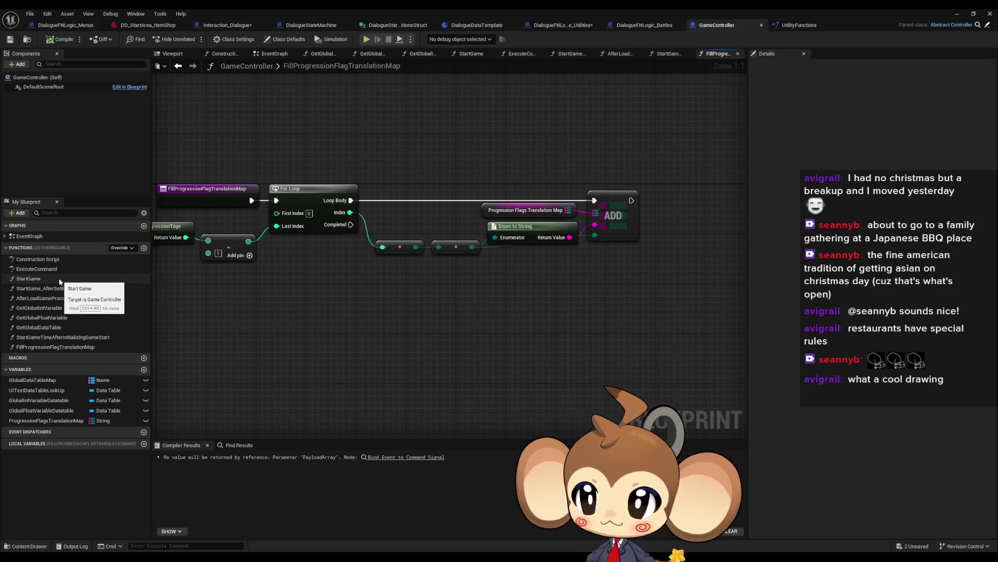
pyautogui.doubleClick(60, 279)
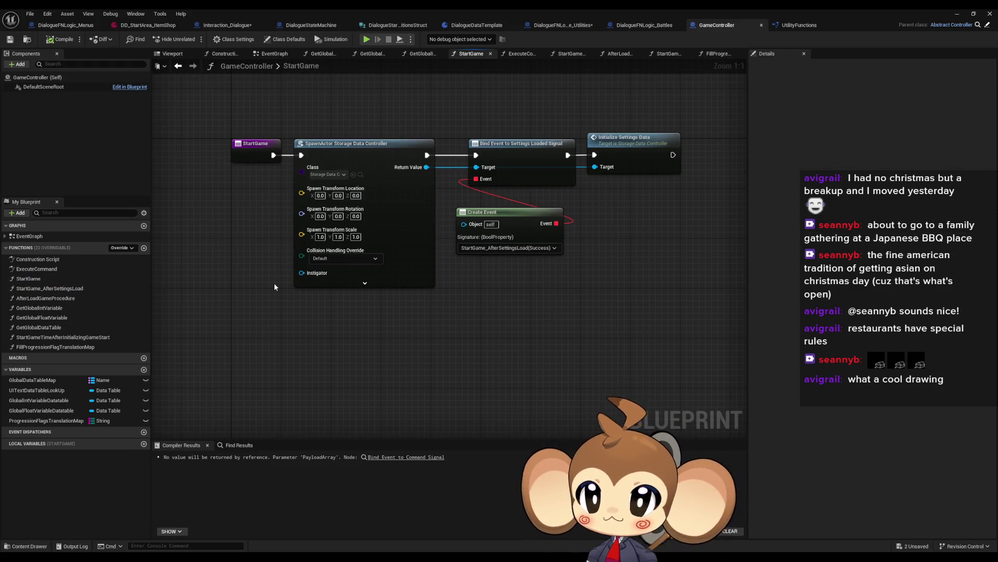
pyautogui.rightClick(277, 175)
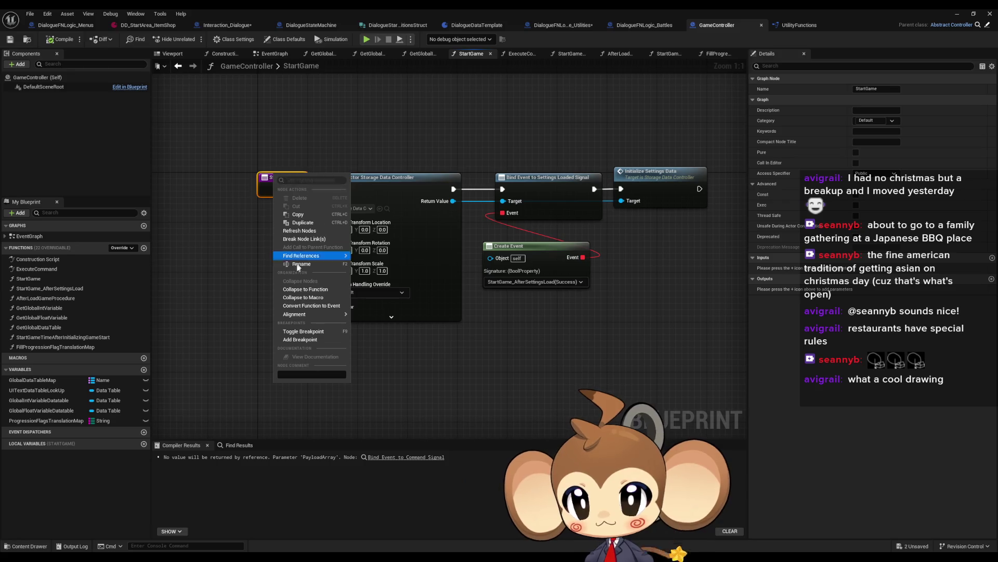
pyautogui.press('Escape')
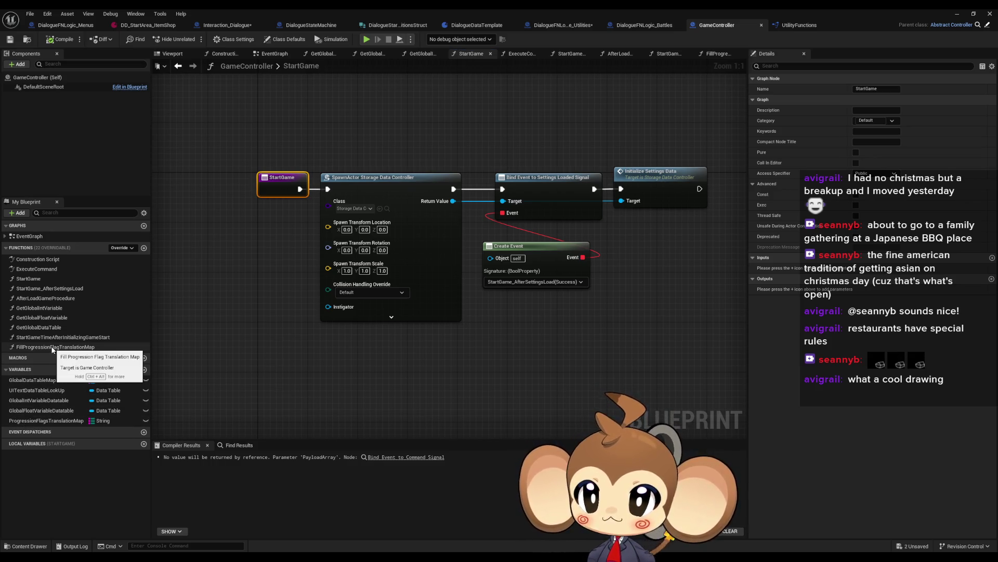
# - Call Fill Progression Flag Translation Map before the storage controller spawn, straighten nodes, and compile
pyautogui.moveTo(52, 347)
pyautogui.mouseDown()
pyautogui.moveTo(208, 291)
pyautogui.moveTo(346, 132)
pyautogui.moveTo(351, 146)
pyautogui.moveTo(300, 190)
pyautogui.moveTo(458, 124)
pyautogui.moveTo(438, 128)
pyautogui.mouseUp()
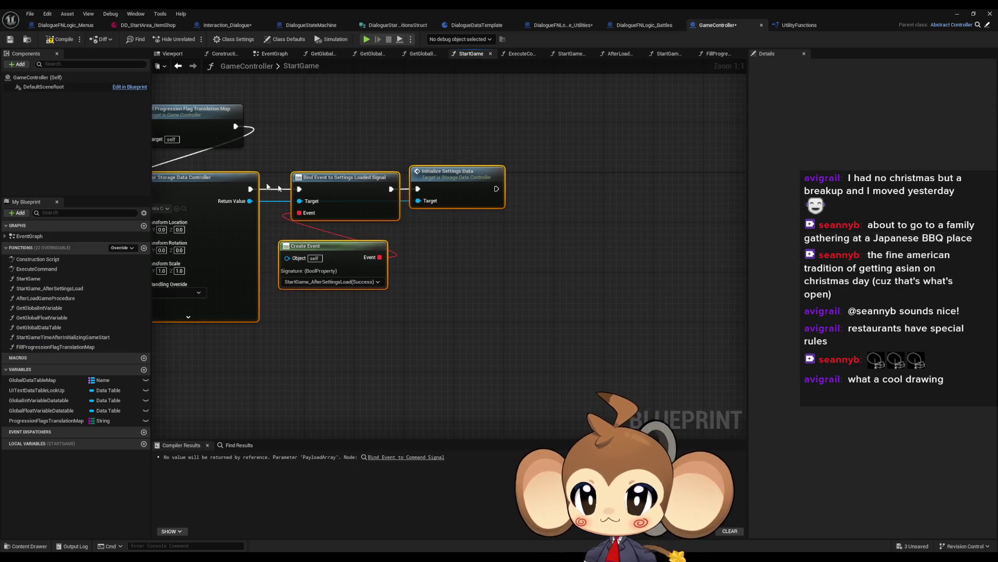
pyautogui.moveTo(409, 237)
pyautogui.mouseDown()
pyautogui.moveTo(575, 217)
pyautogui.moveTo(538, 184)
pyautogui.mouseUp()
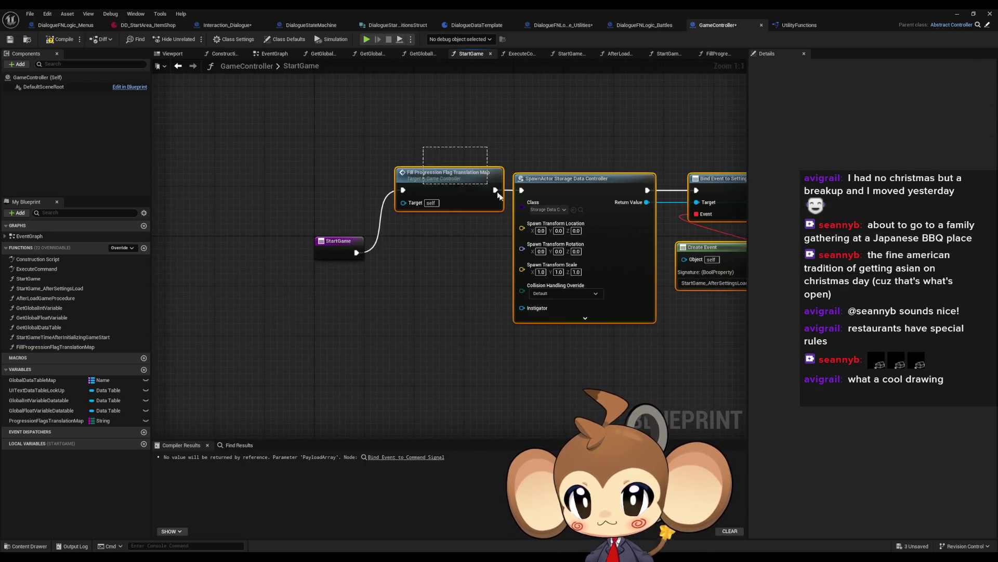
pyautogui.press('f')
pyautogui.click(429, 180)
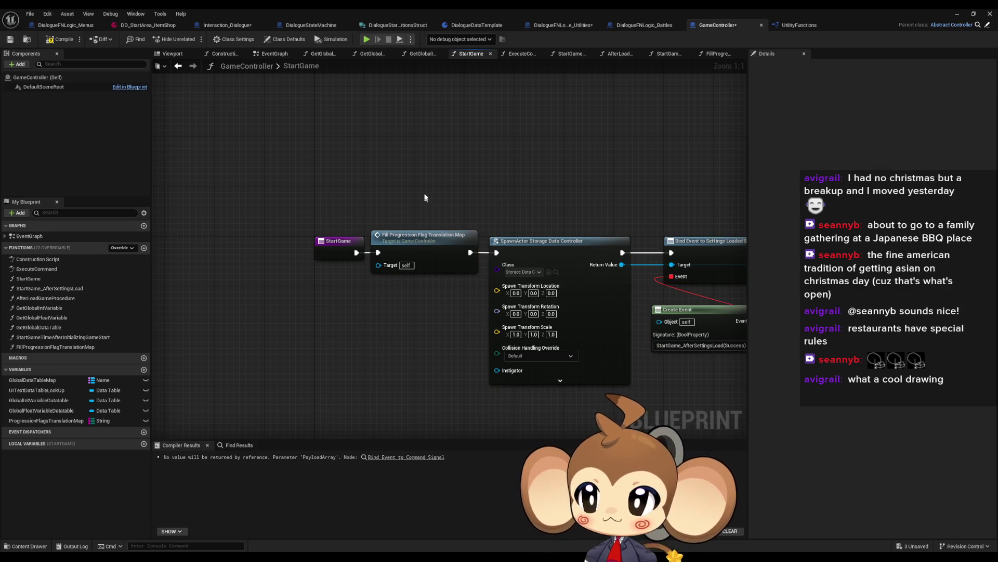
pyautogui.click(50, 42)
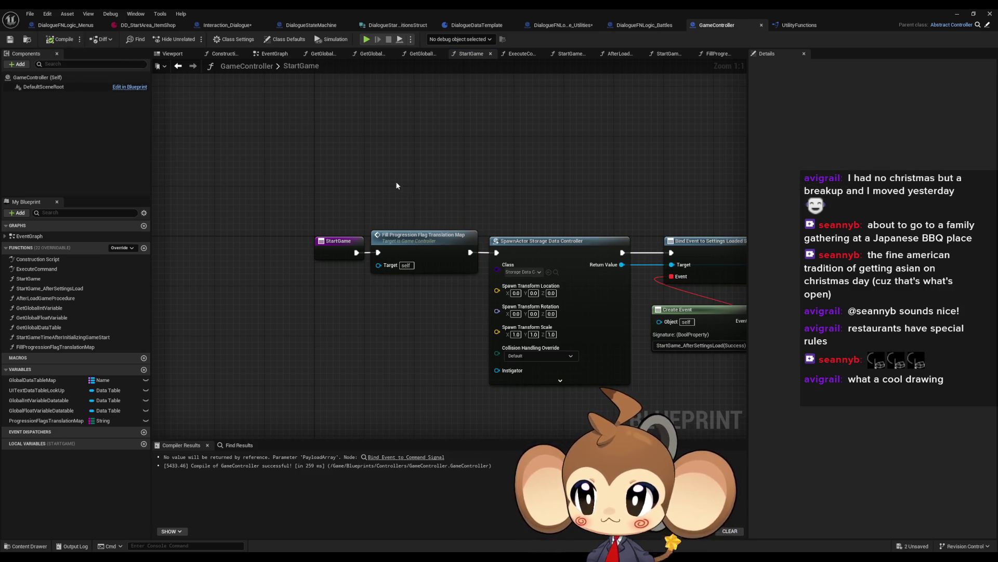
# - In DialogueStateMachine, rename the ConditionsMap variable to ConditionsMap_Old
pyautogui.click(557, 30)
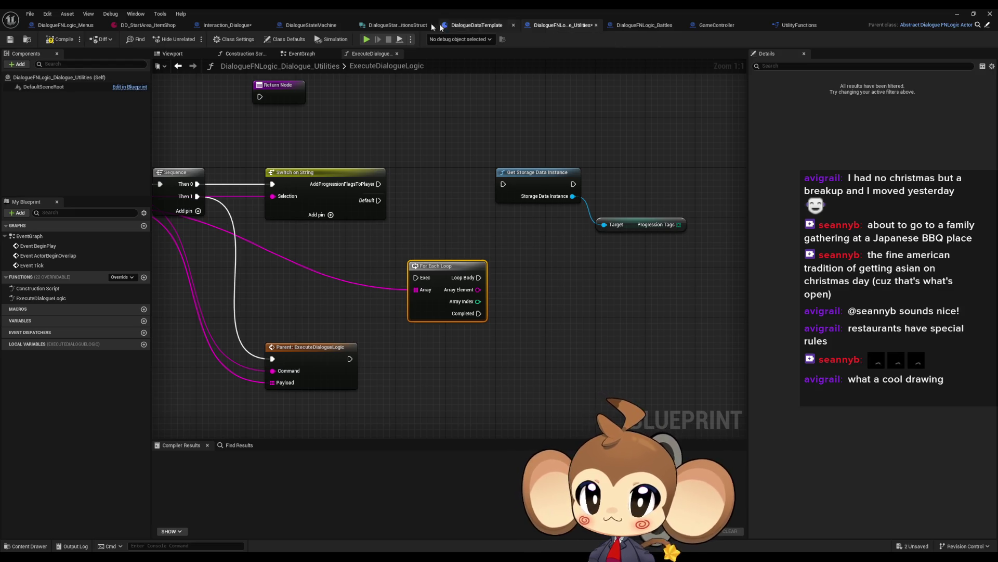
pyautogui.click(309, 26)
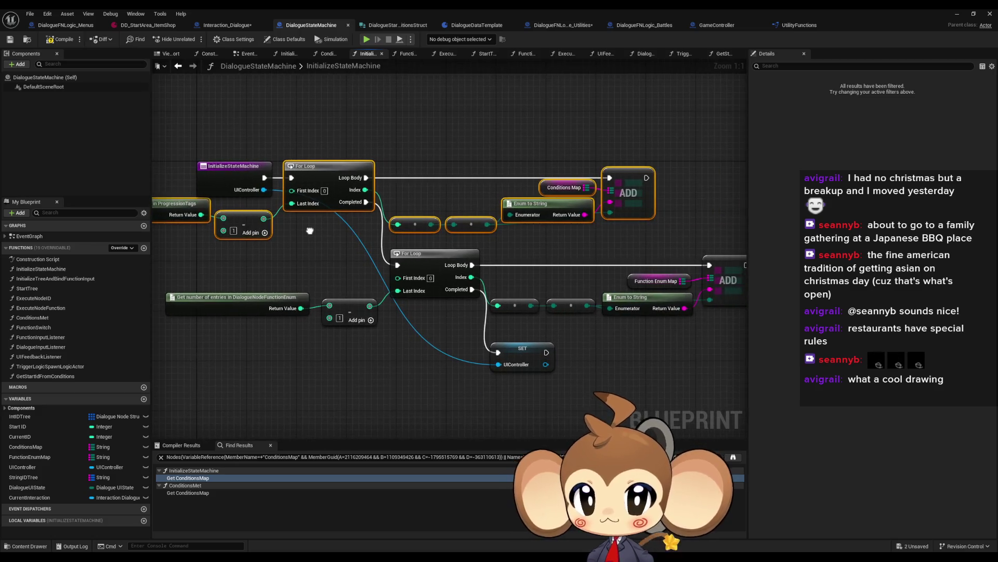
pyautogui.moveTo(310, 231); pyautogui.dragTo(314, 233)
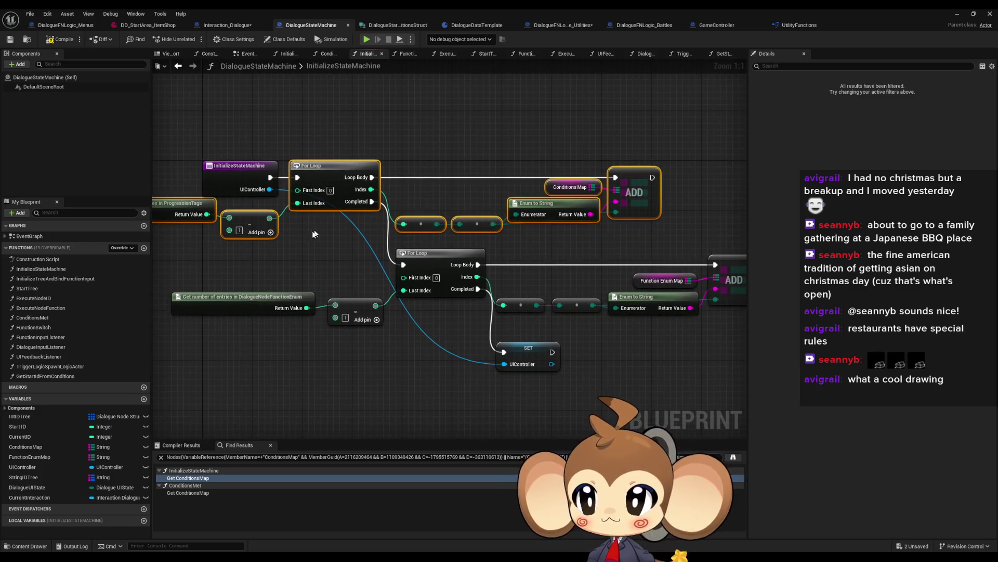
pyautogui.click(40, 448)
pyautogui.press('F2')
pyautogui.write('_O')
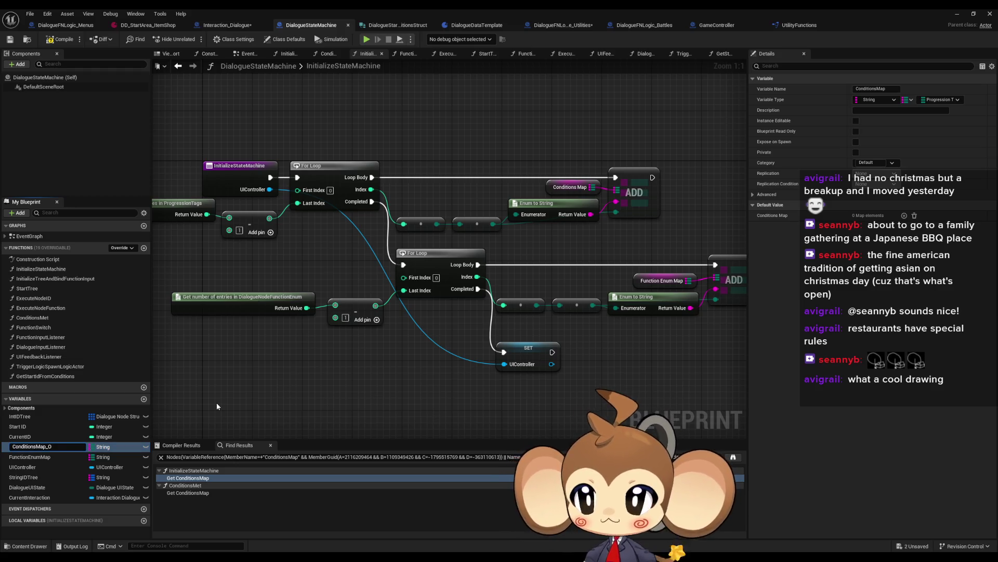
pyautogui.write('ld')
pyautogui.press('Return')
# - Find references to ConditionsMap_Old and inspect its uses in InitializeStateMachine and ConditionsMet
pyautogui.rightClick(45, 448)
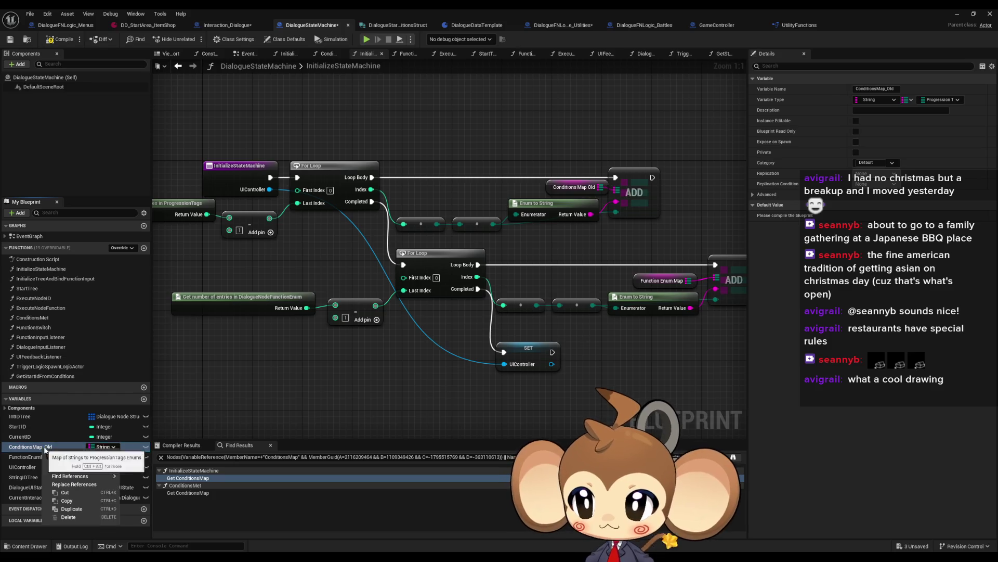
pyautogui.moveTo(78, 475)
pyautogui.click(151, 498)
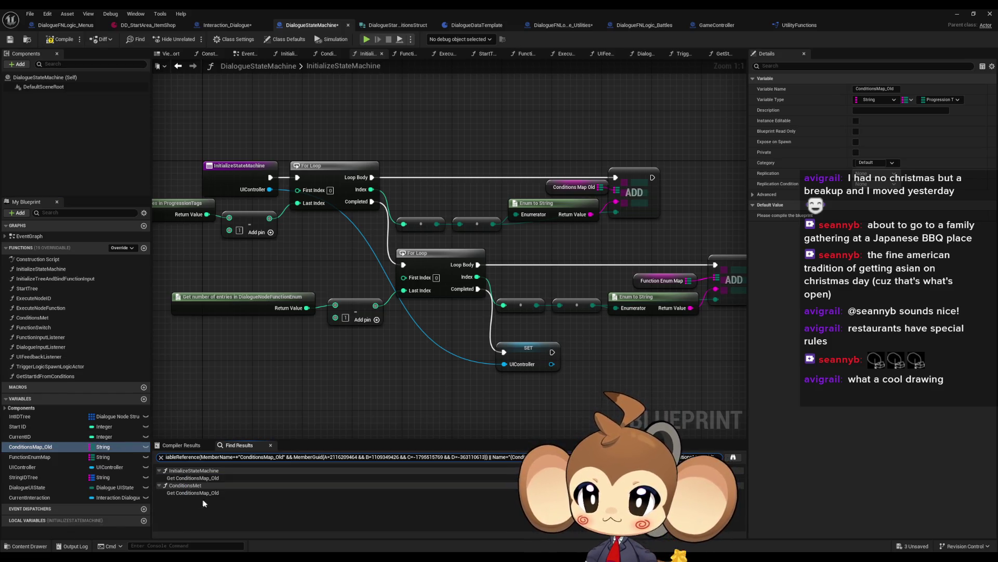
pyautogui.click(194, 478)
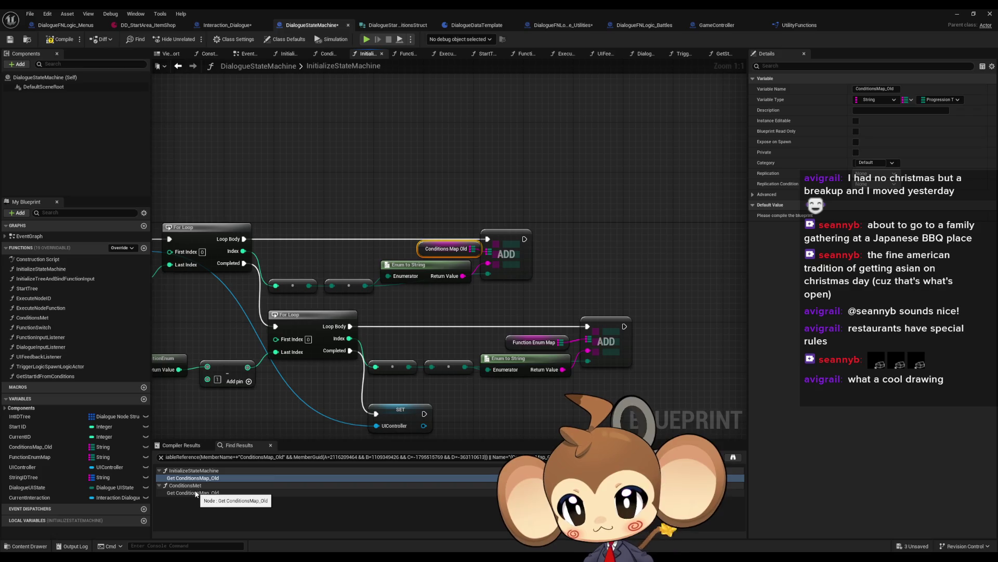
pyautogui.click(196, 493)
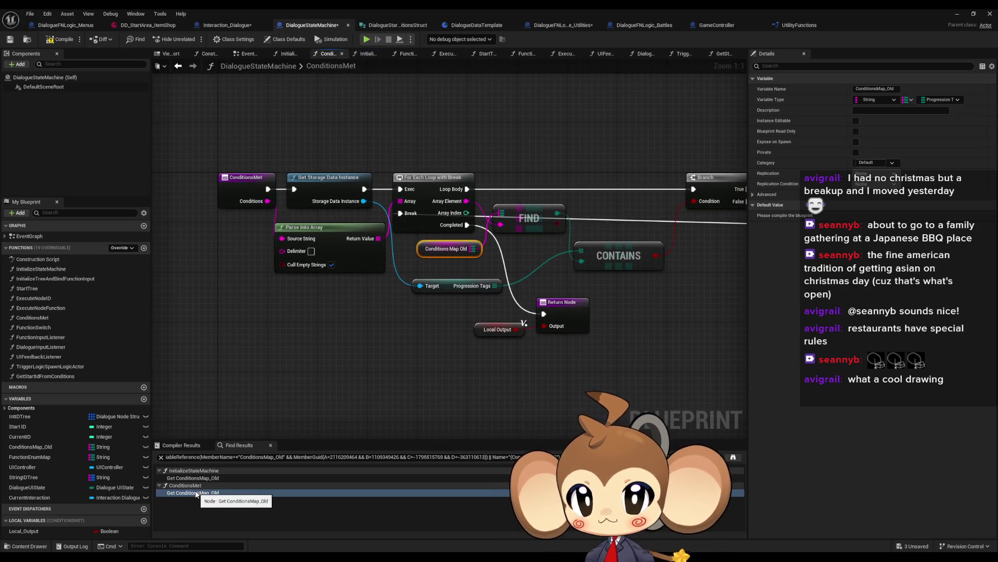
pyautogui.moveTo(363, 391)
pyautogui.mouseDown()
pyautogui.moveTo(302, 390)
pyautogui.moveTo(383, 387)
pyautogui.mouseUp()
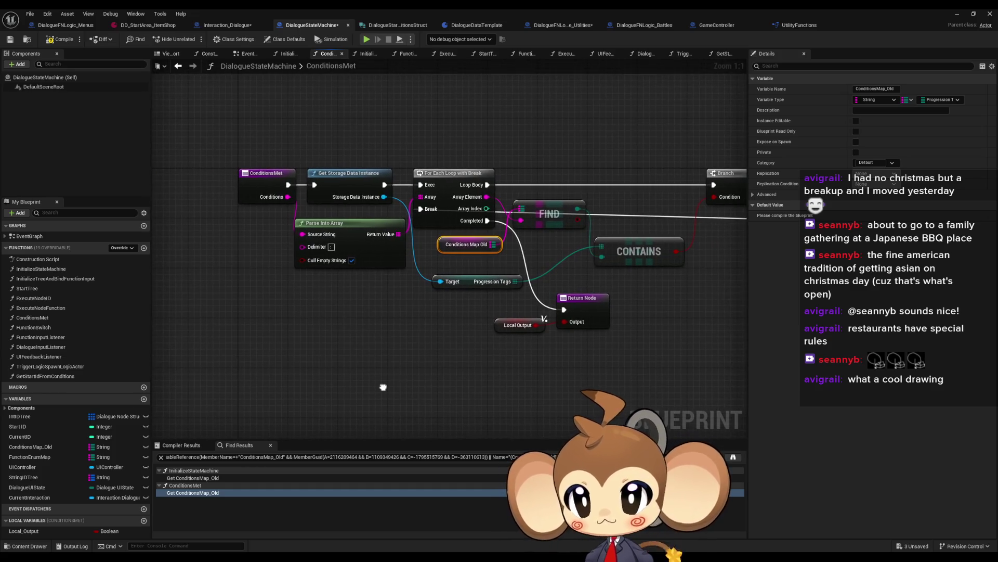
pyautogui.click(197, 478)
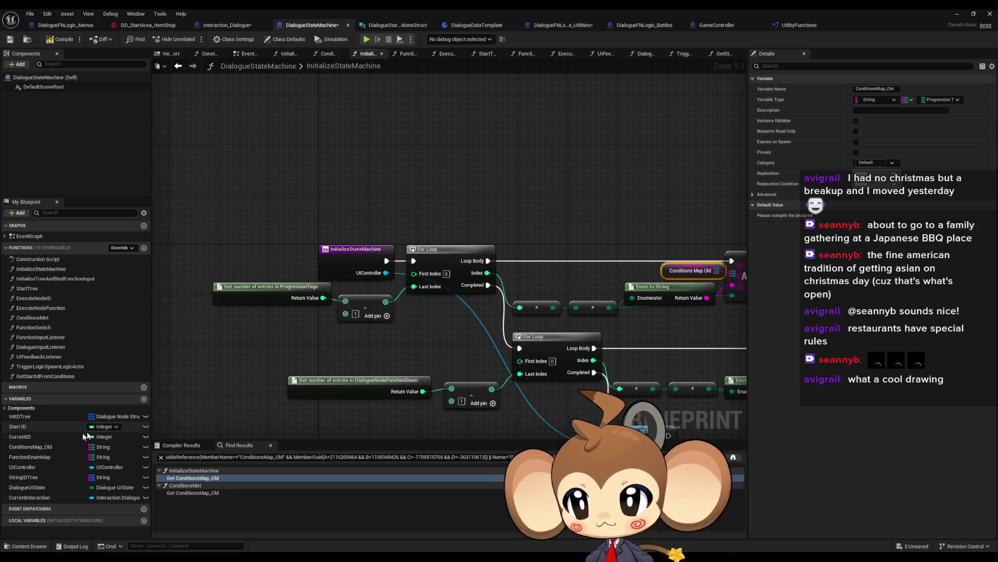
# - Place a Set ConditionsMap_Old node in InitializeStateMachine and begin renaming the variable
pyautogui.click(47, 449)
pyautogui.moveTo(574, 188); pyautogui.dragTo(574, 188)
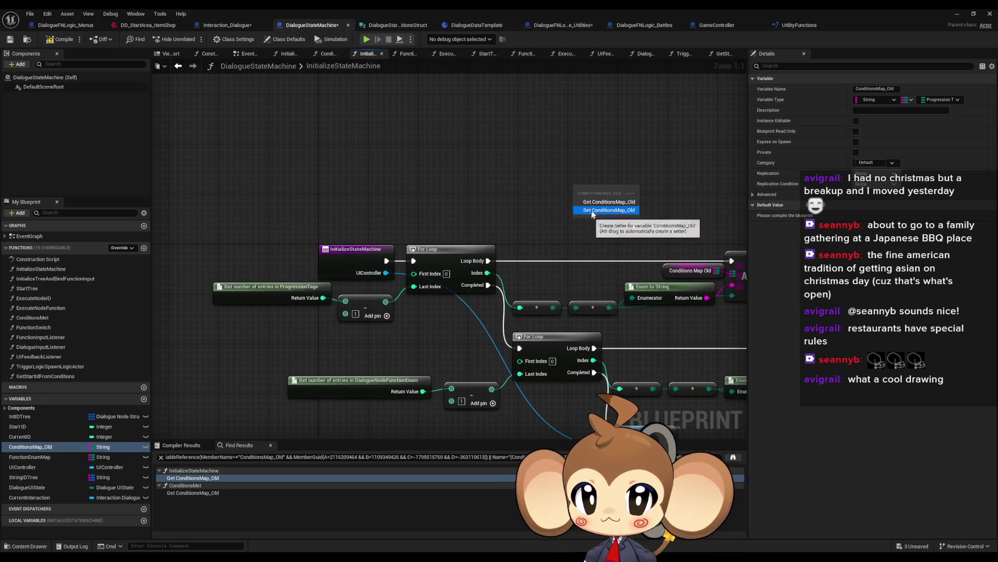
pyautogui.click(598, 207)
pyautogui.doubleClick(63, 447)
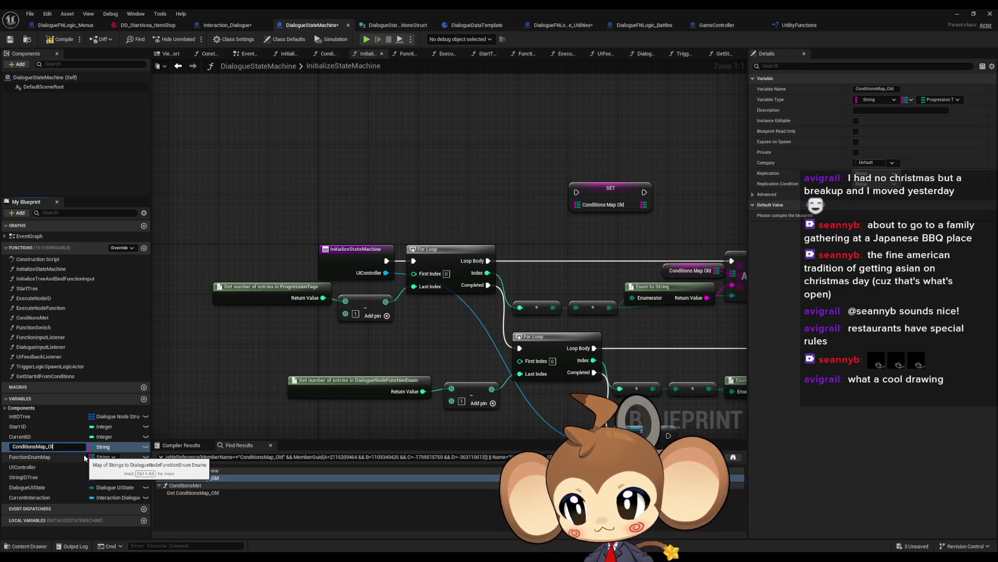
# - Rename the variable back to ConditionsMap and add a Get Game Controller node
pyautogui.press('Return')
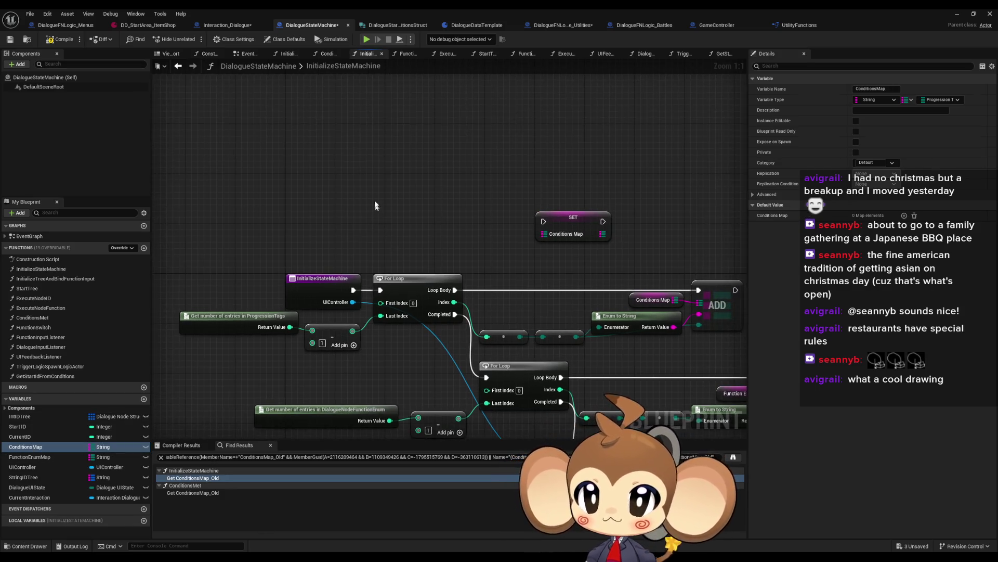
pyautogui.rightClick(365, 195)
pyautogui.write('fi')
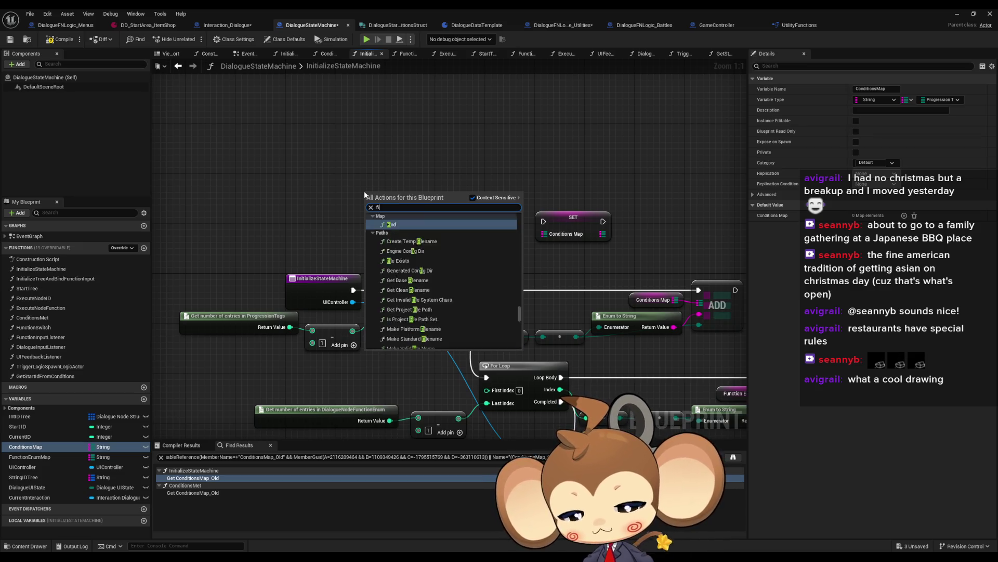
pyautogui.press('BackSpace')
pyautogui.press('BackSpace')
pyautogui.write('get games')
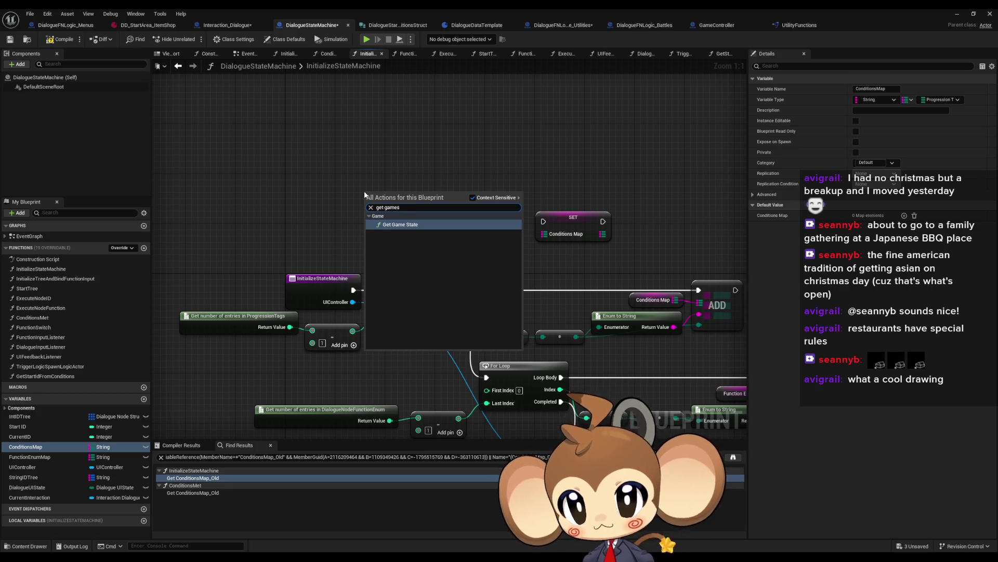
pyautogui.press('BackSpace')
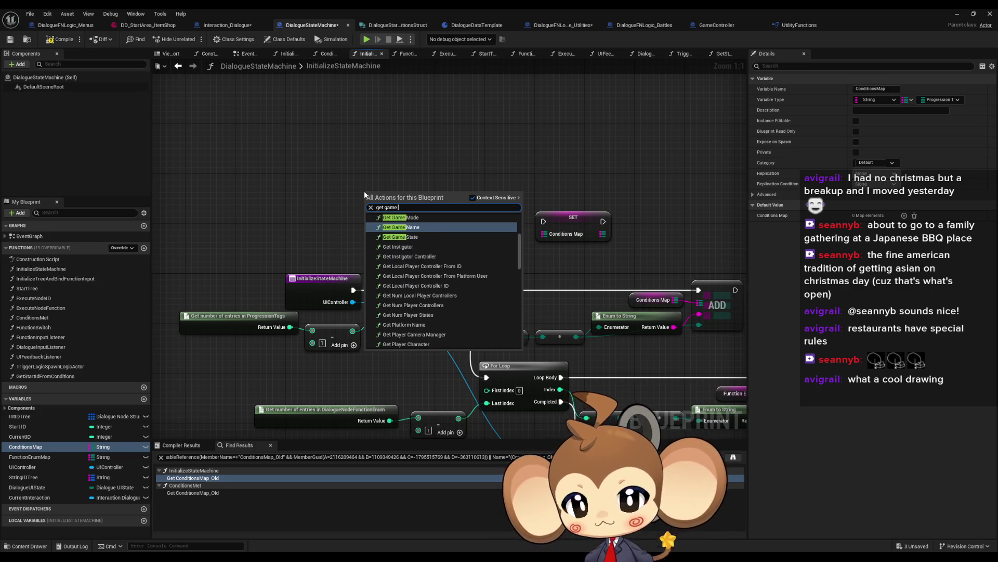
pyautogui.write('cont')
pyautogui.press('Return')
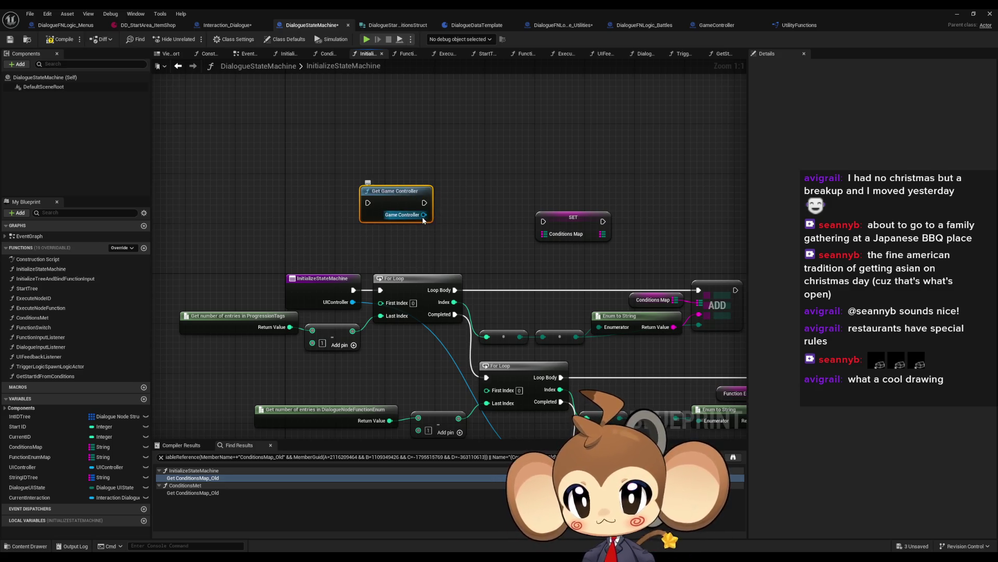
# - Feed the controller's Progression Flags Translation Map into a pasted SET Conditions Map node
pyautogui.moveTo(424, 218)
pyautogui.mouseDown()
pyautogui.moveTo(469, 218)
pyautogui.moveTo(464, 212)
pyautogui.mouseUp()
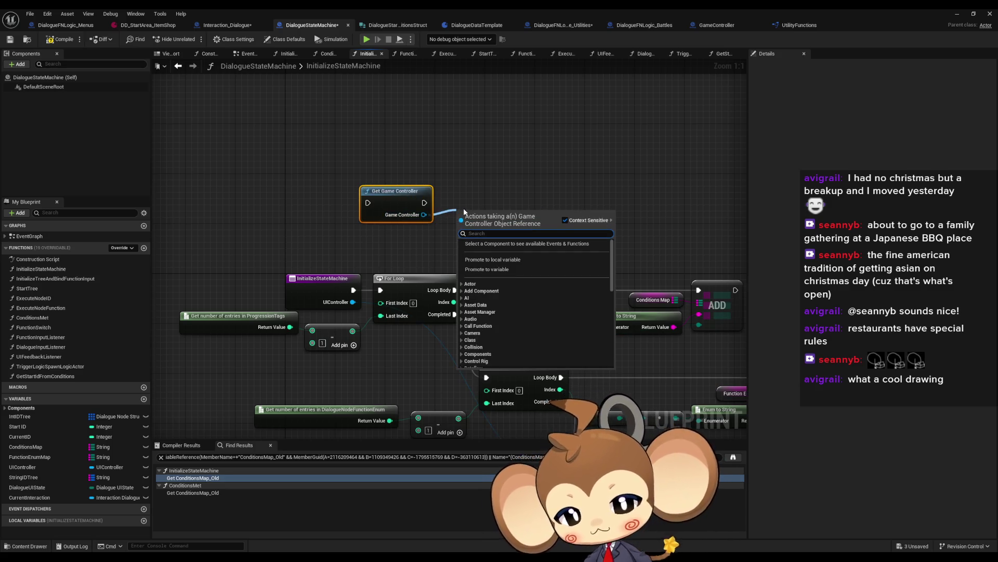
pyautogui.write('get')
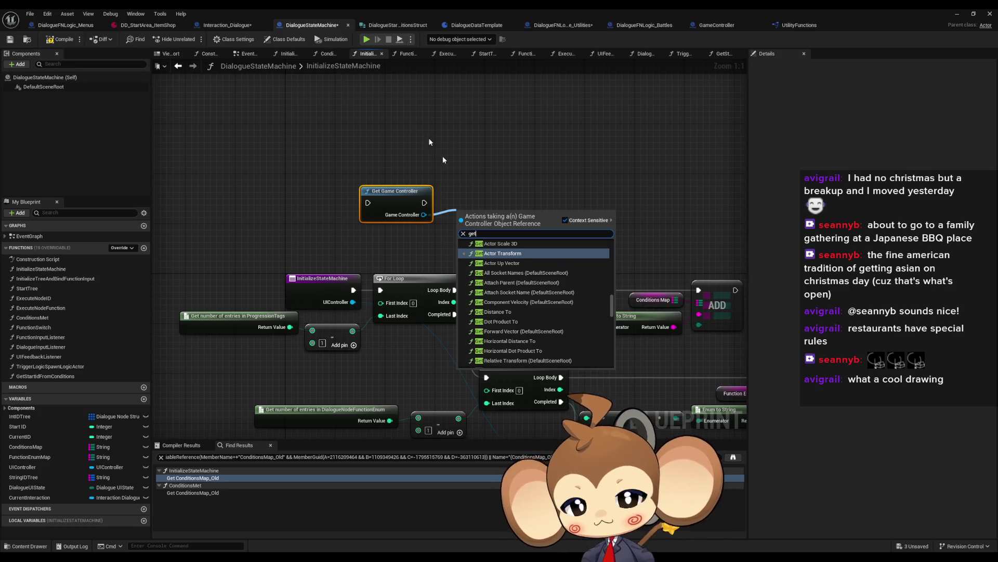
pyautogui.moveTo(612, 307); pyautogui.dragTo(614, 357)
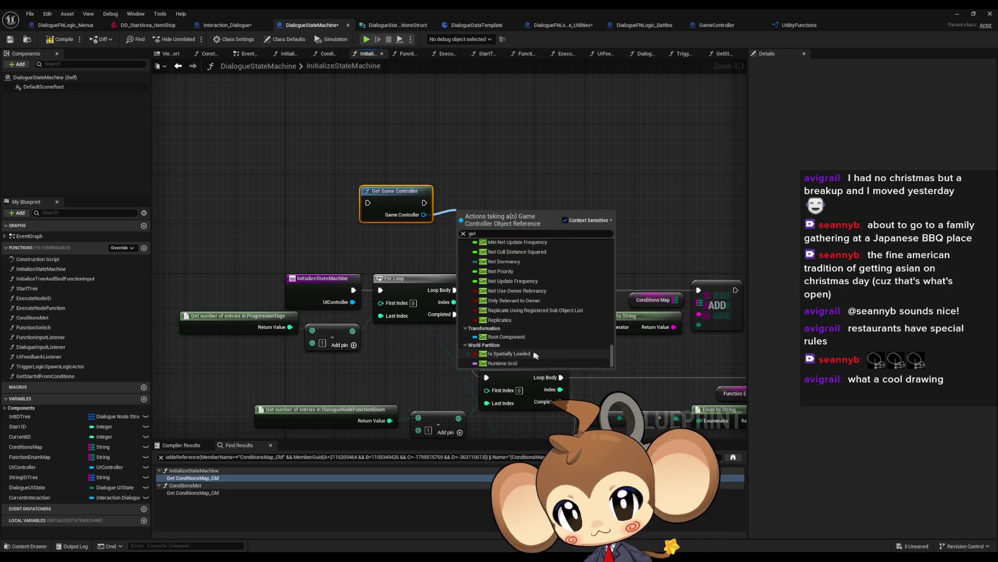
pyautogui.scroll(5, 526, 339)
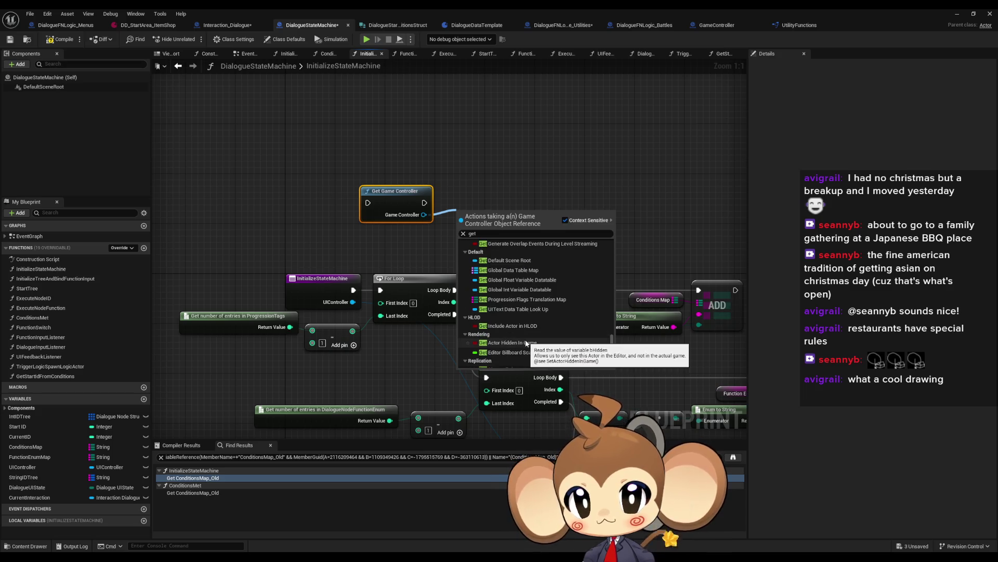
pyautogui.scroll(1, 525, 341)
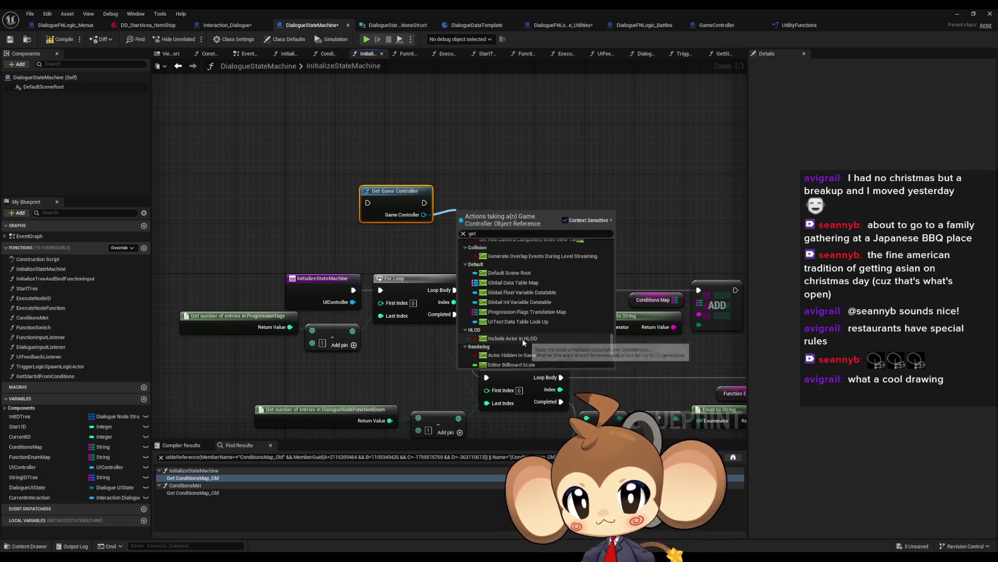
pyautogui.click(516, 312)
pyautogui.hotkey('ctrl', 'v')
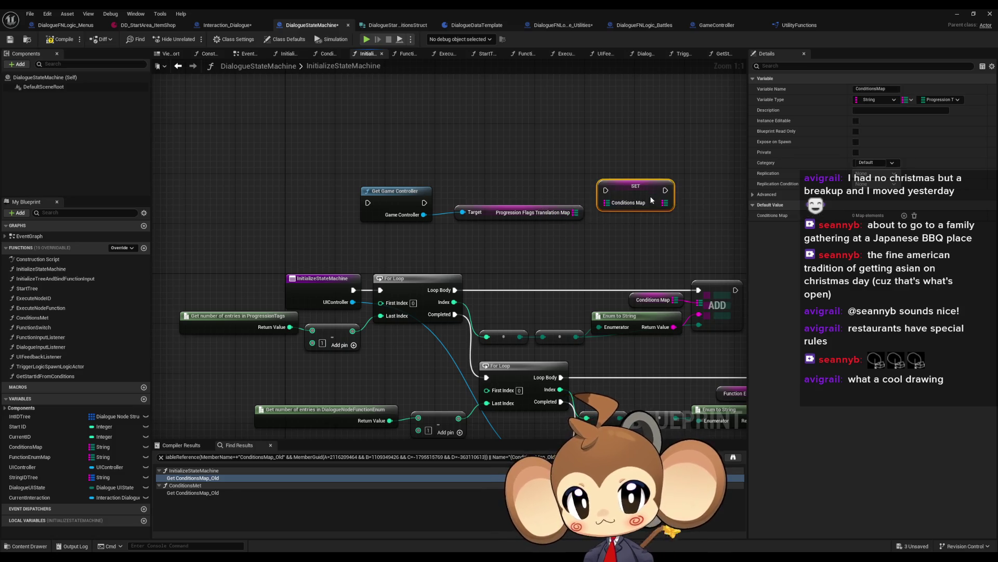
pyautogui.moveTo(579, 213); pyautogui.dragTo(606, 203)
# - Chain execution: InitializeStateMachine → Get Game Controller → SET Conditions Map → For Loop
pyautogui.moveTo(424, 203)
pyautogui.mouseDown()
pyautogui.moveTo(606, 190)
pyautogui.moveTo(626, 198)
pyautogui.mouseUp()
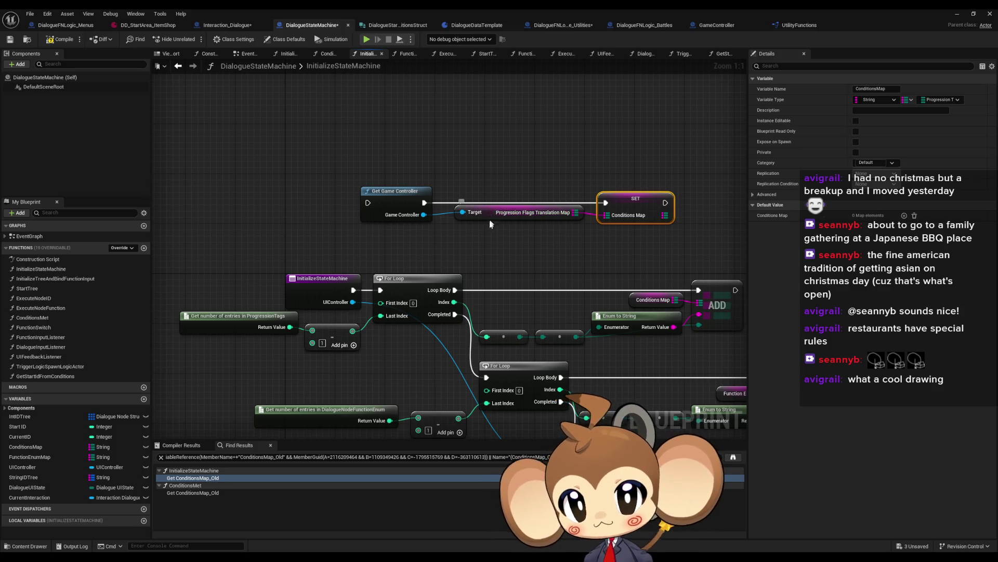
pyautogui.moveTo(510, 207)
pyautogui.mouseDown()
pyautogui.moveTo(510, 230)
pyautogui.moveTo(487, 239)
pyautogui.mouseUp()
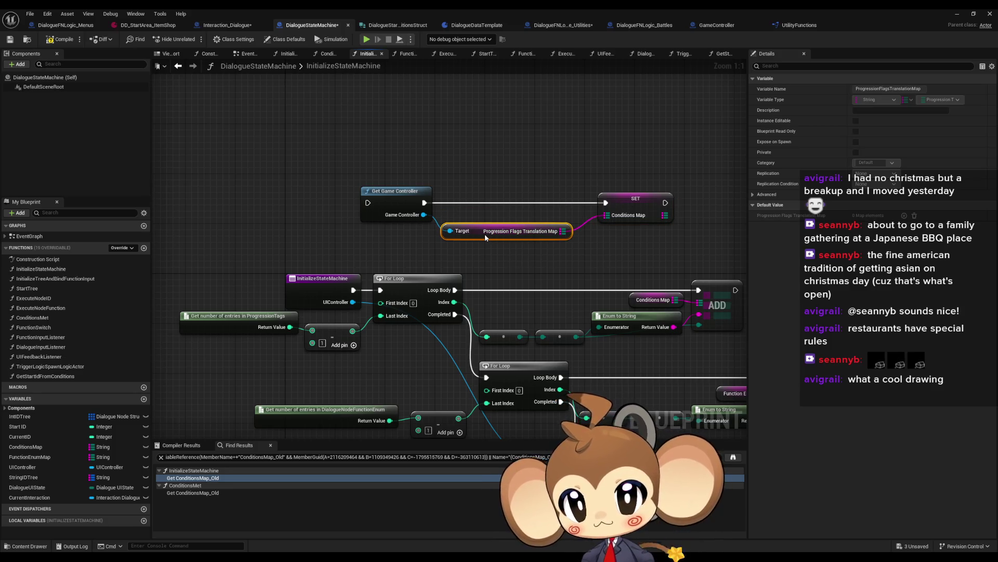
pyautogui.click(628, 200)
pyautogui.moveTo(505, 304)
pyautogui.mouseDown()
pyautogui.moveTo(386, 312)
pyautogui.moveTo(483, 288)
pyautogui.mouseUp()
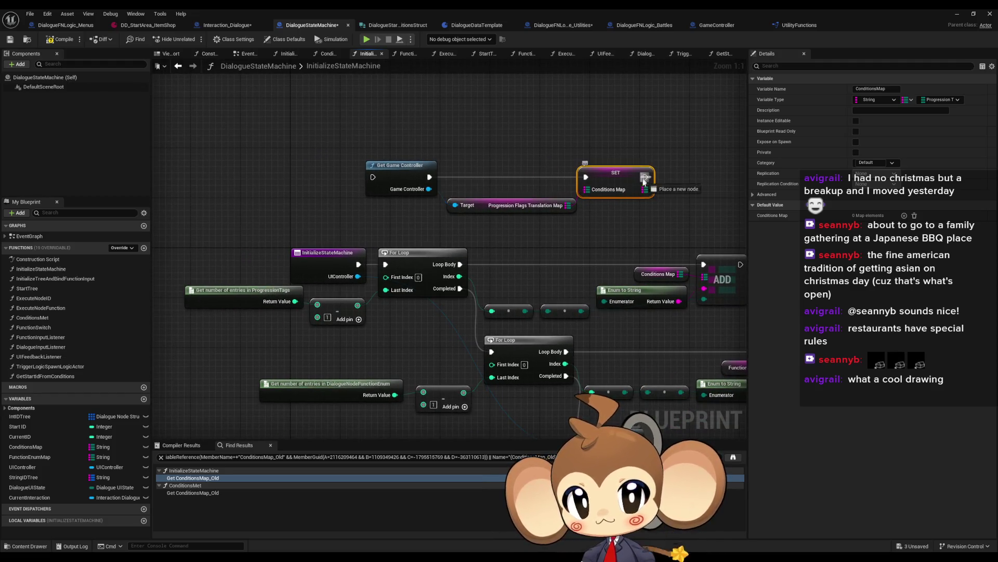
pyautogui.moveTo(646, 176)
pyautogui.mouseDown()
pyautogui.moveTo(479, 345)
pyautogui.moveTo(492, 352)
pyautogui.mouseUp()
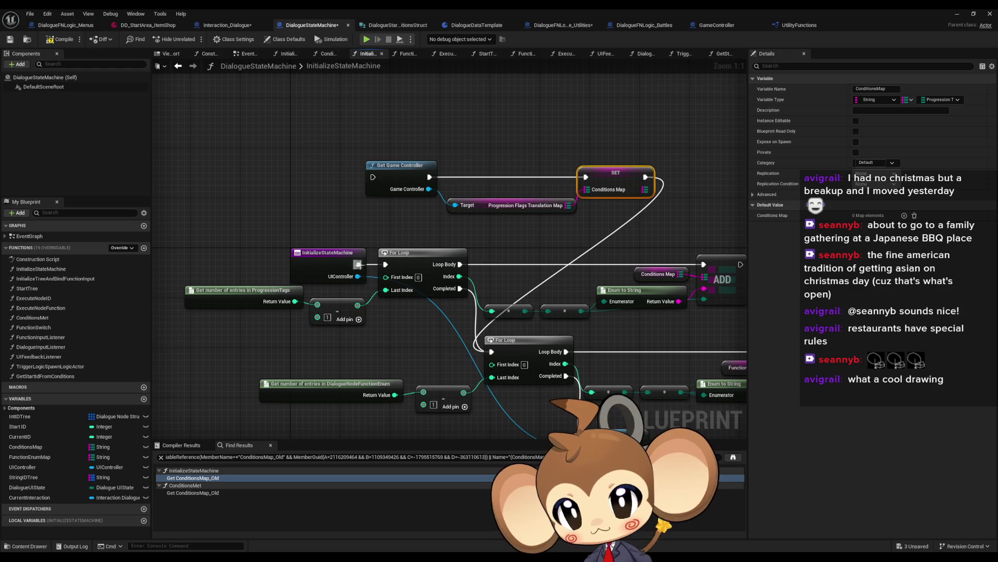
pyautogui.moveTo(357, 265); pyautogui.dragTo(373, 177)
# - Cycle through the editor tabs to DialogueFNLogic_Dialogue_Utilities' ExecuteDialogueLogic graph
pyautogui.moveTo(581, 229); pyautogui.dragTo(502, 240)
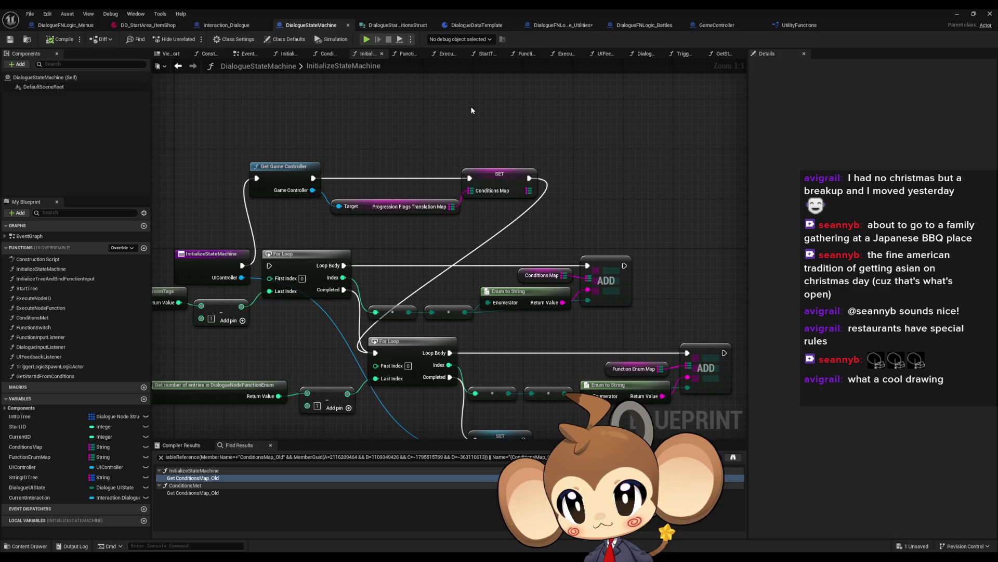
pyautogui.click(802, 25)
pyautogui.click(716, 25)
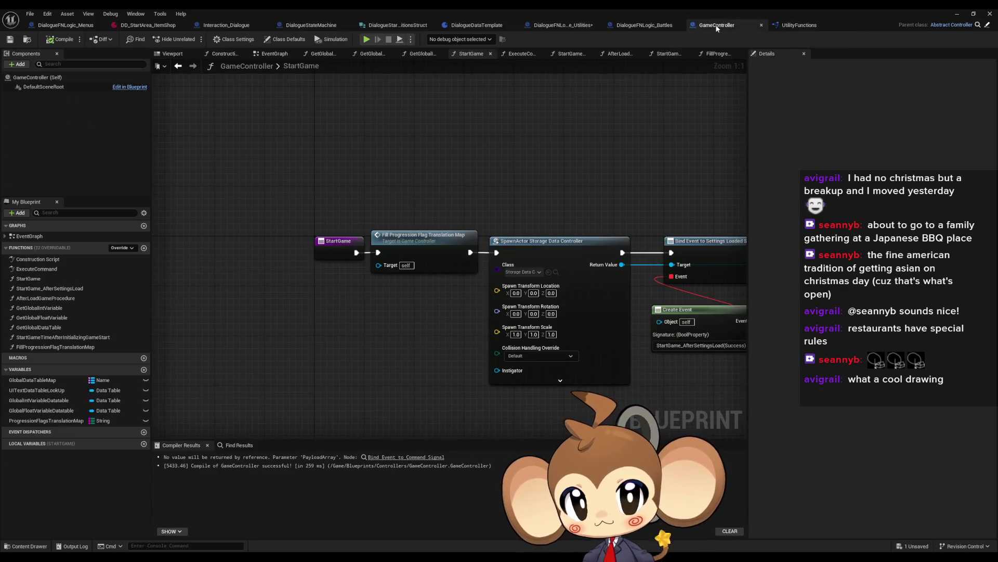
pyautogui.click(637, 26)
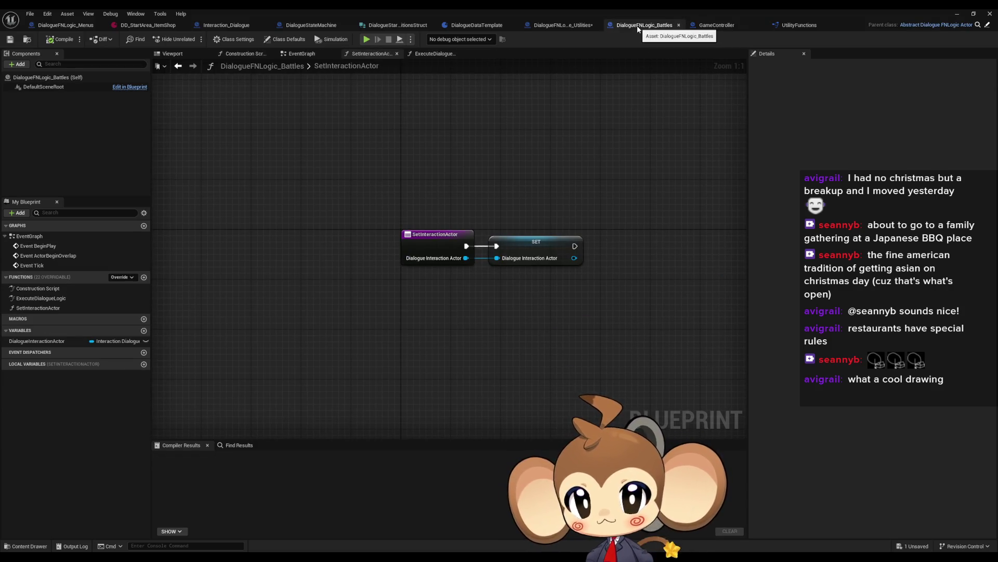
pyautogui.click(558, 25)
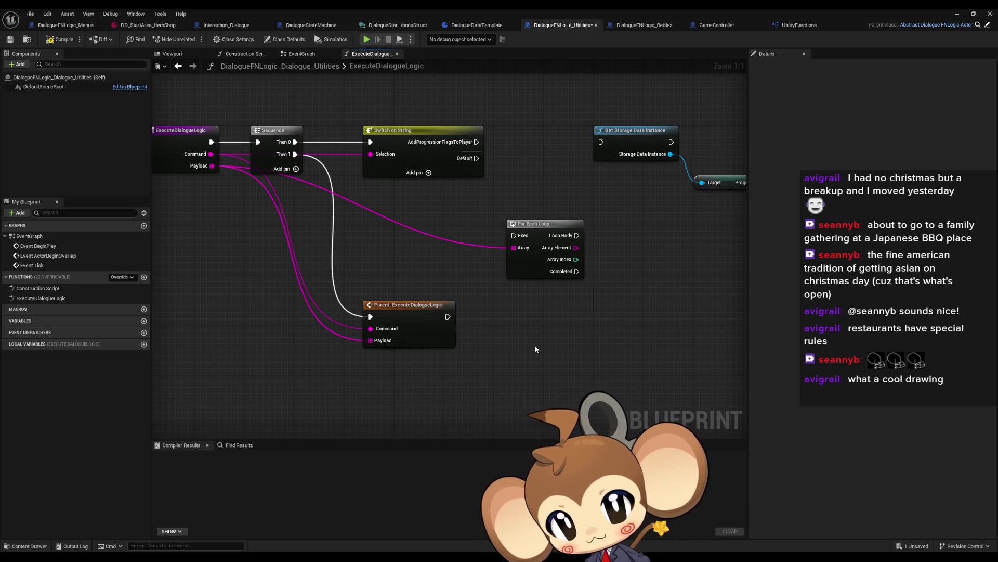
# - Add Get Game Controller with a Progression Flags Translation Map getter beneath it
pyautogui.rightClick(573, 351)
pyautogui.write('get')
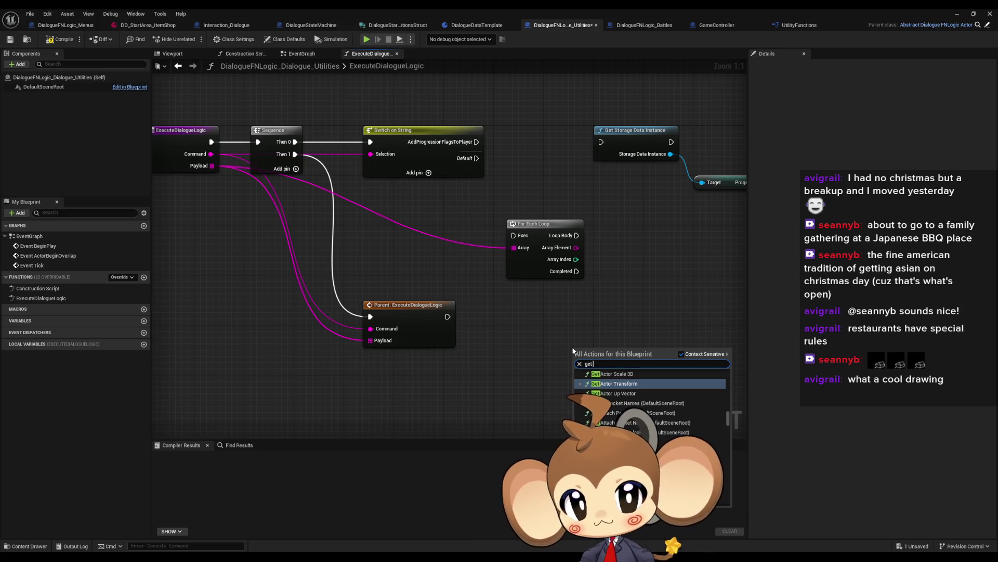
pyautogui.write(' games cpo')
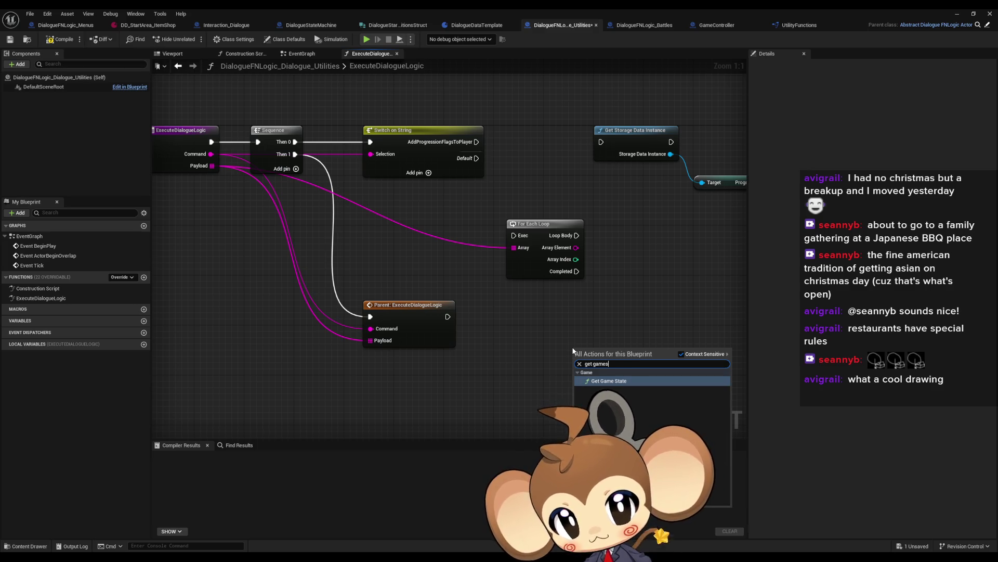
pyautogui.press('BackSpace')
pyautogui.press('BackSpace')
pyautogui.press('BackSpace')
pyautogui.write('con')
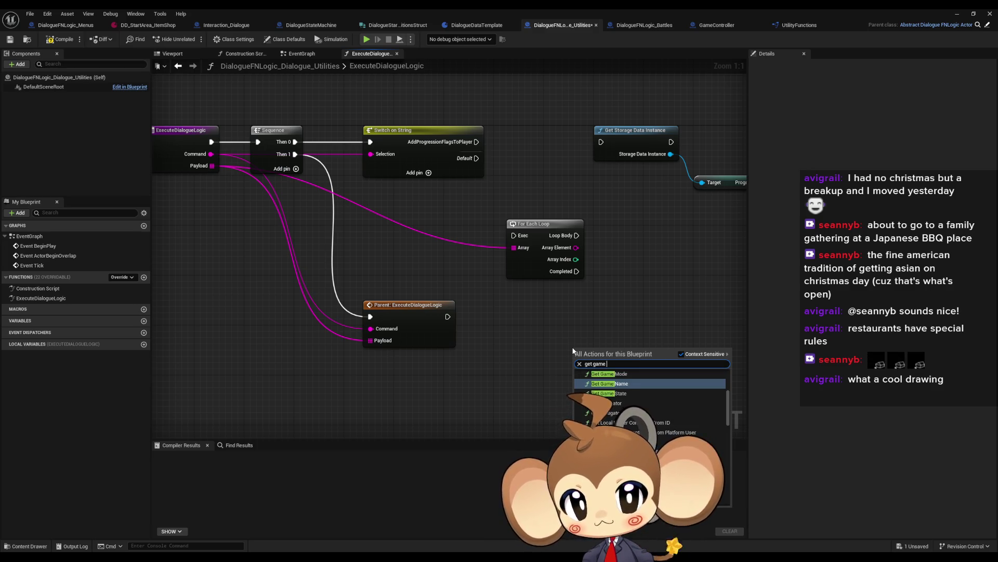
pyautogui.press('Return')
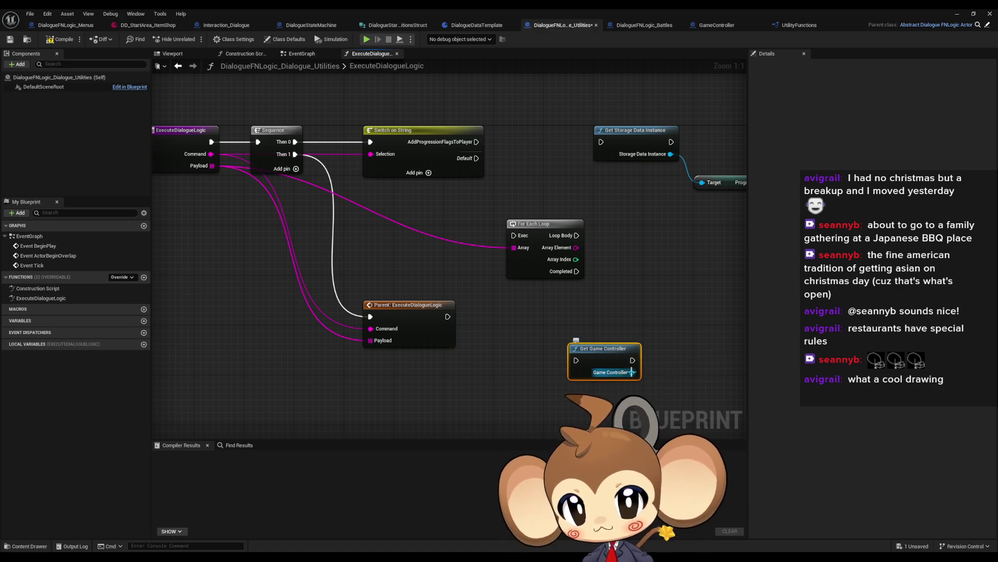
pyautogui.moveTo(632, 372)
pyautogui.mouseDown()
pyautogui.moveTo(676, 369)
pyautogui.moveTo(496, 373)
pyautogui.mouseUp()
pyautogui.write('progression')
pyautogui.press('Return')
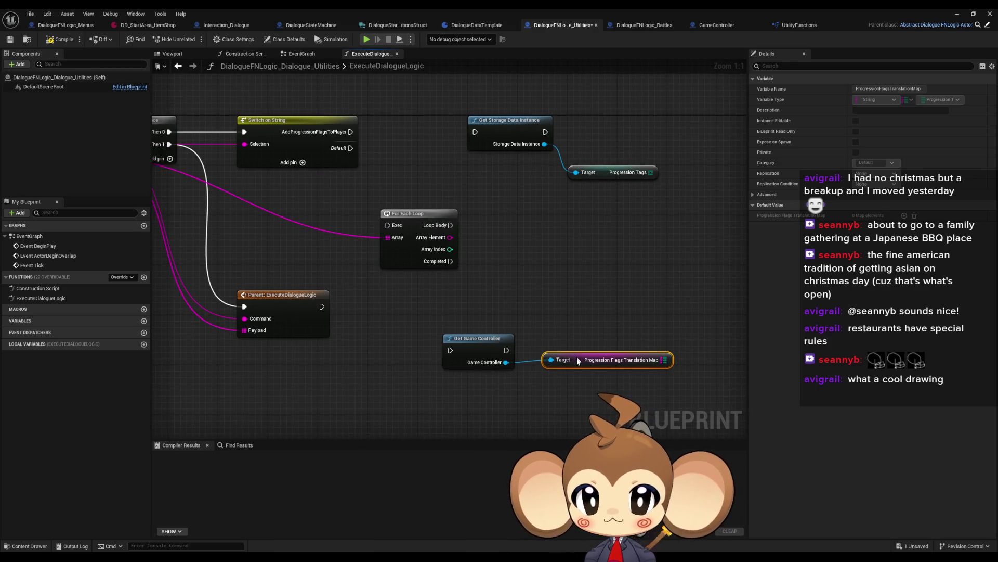
pyautogui.moveTo(574, 360); pyautogui.dragTo(568, 378)
pyautogui.keyDown('shift'); pyautogui.click(477, 339); pyautogui.keyUp('shift')
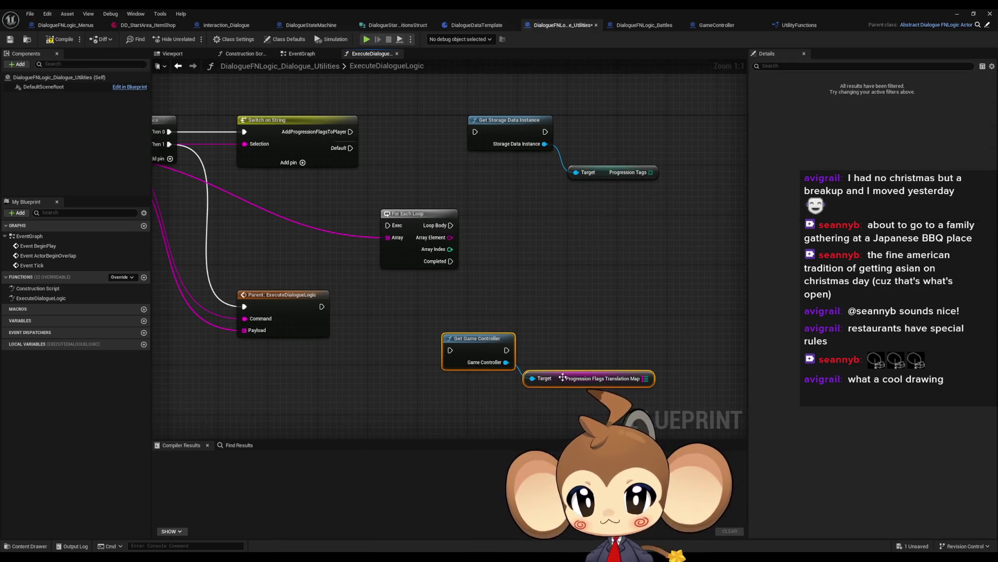
pyautogui.moveTo(478, 339); pyautogui.dragTo(431, 312)
# - Move both nodes above the main chain and add a FIND node on the translation map
pyautogui.moveTo(516, 311); pyautogui.dragTo(588, 330)
pyautogui.scroll(-1, 609, 331)
pyautogui.click(495, 345)
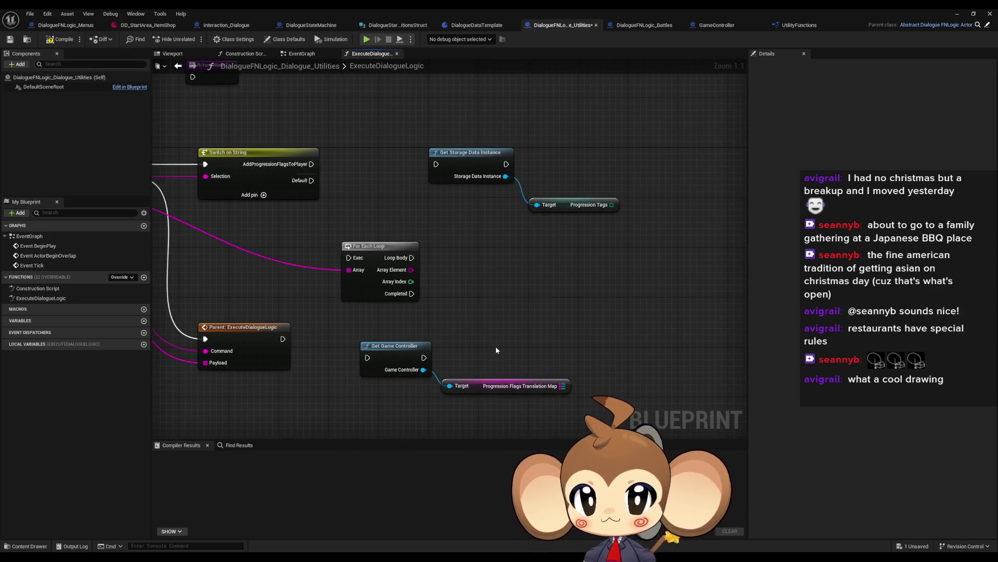
pyautogui.moveTo(405, 341); pyautogui.dragTo(567, 398)
pyautogui.moveTo(483, 385)
pyautogui.mouseDown()
pyautogui.moveTo(509, 179)
pyautogui.moveTo(526, 147)
pyautogui.mouseUp()
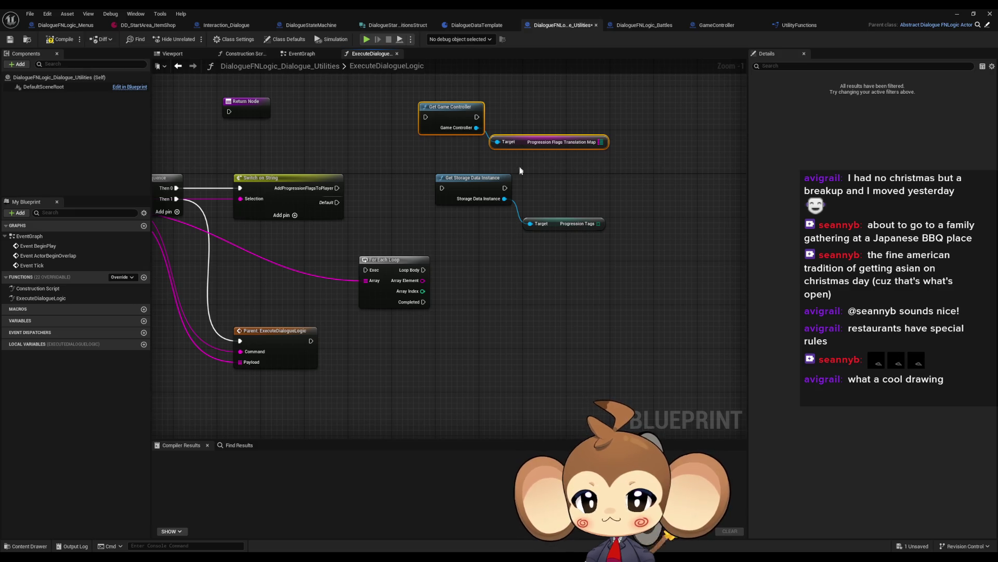
pyautogui.moveTo(526, 206); pyautogui.dragTo(664, 238)
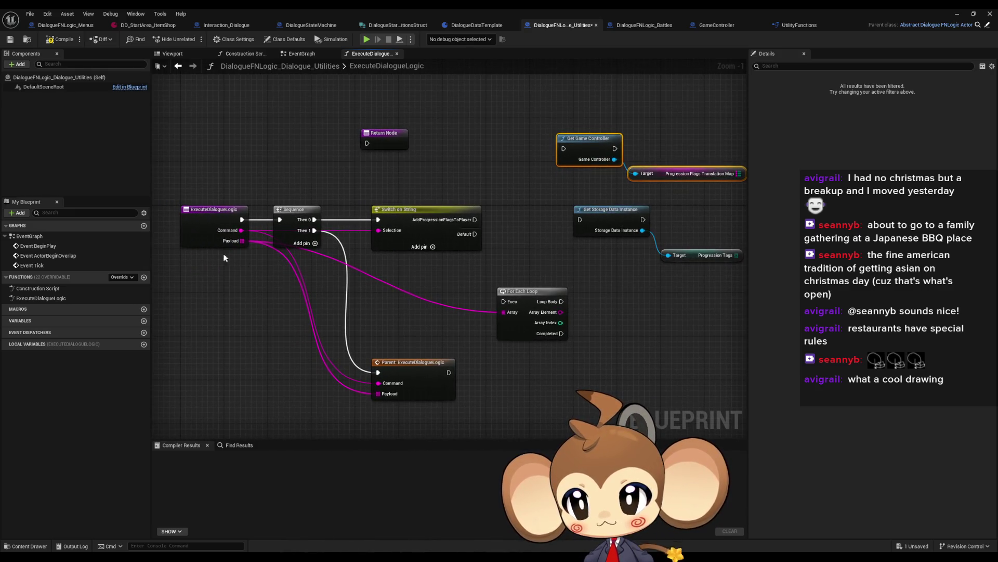
pyautogui.moveTo(241, 242)
pyautogui.mouseDown()
pyautogui.moveTo(389, 257)
pyautogui.moveTo(530, 291)
pyautogui.moveTo(660, 177)
pyautogui.moveTo(680, 178)
pyautogui.moveTo(684, 214)
pyautogui.mouseUp()
pyautogui.write('find')
pyautogui.press('Return')
# - Chain the case through Get Game Controller and Get Storage Data Instance into the loop; add ADD for Progression Tags
pyautogui.moveTo(420, 228)
pyautogui.mouseDown()
pyautogui.moveTo(523, 167)
pyautogui.moveTo(509, 157)
pyautogui.mouseUp()
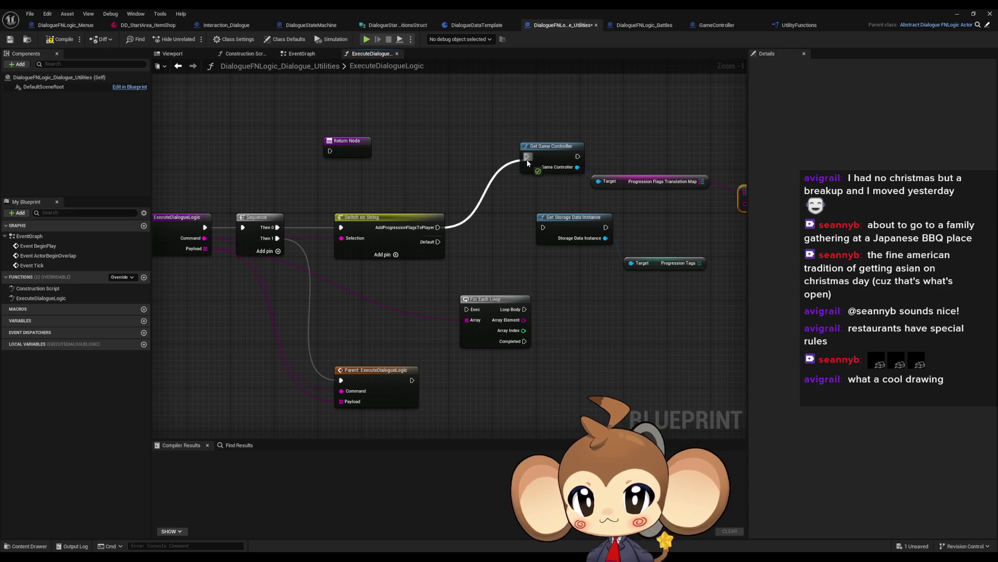
pyautogui.moveTo(557, 182); pyautogui.dragTo(440, 189)
pyautogui.moveTo(407, 237); pyautogui.dragTo(442, 168)
pyautogui.moveTo(471, 237)
pyautogui.mouseDown()
pyautogui.moveTo(319, 328)
pyautogui.moveTo(337, 323)
pyautogui.mouseUp()
pyautogui.moveTo(354, 308); pyautogui.dragTo(515, 309)
pyautogui.moveTo(567, 271)
pyautogui.mouseDown()
pyautogui.moveTo(461, 276)
pyautogui.moveTo(532, 267)
pyautogui.moveTo(553, 280)
pyautogui.moveTo(597, 274)
pyautogui.mouseUp()
pyautogui.press('Return')
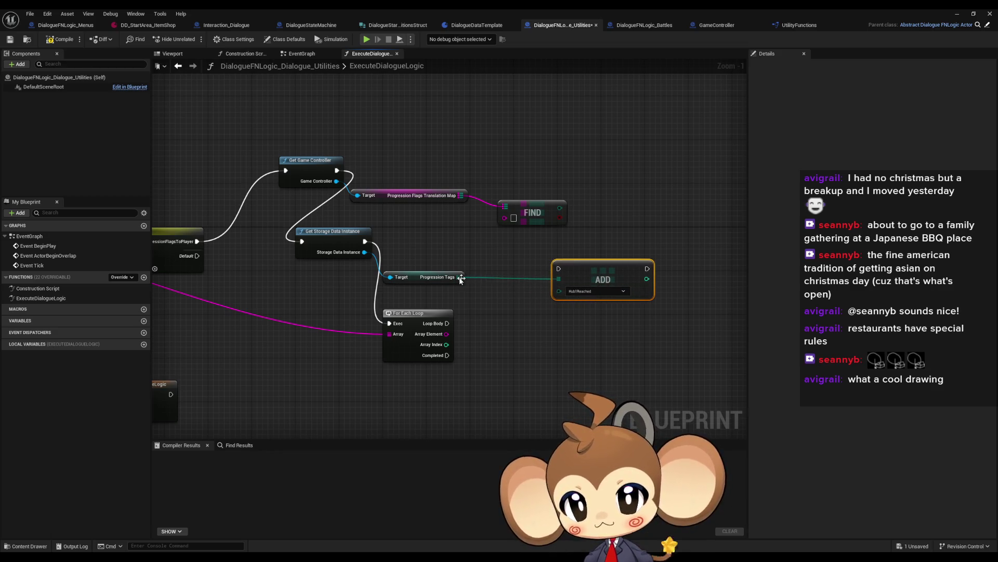
# - Swap the ADD node for ADDUNIQUE on Progression Tags, fed by FIND each loop iteration
pyautogui.moveTo(461, 277); pyautogui.dragTo(492, 277)
pyautogui.write('add un')
pyautogui.press('Return')
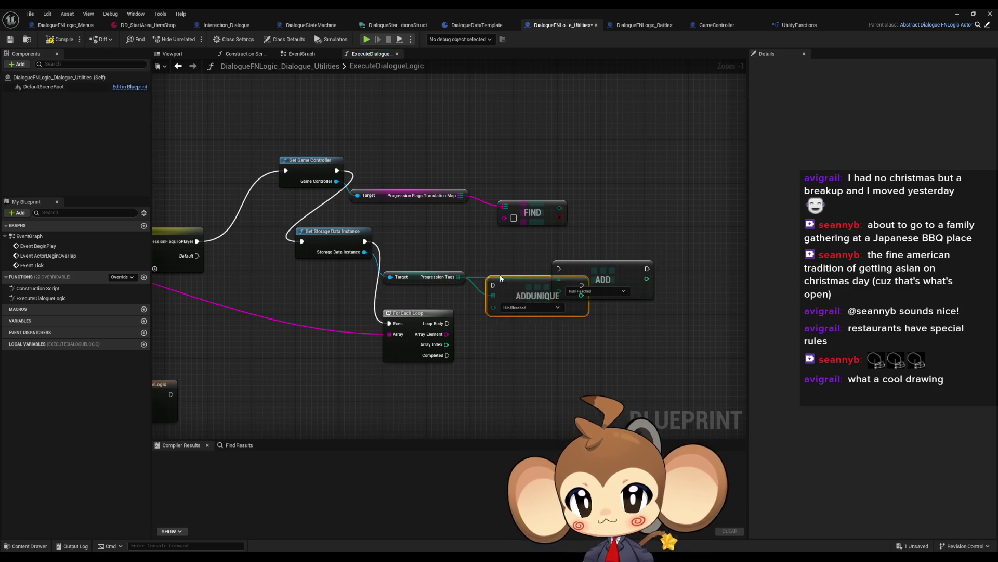
pyautogui.click(619, 268)
pyautogui.press('Delete')
pyautogui.moveTo(523, 294); pyautogui.dragTo(582, 272)
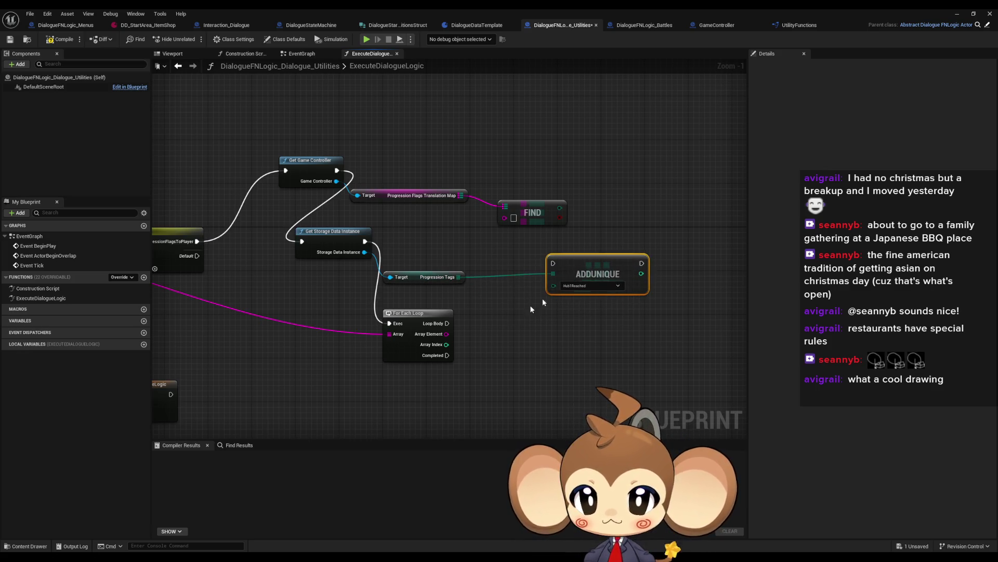
pyautogui.moveTo(472, 339); pyautogui.dragTo(450, 343)
pyautogui.moveTo(536, 212)
pyautogui.mouseDown()
pyautogui.moveTo(520, 273)
pyautogui.moveTo(532, 290)
pyautogui.mouseUp()
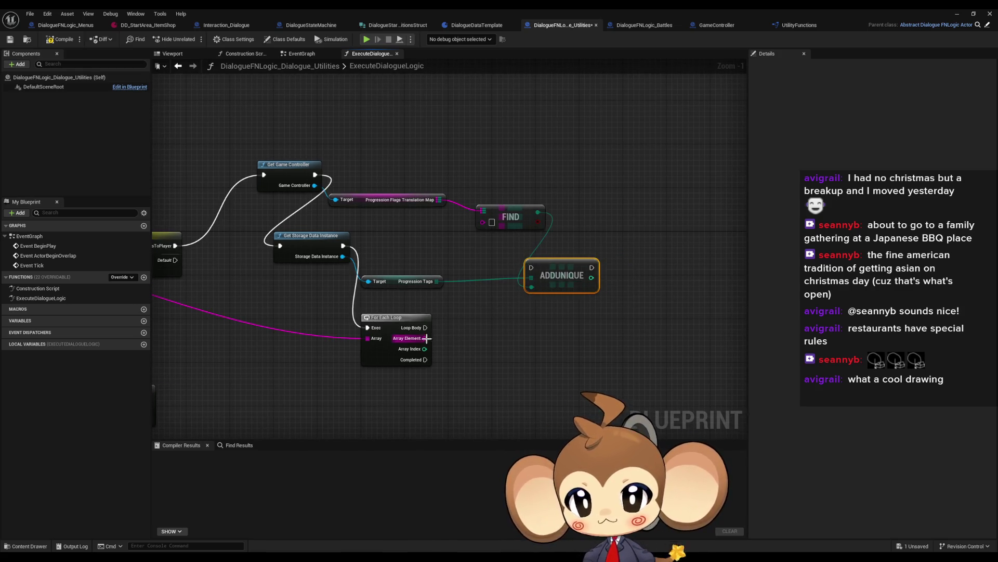
pyautogui.moveTo(425, 338); pyautogui.dragTo(486, 224)
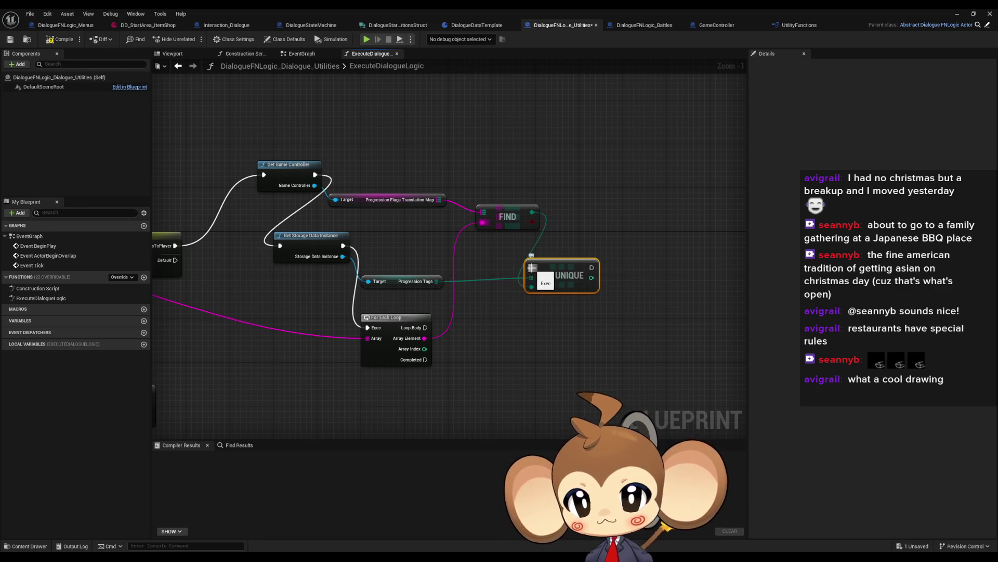
pyautogui.moveTo(531, 268)
pyautogui.mouseDown()
pyautogui.moveTo(518, 301)
pyautogui.moveTo(425, 328)
pyautogui.mouseUp()
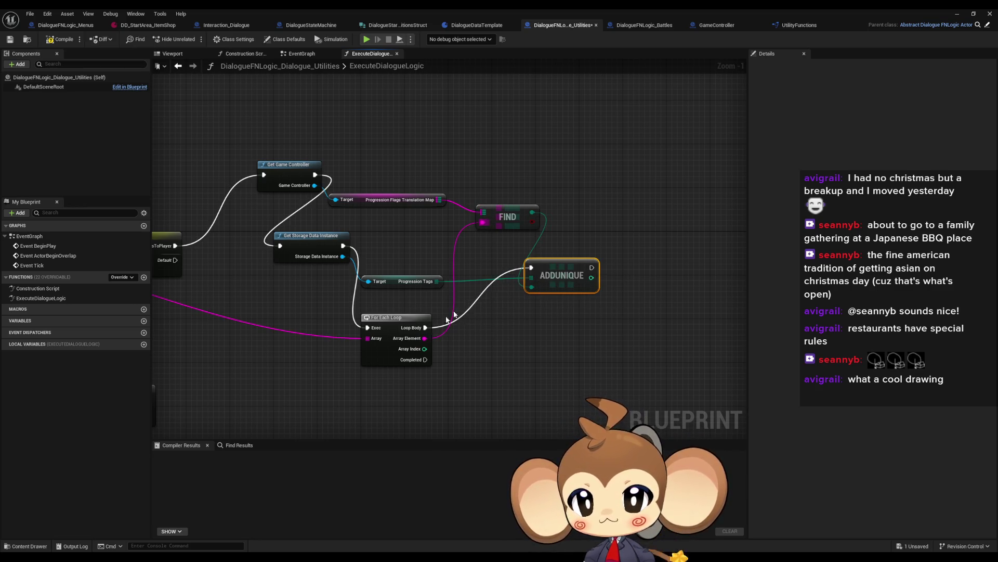
# - Reposition ADDUNIQUE, FIND, the For Each Loop, Get Game Controller and the translation map getter
pyautogui.moveTo(568, 267); pyautogui.dragTo(633, 283)
pyautogui.moveTo(507, 213); pyautogui.dragTo(529, 202)
pyautogui.moveTo(387, 317)
pyautogui.mouseDown()
pyautogui.moveTo(483, 224)
pyautogui.moveTo(442, 225)
pyautogui.mouseUp()
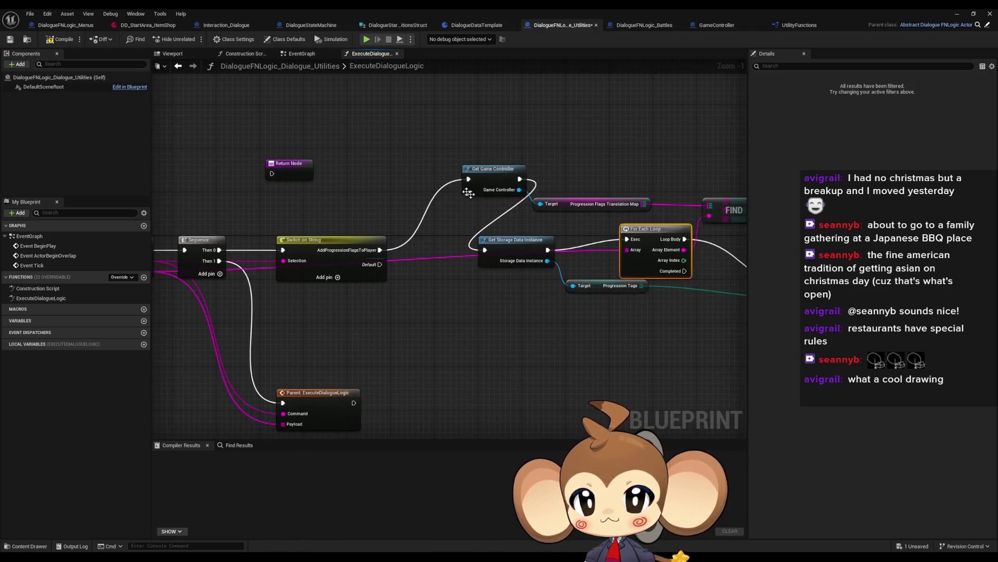
pyautogui.moveTo(497, 183); pyautogui.dragTo(442, 251)
pyautogui.moveTo(510, 240)
pyautogui.mouseDown()
pyautogui.moveTo(519, 241)
pyautogui.moveTo(504, 350)
pyautogui.moveTo(516, 333)
pyautogui.mouseUp()
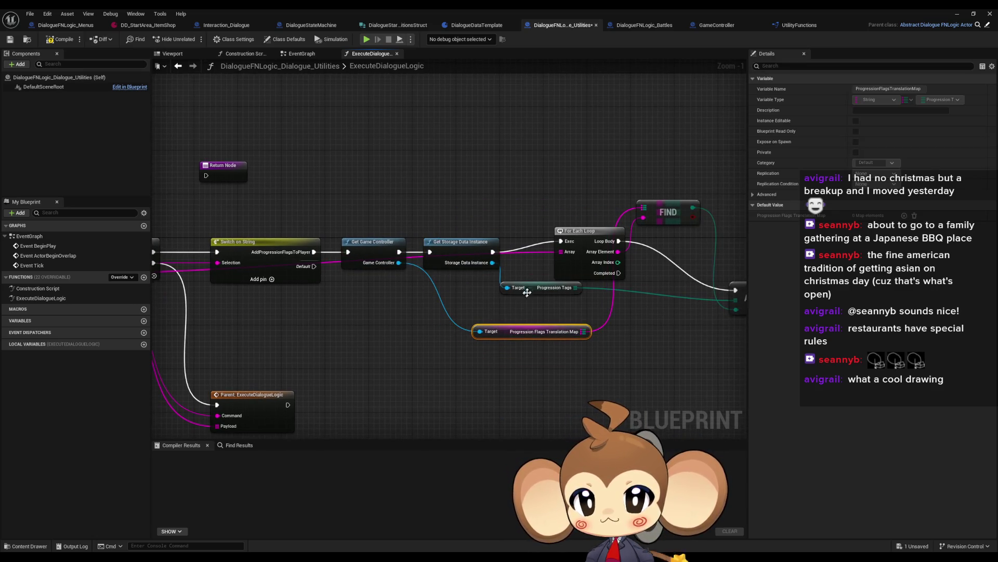
pyautogui.moveTo(457, 243); pyautogui.dragTo(492, 255)
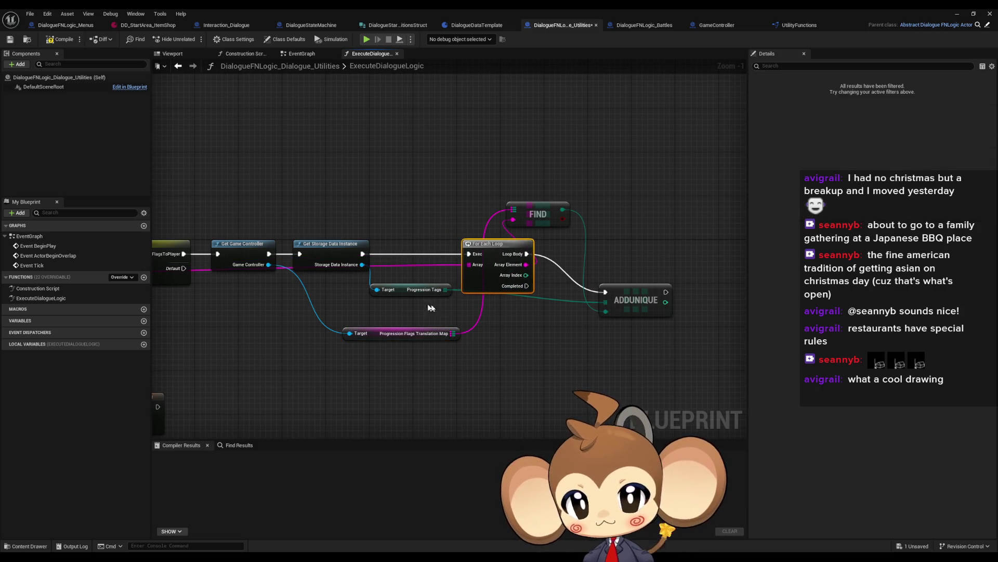
# - Arrange the Progression Tags getter, ADDUNIQUE, FIND and Translation Map getter neatly beside the loop
pyautogui.moveTo(407, 292); pyautogui.dragTo(418, 308)
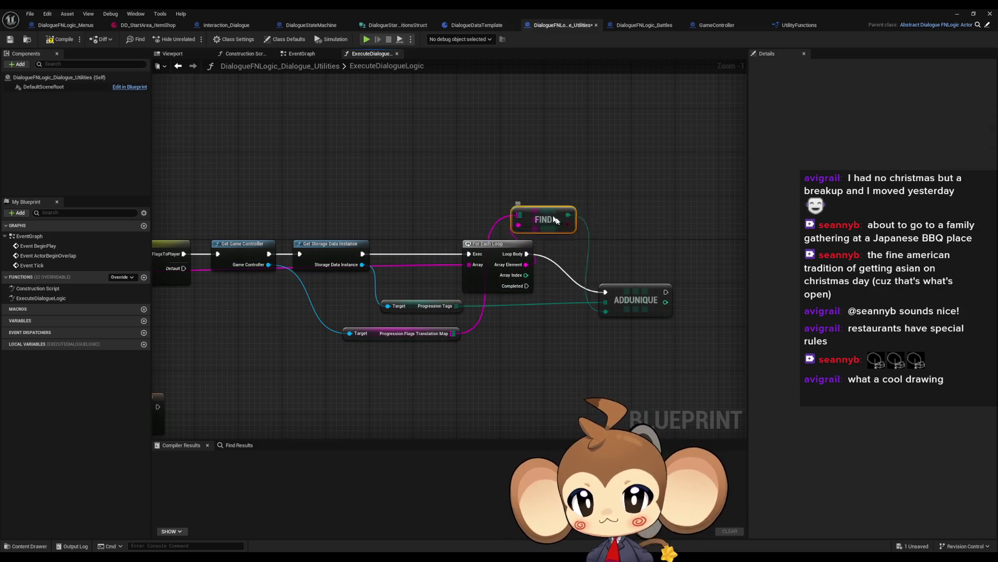
pyautogui.moveTo(542, 213); pyautogui.dragTo(564, 334)
pyautogui.moveTo(611, 298); pyautogui.dragTo(644, 258)
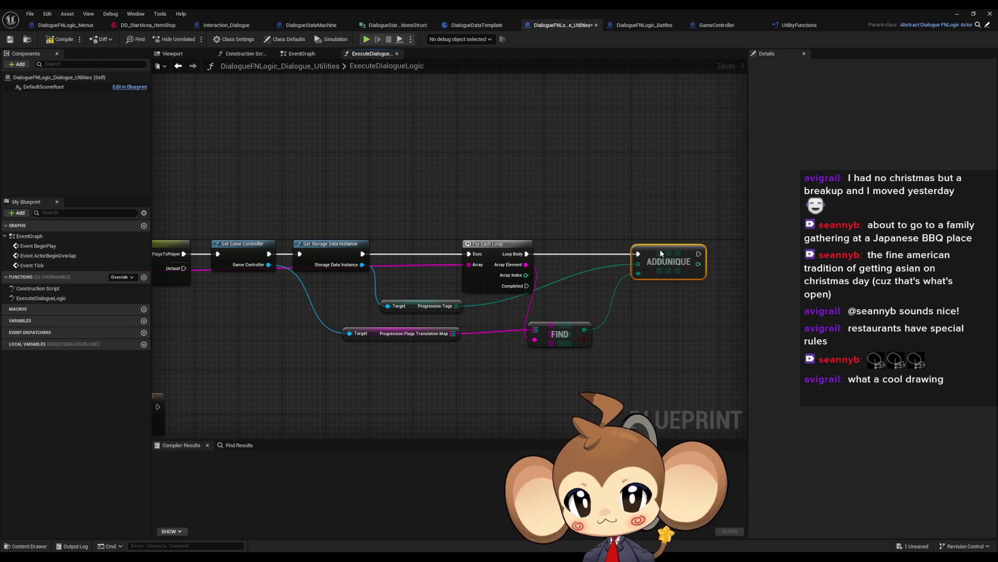
pyautogui.moveTo(545, 331); pyautogui.dragTo(578, 296)
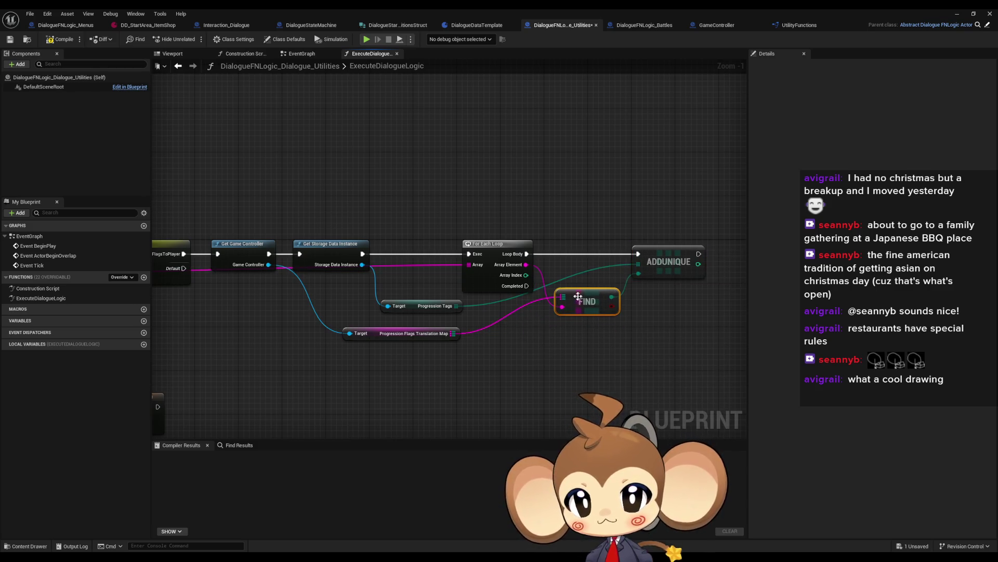
pyautogui.moveTo(421, 309); pyautogui.dragTo(491, 306)
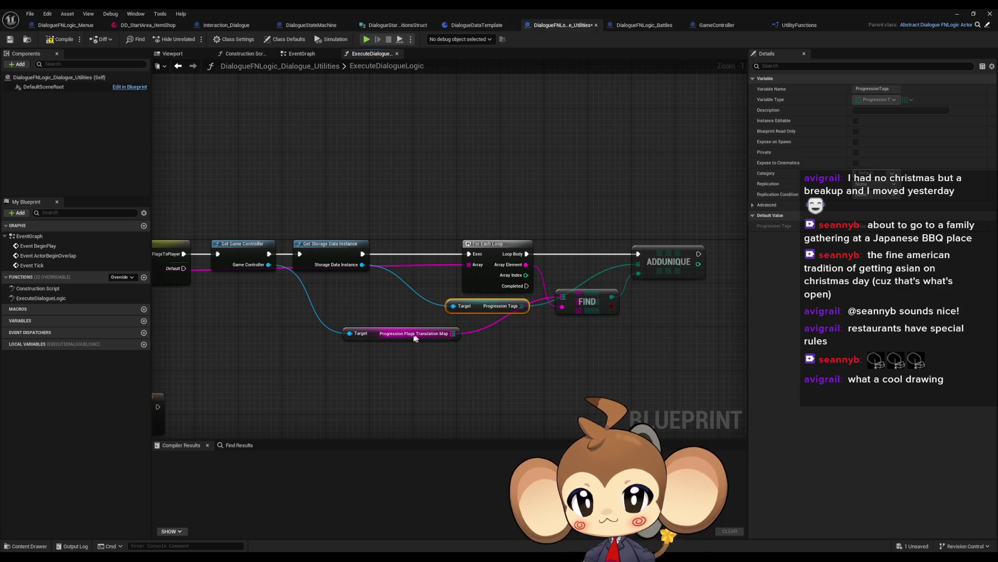
pyautogui.moveTo(415, 337); pyautogui.dragTo(481, 333)
pyautogui.moveTo(581, 303); pyautogui.dragTo(582, 320)
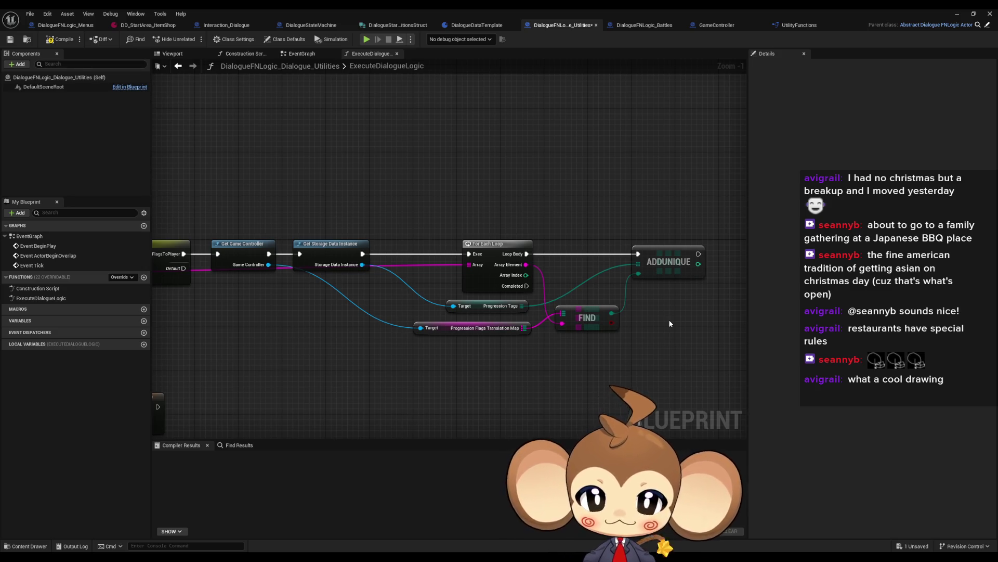
# - Pan the graph across to bring the other nodes into view
pyautogui.moveTo(316, 337)
pyautogui.mouseDown()
pyautogui.moveTo(377, 314)
pyautogui.moveTo(639, 308)
pyautogui.mouseUp()
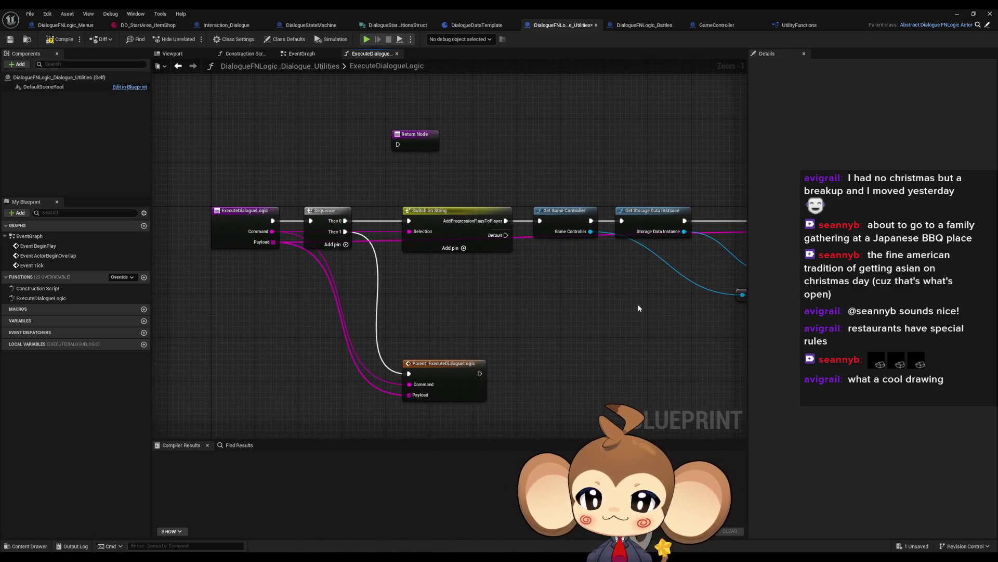
pyautogui.moveTo(541, 283)
pyautogui.mouseDown()
pyautogui.moveTo(523, 253)
pyautogui.moveTo(496, 254)
pyautogui.mouseUp()
pyautogui.scroll(-1, 479, 265)
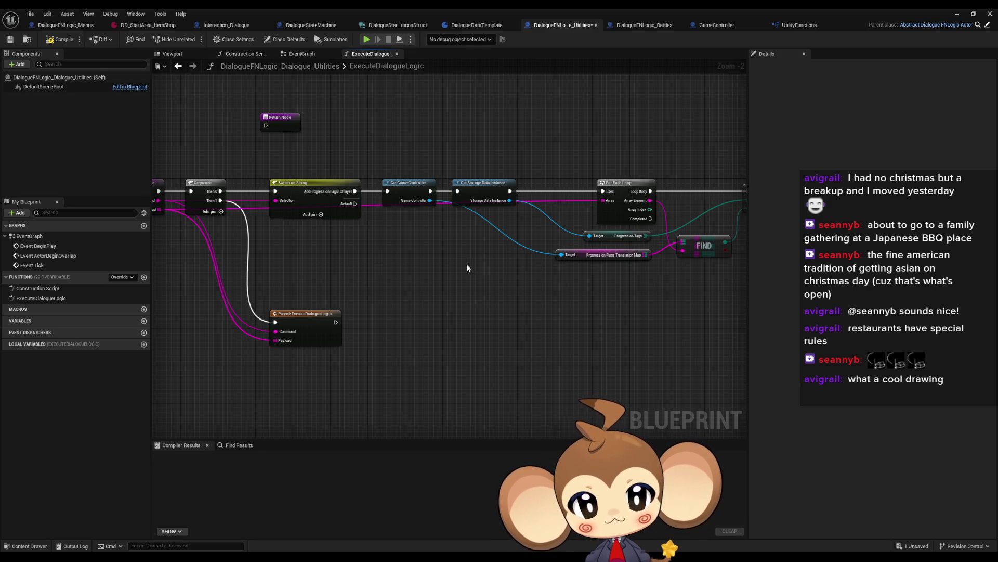
pyautogui.moveTo(405, 135)
pyautogui.mouseDown()
pyautogui.moveTo(519, 228)
pyautogui.moveTo(420, 232)
pyautogui.mouseUp()
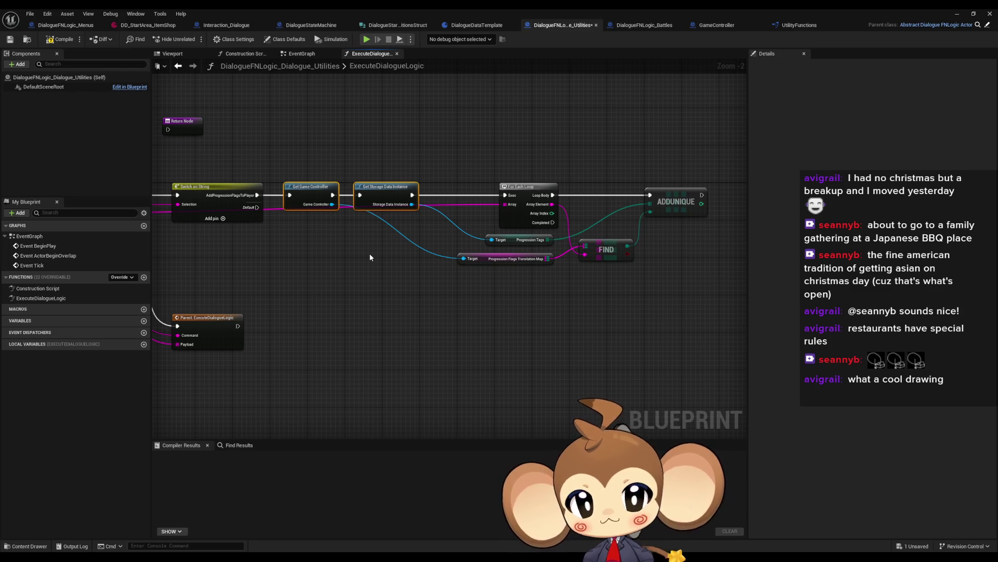
pyautogui.moveTo(370, 257); pyautogui.dragTo(549, 258)
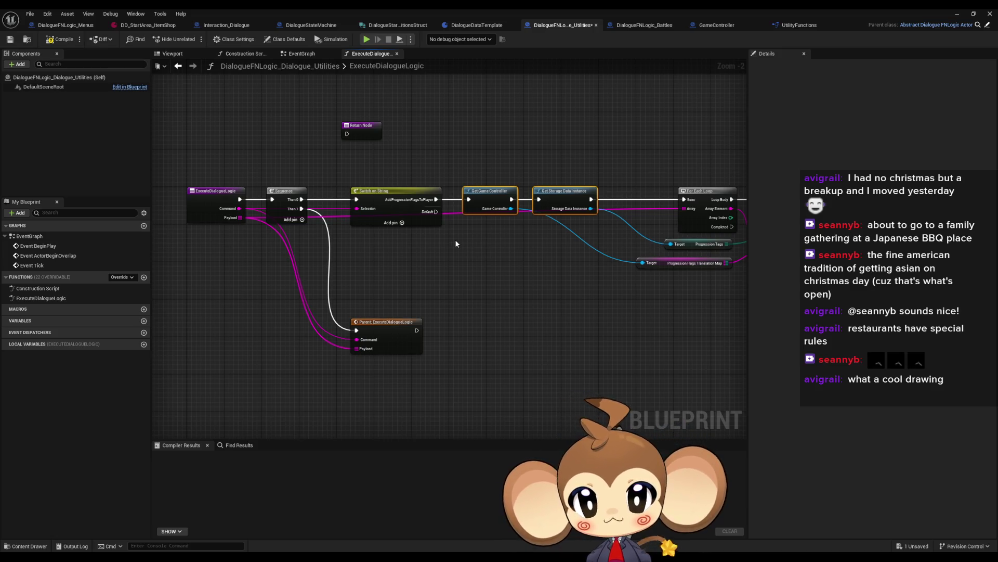
pyautogui.click(397, 205)
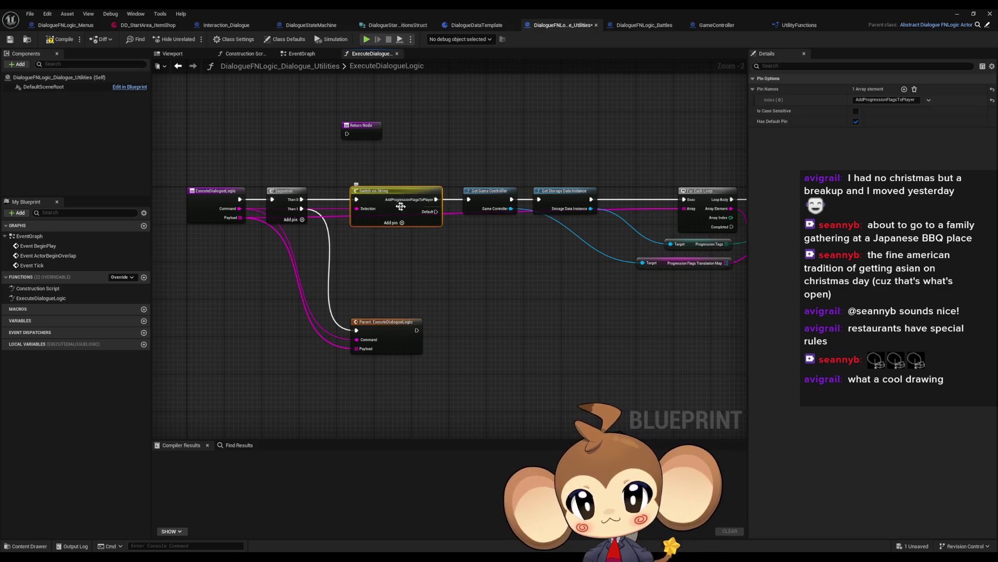
# - Change the Switch on String pin name [0] to AddFlagAndGoNextNode in Details, then deselect the node
pyautogui.click(885, 100)
pyautogui.write('Ad')
pyautogui.write('P')
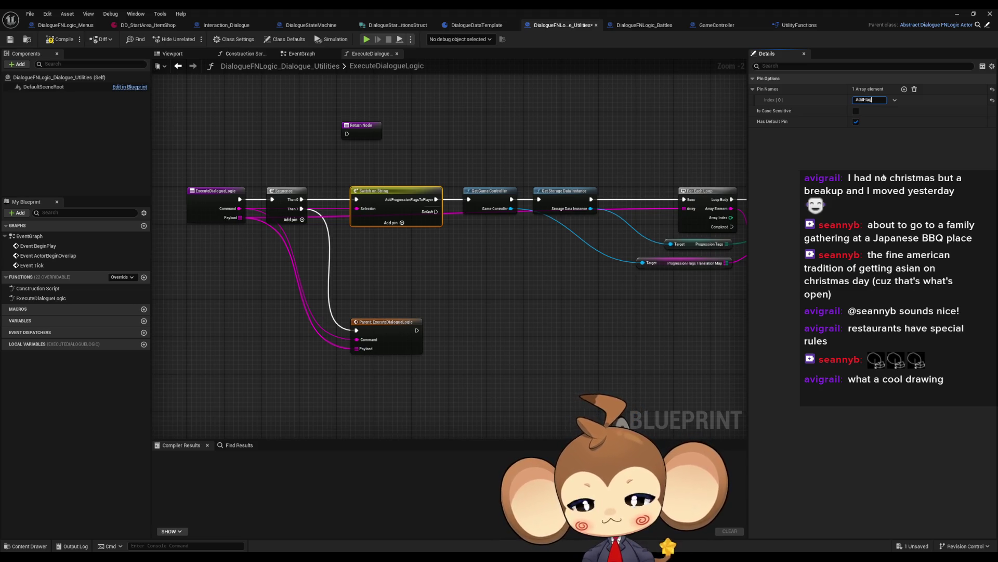
pyautogui.write('ndD')
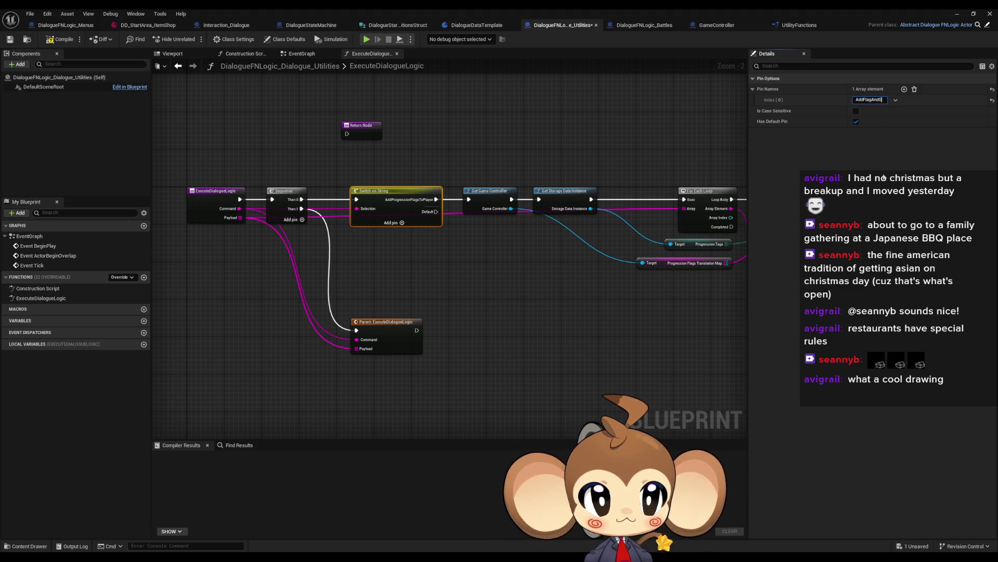
pyautogui.write('Next')
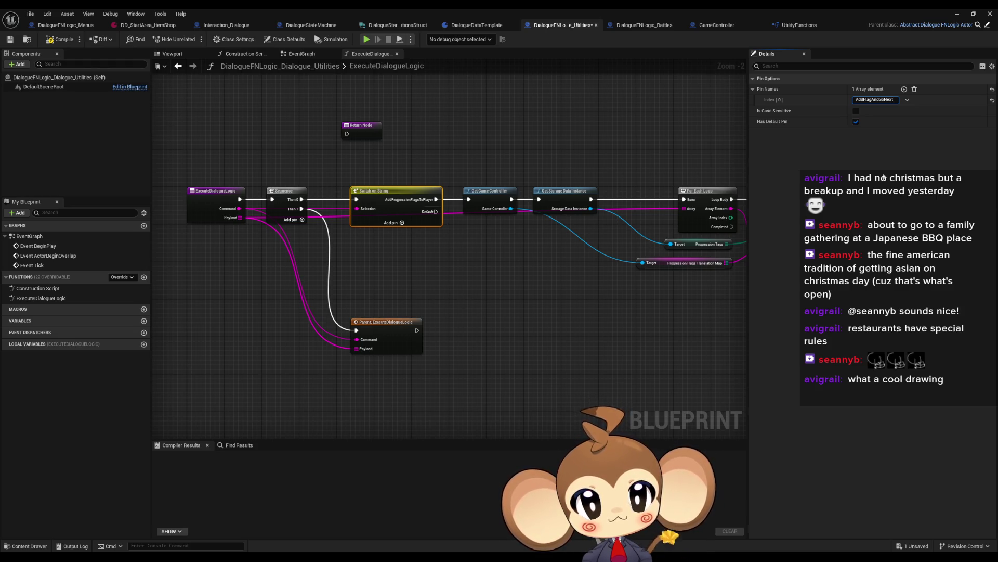
pyautogui.write('Node')
pyautogui.press('Return')
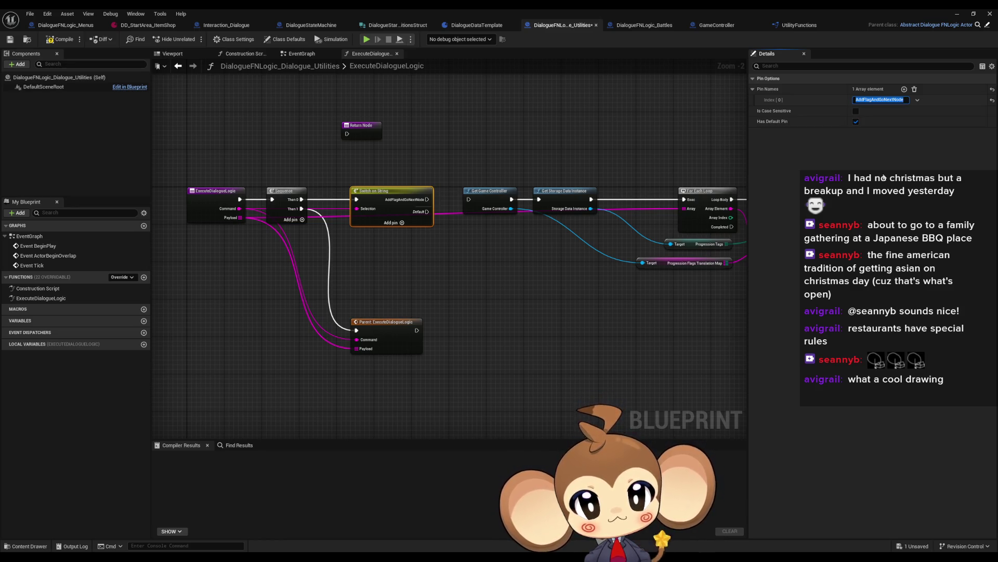
pyautogui.click(471, 201)
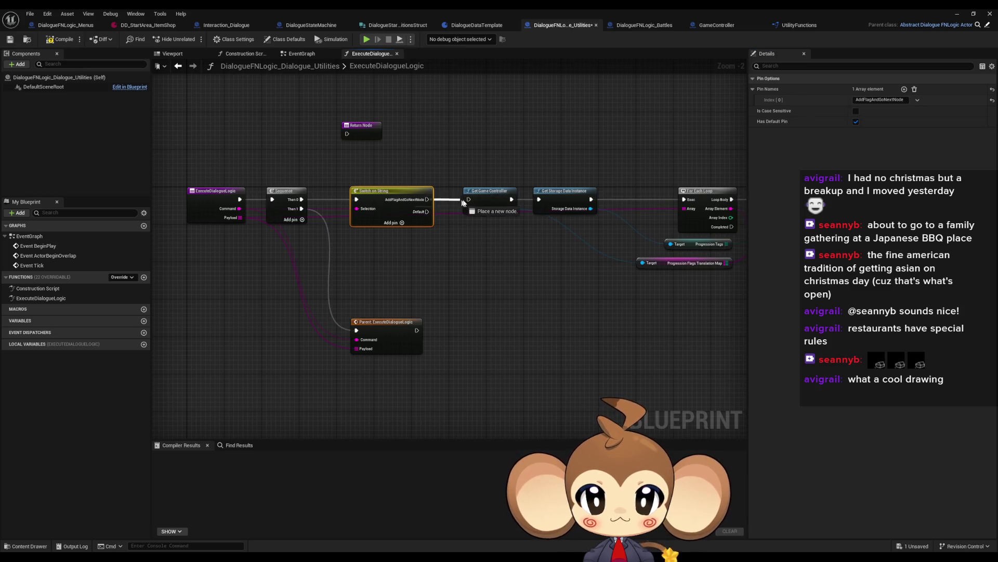
pyautogui.click(488, 254)
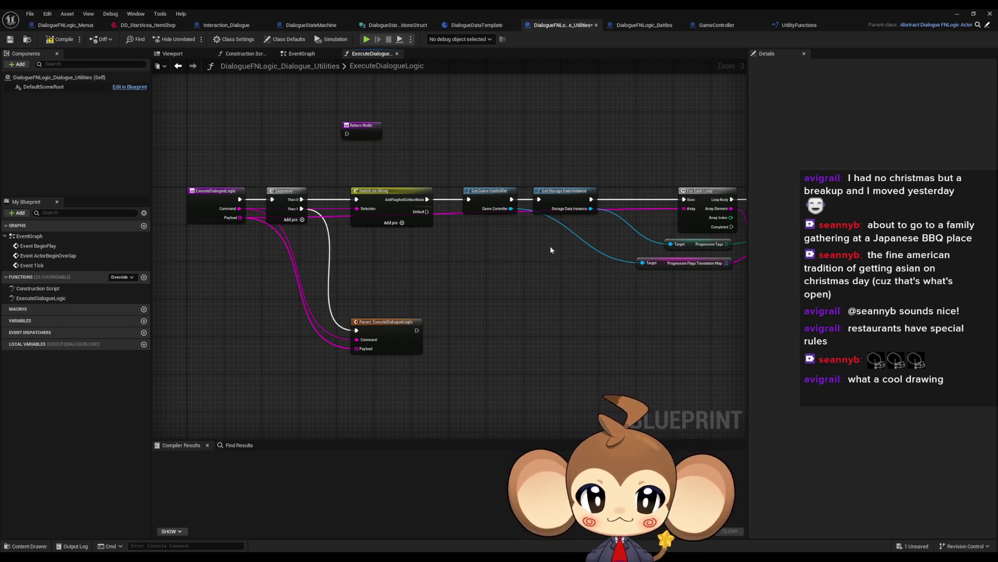
# - In DD_StartArea_ItemShop, expand Dialogue Tree Data and its Index [0] entry
pyautogui.click(149, 25)
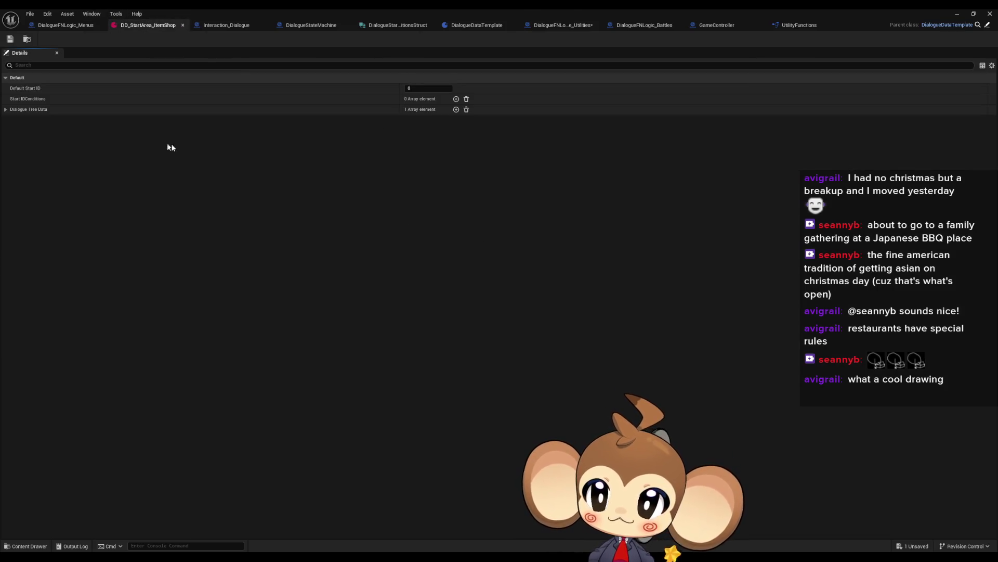
pyautogui.click(8, 109)
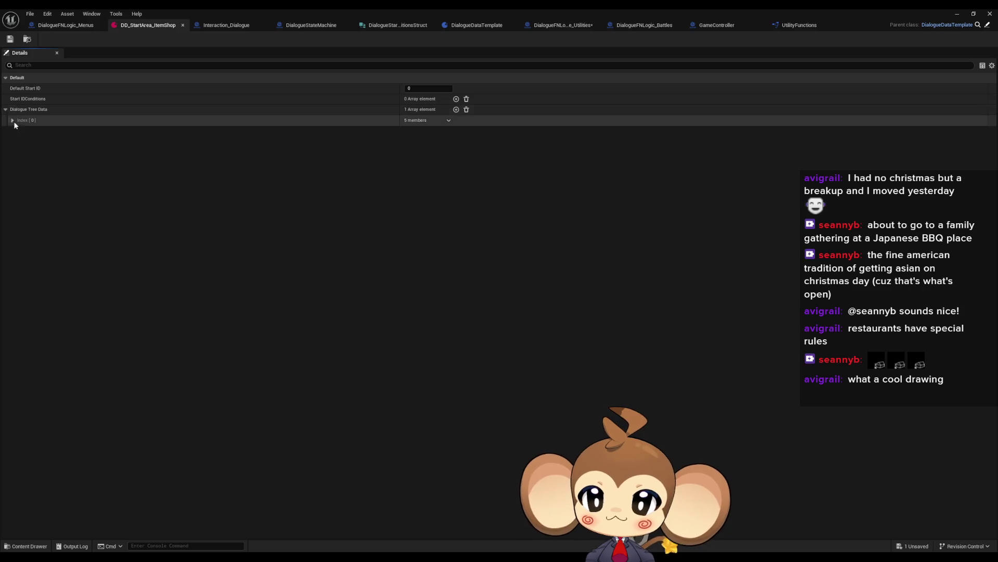
pyautogui.click(11, 120)
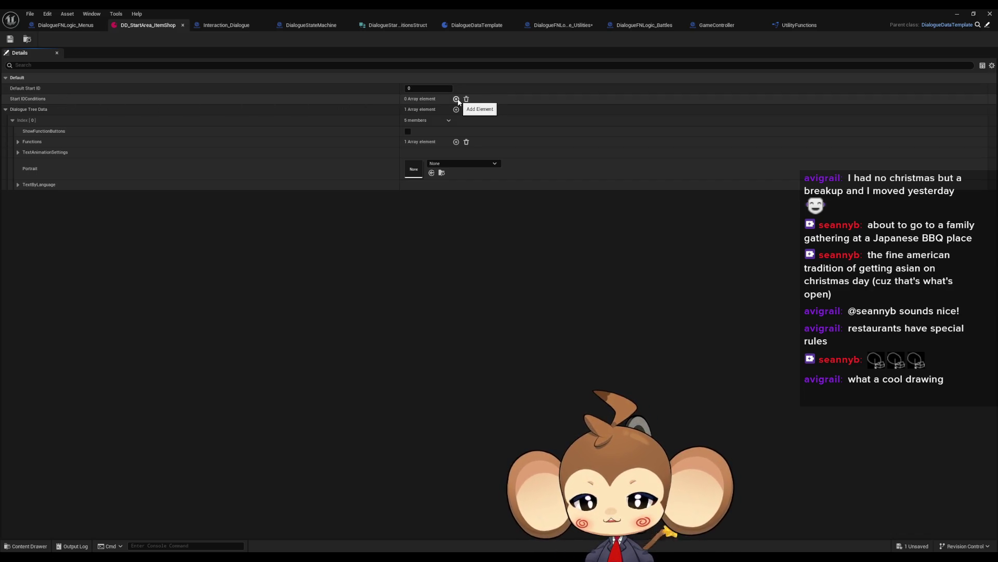
# - Float the dialogue editor aside and search the Content Browser for progression assets
pyautogui.doubleClick(434, 8)
pyautogui.moveTo(512, 102); pyautogui.dragTo(362, 55)
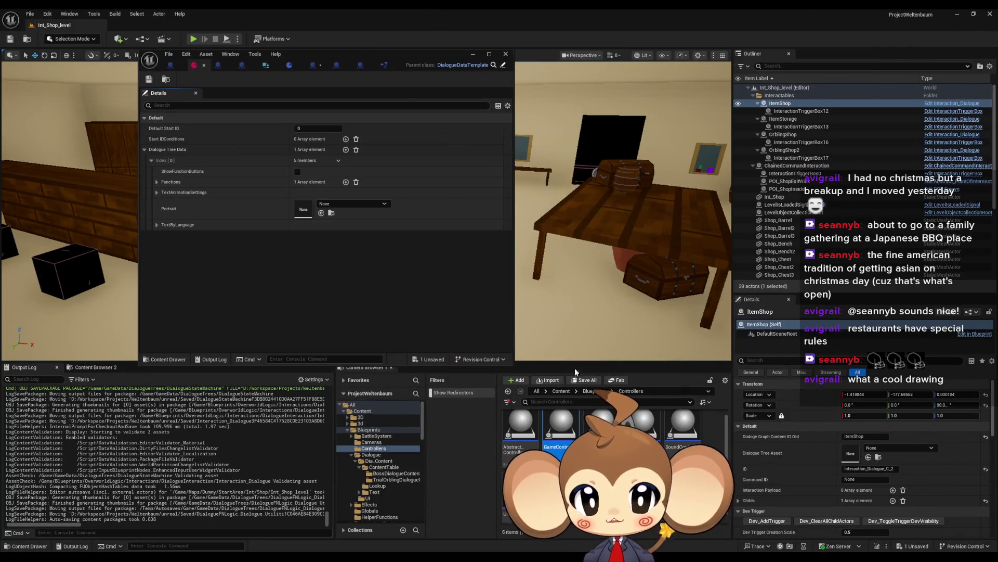
pyautogui.click(561, 391)
pyautogui.click(571, 401)
pyautogui.write('rogress')
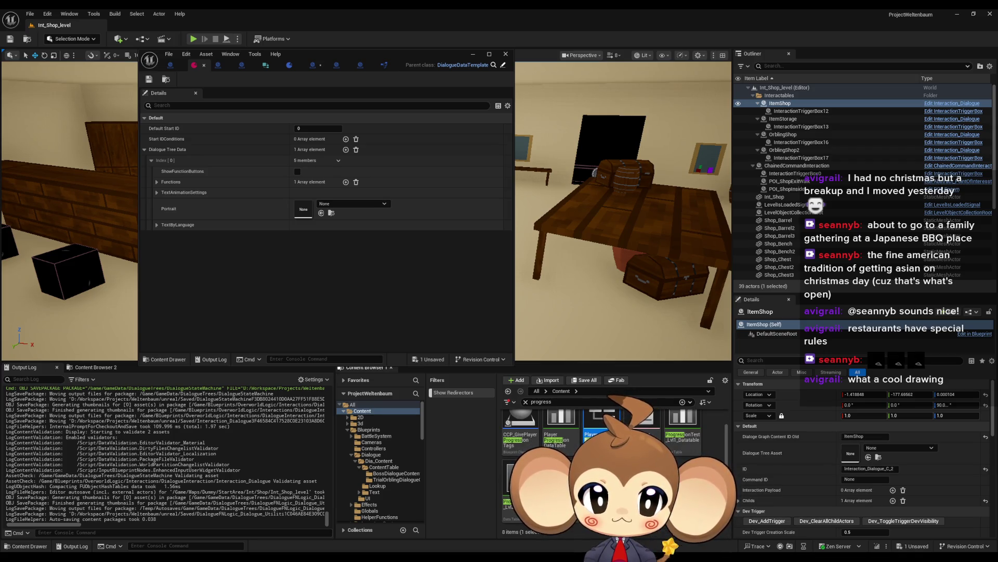
# - Check the PlayerProgression table and struct, then open the ProgressionTags enum on the right
pyautogui.scroll(1, 614, 458)
pyautogui.click(561, 427)
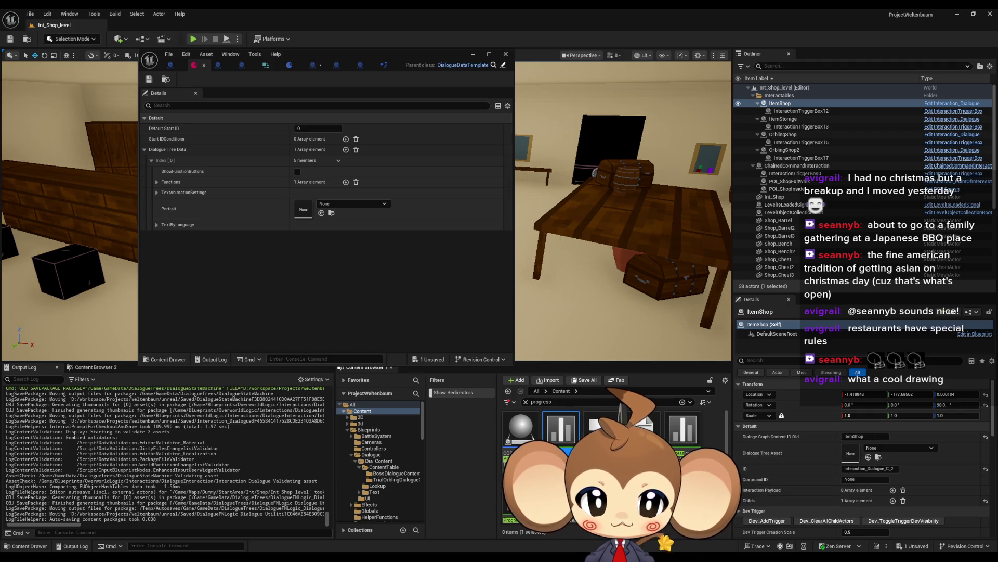
pyautogui.doubleClick(562, 427)
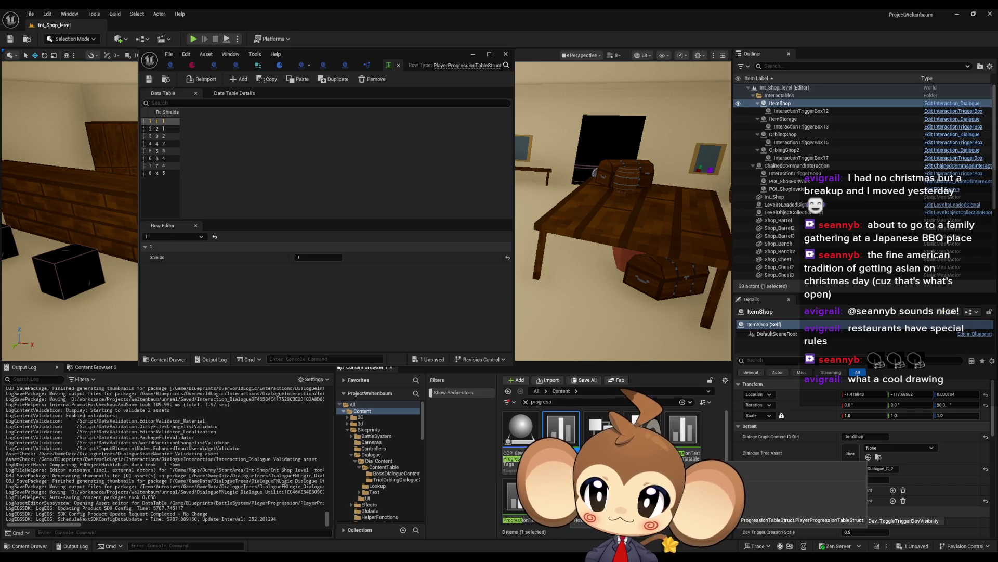
pyautogui.click(399, 65)
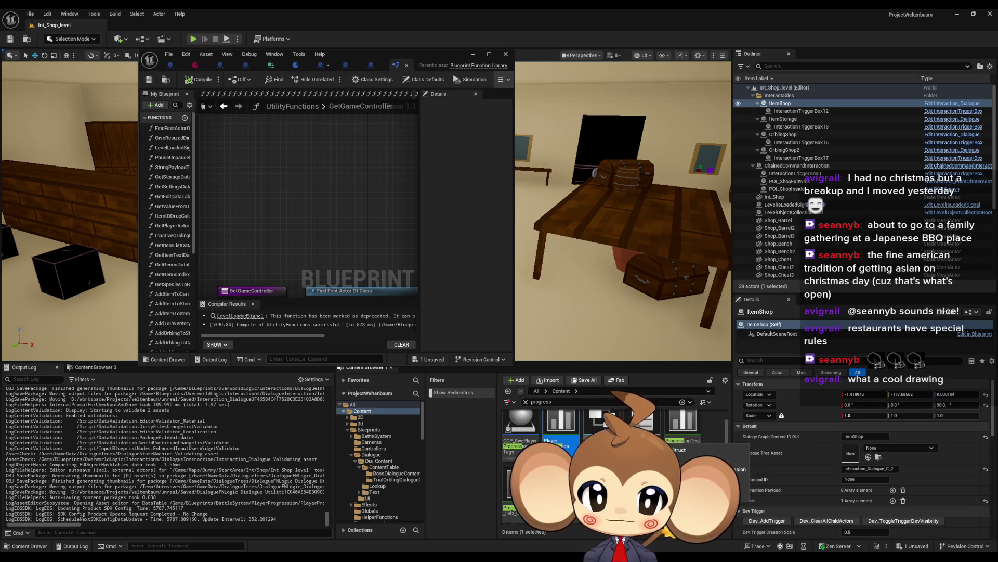
pyautogui.click(602, 421)
pyautogui.doubleClick(602, 421)
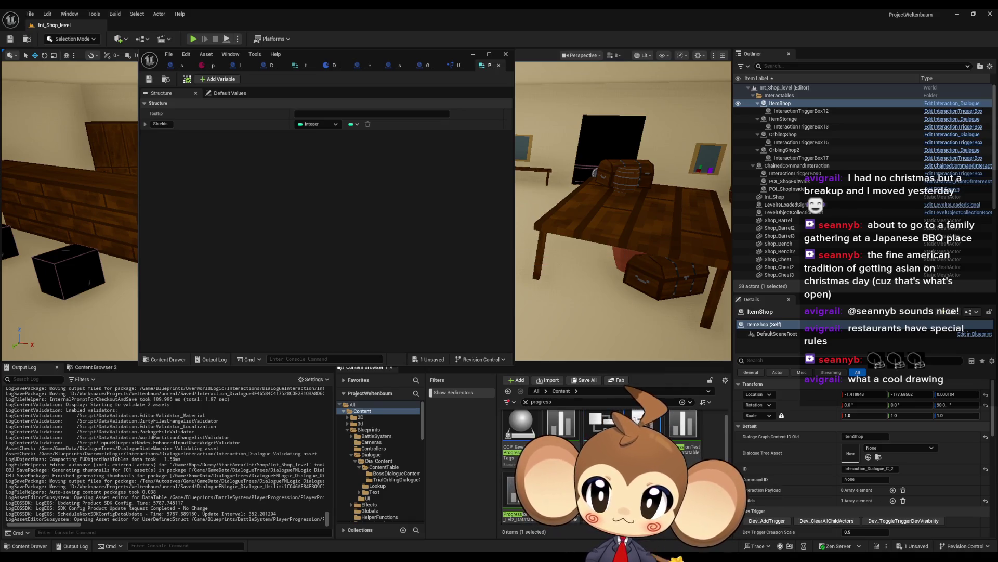
pyautogui.doubleClick(642, 424)
pyautogui.moveTo(350, 58)
pyautogui.mouseDown()
pyautogui.moveTo(609, 130)
pyautogui.moveTo(718, 138)
pyautogui.moveTo(707, 145)
pyautogui.mouseUp()
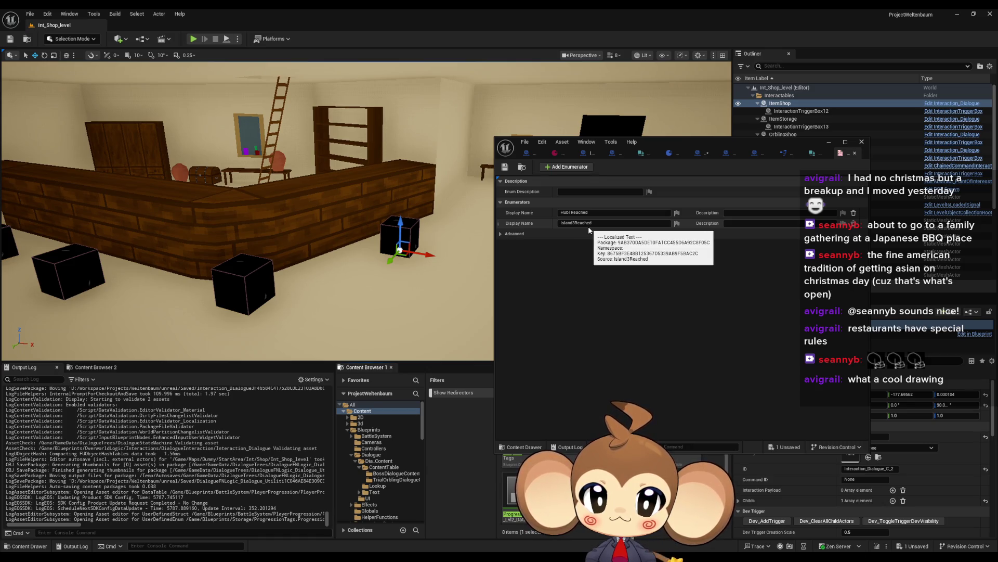
# - Add a new ProgressionTags enumerator named SA_ShopKeep_KnowsMira
pyautogui.click(559, 167)
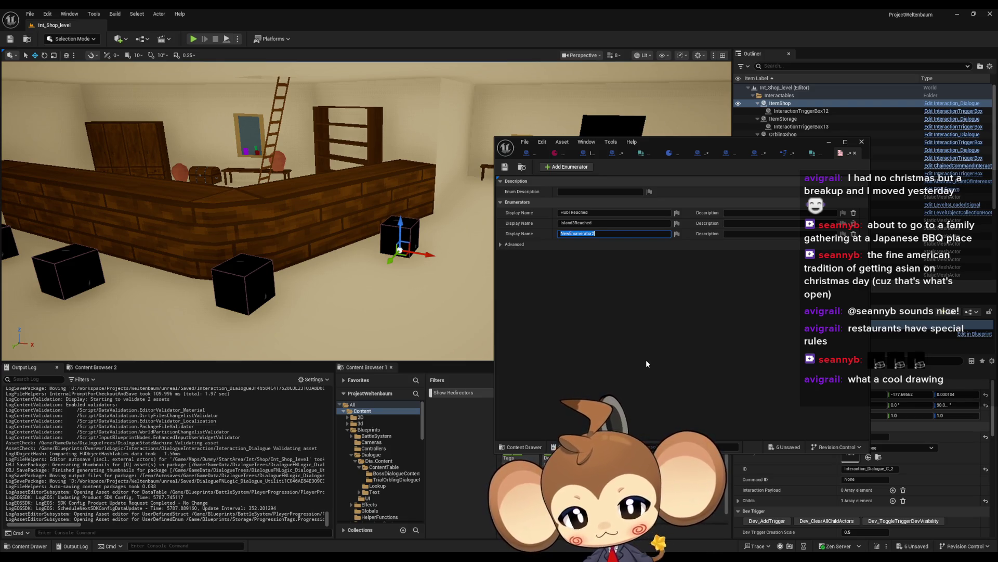
pyautogui.write('S')
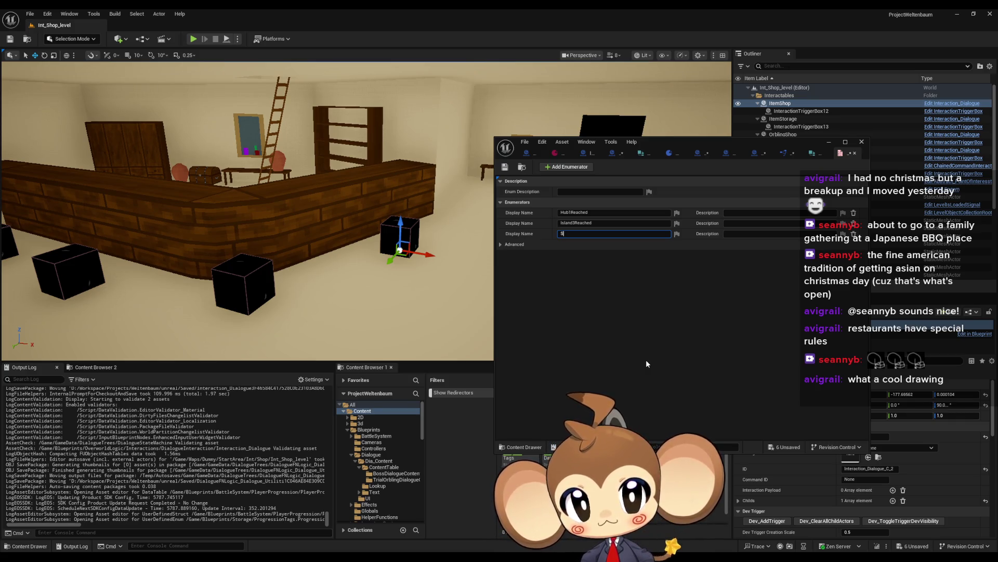
pyautogui.write('A_Shop')
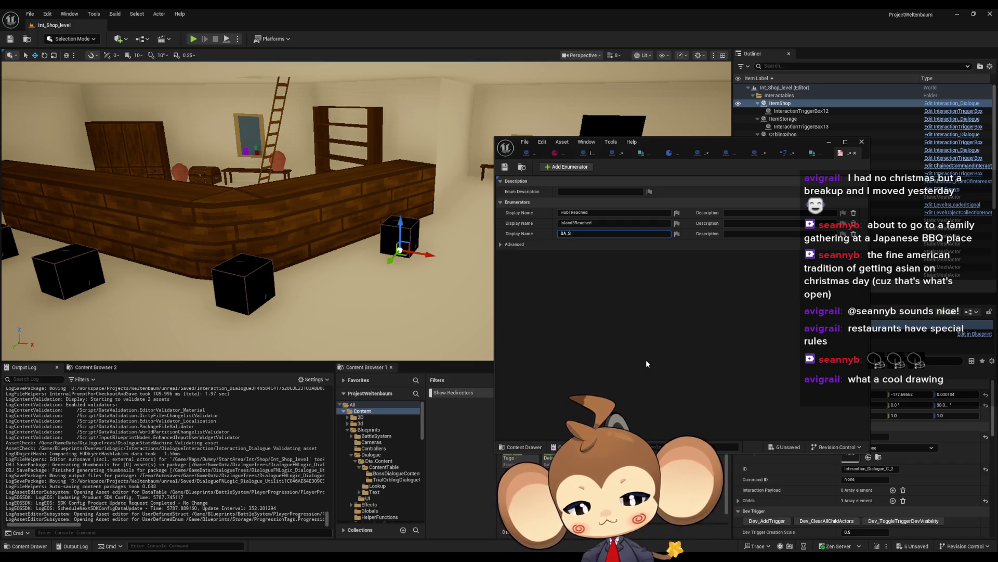
pyautogui.write('Keep')
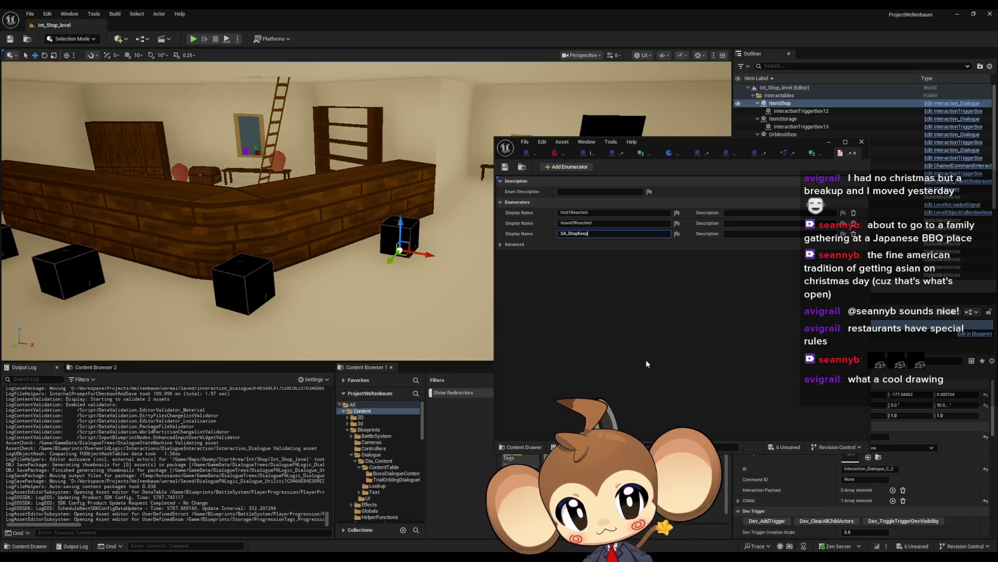
pyautogui.write('_KnowsMi')
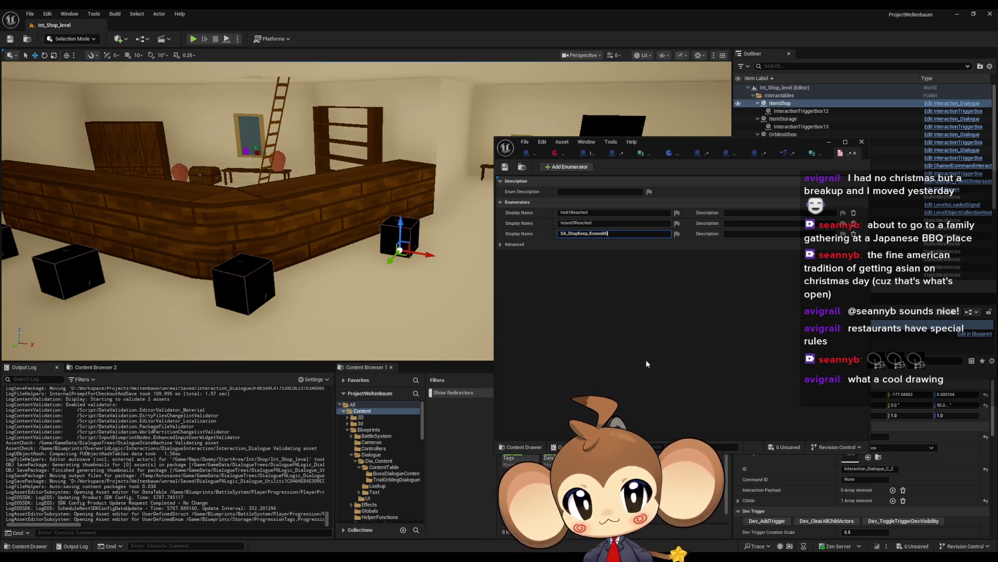
pyautogui.write('ra')
pyautogui.press('Return')
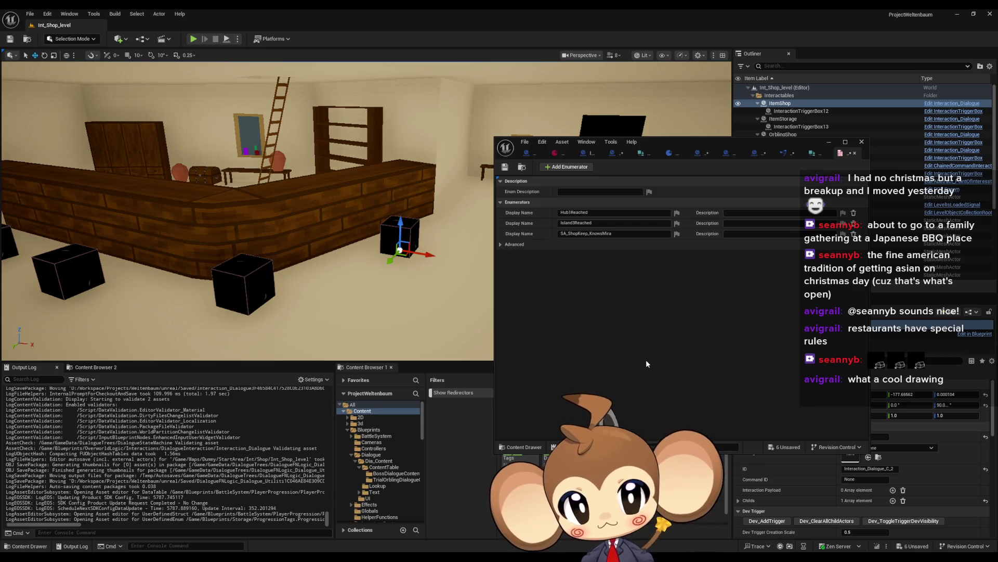
# - Rename the enumerator to SA_ShopKeep_MetMira, save the enum and maximize its editor
pyautogui.click(590, 234)
pyautogui.moveTo(590, 233); pyautogui.dragTo(680, 233)
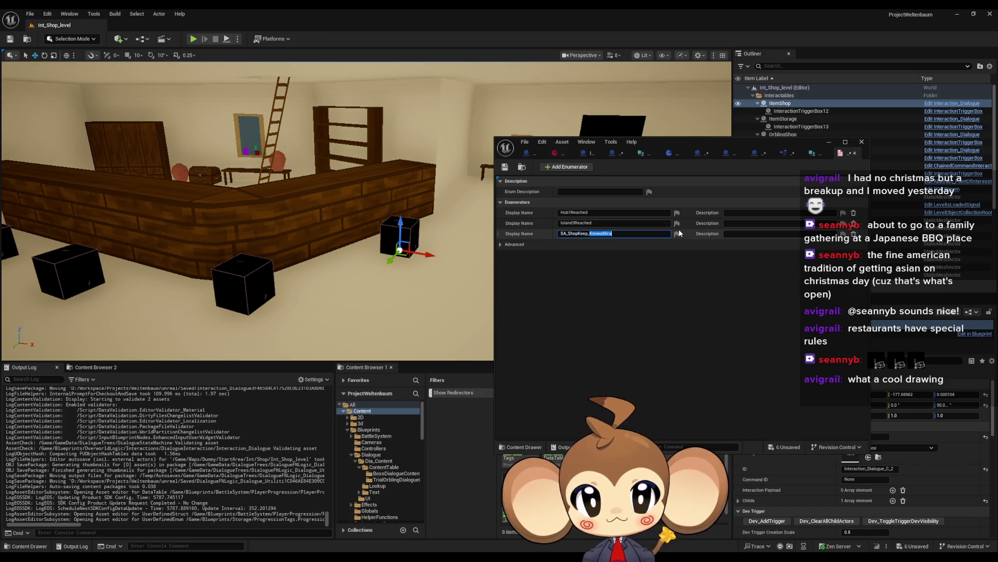
pyautogui.write('MetMira')
pyautogui.press('Return')
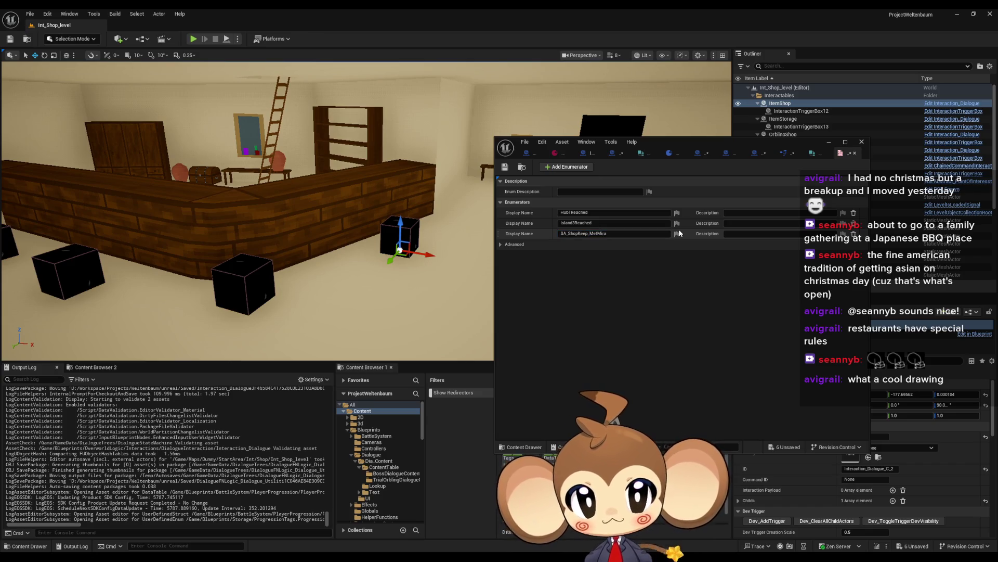
pyautogui.click(504, 167)
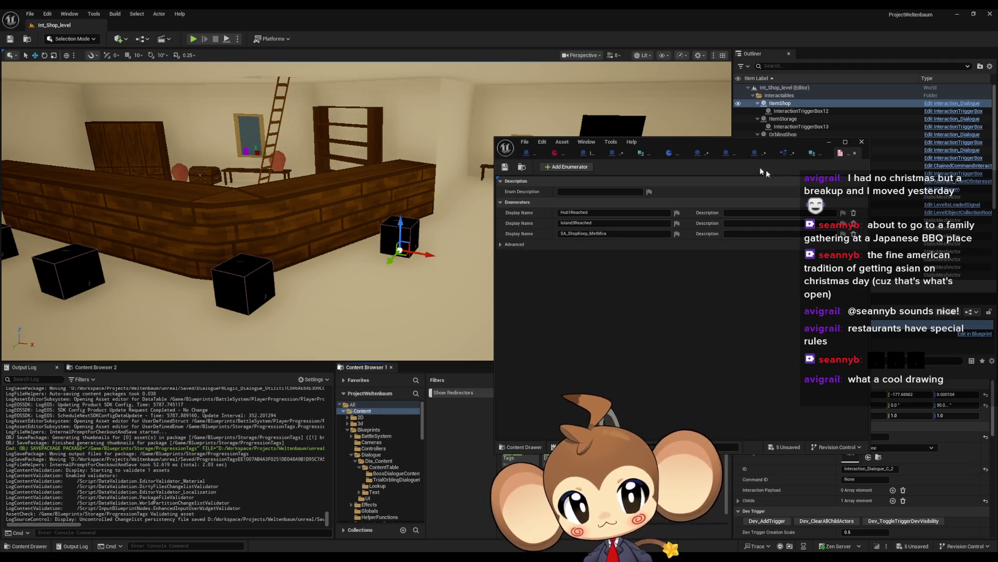
pyautogui.doubleClick(728, 141)
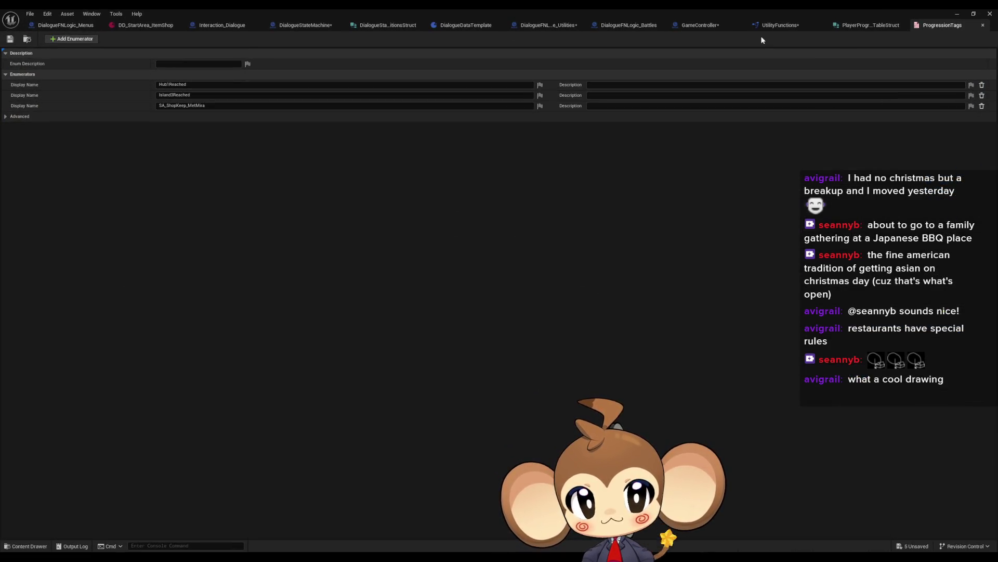
# - Set the first item shop dialogue entry's Portrait to the Dummy1 texture
pyautogui.click(161, 30)
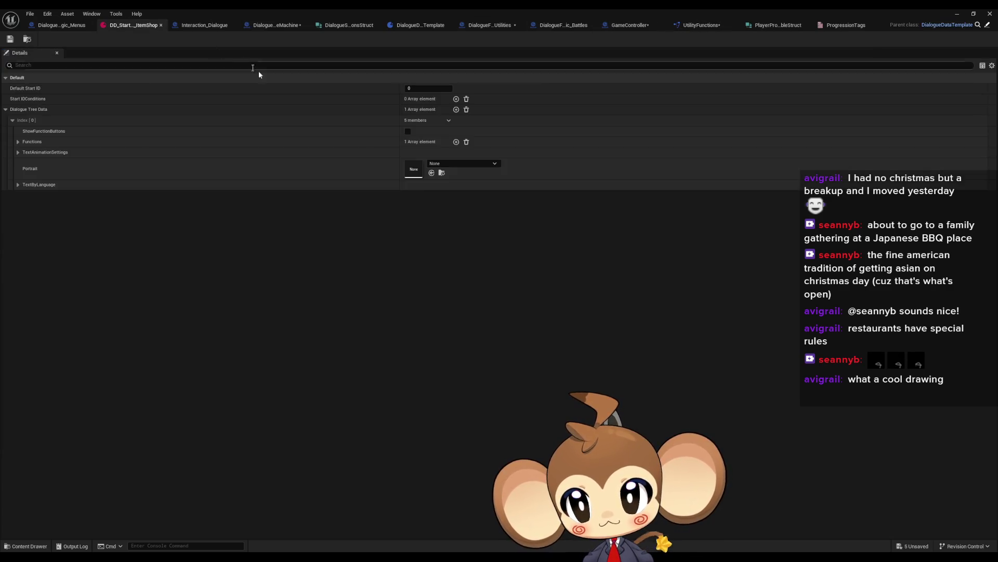
pyautogui.click(444, 162)
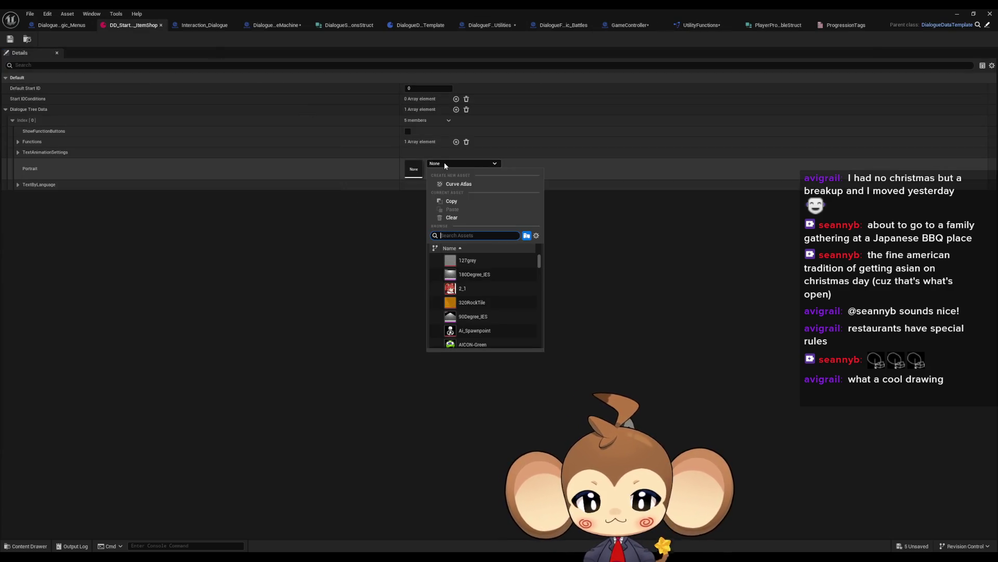
pyautogui.write('dummy')
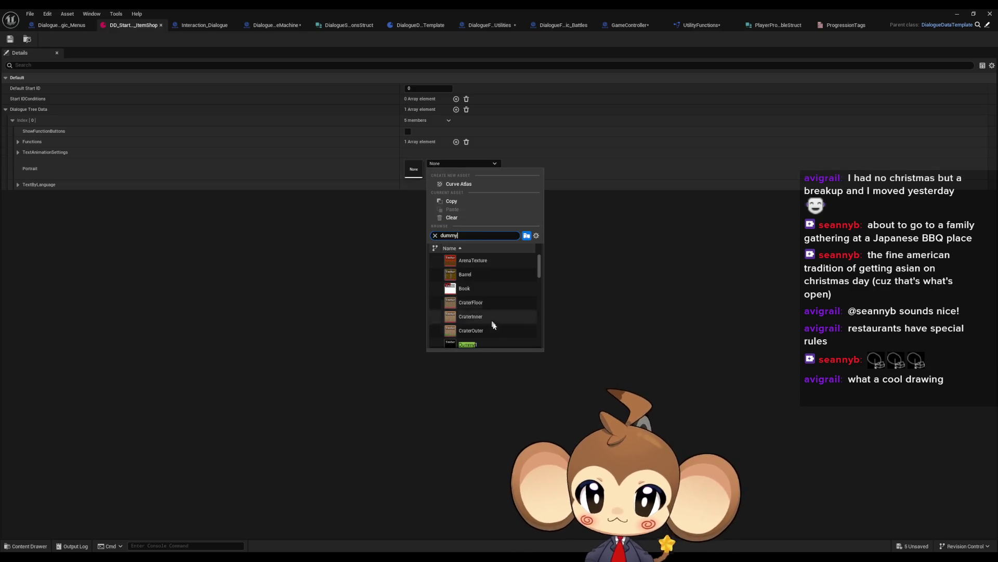
pyautogui.click(488, 345)
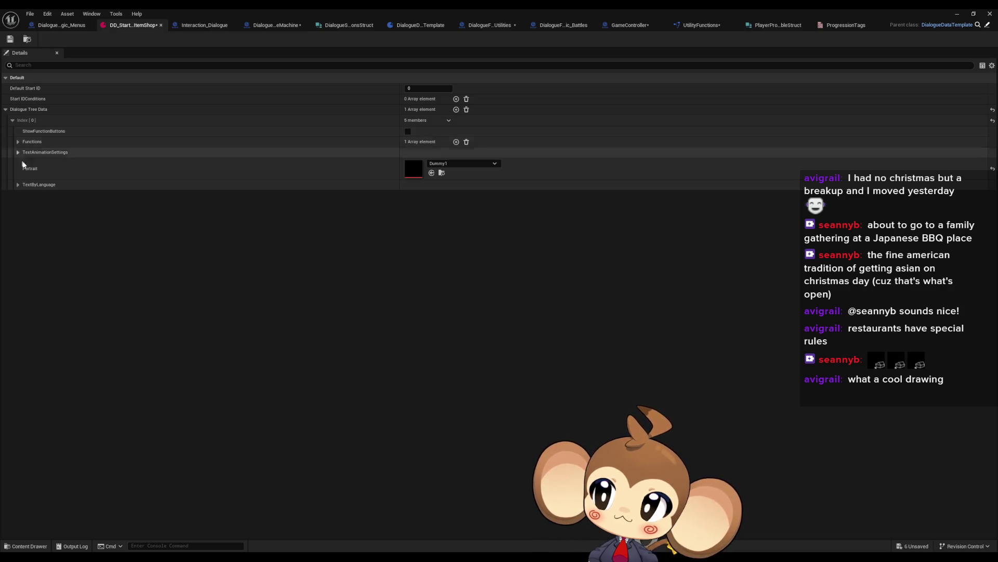
# - Enter the English greeting 'Oh hello new face. Who might you be?' / 'Welcome to my shop i am keepname#'
pyautogui.click(18, 185)
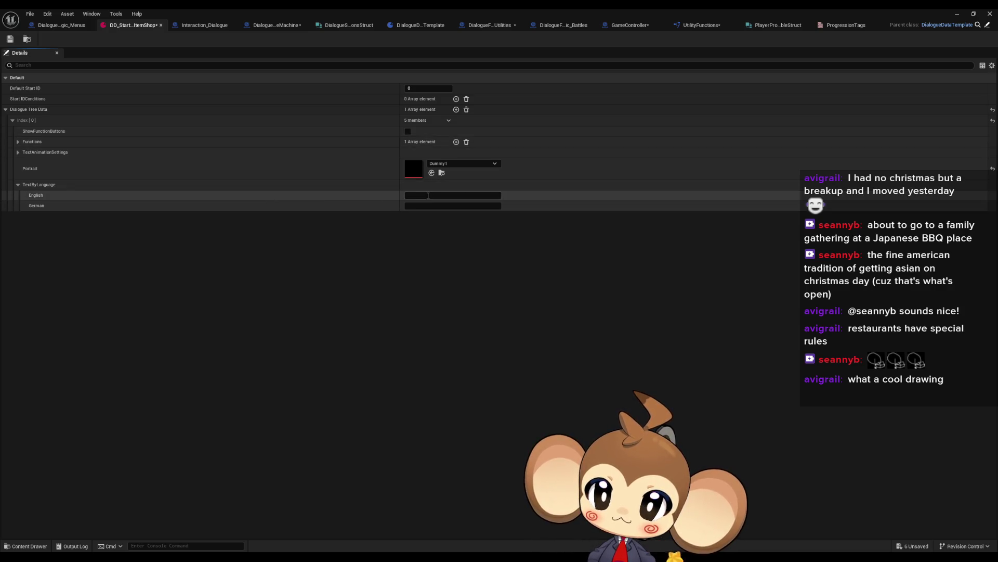
pyautogui.write('Oh hello new face. W')
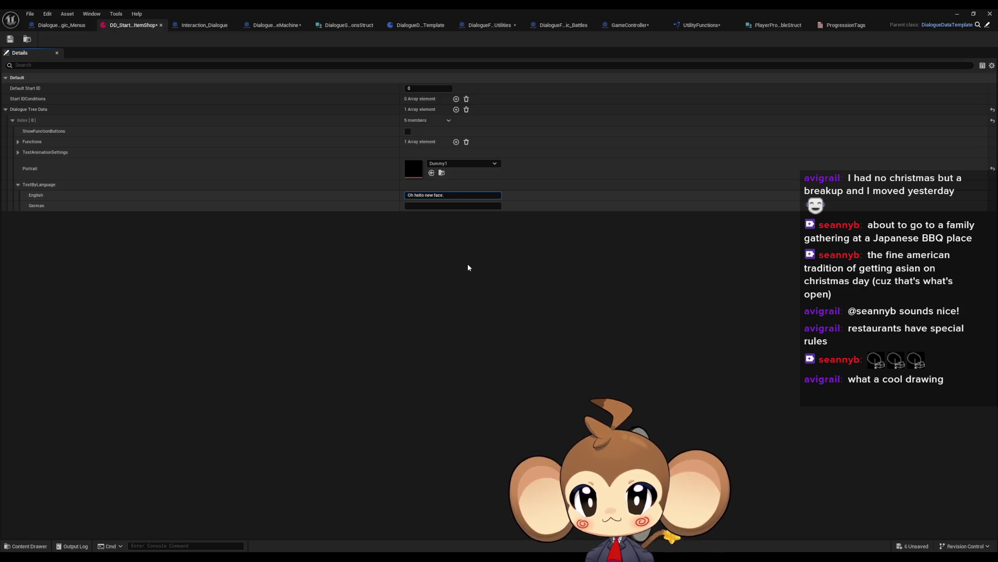
pyautogui.write('ho')
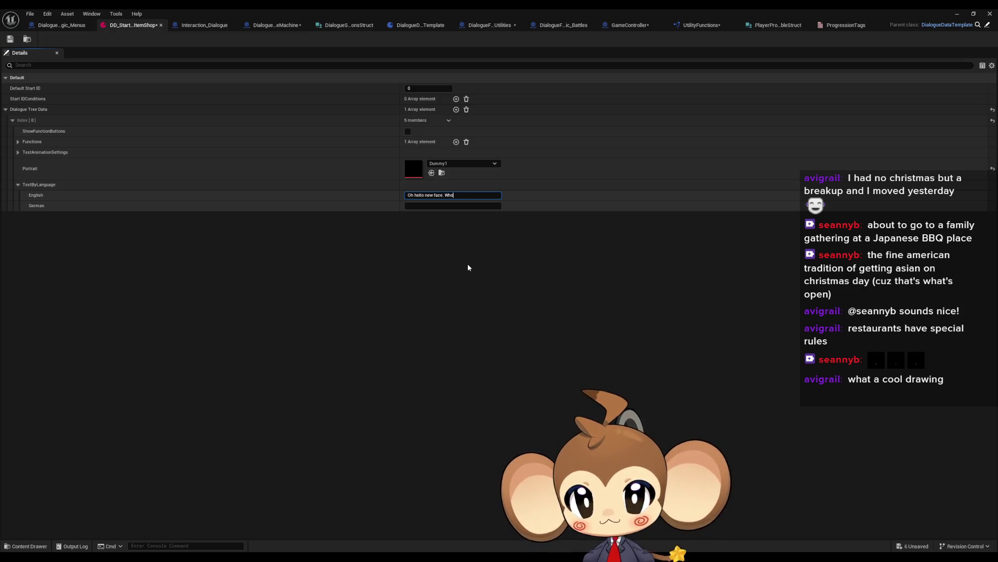
pyautogui.write(' might you be')
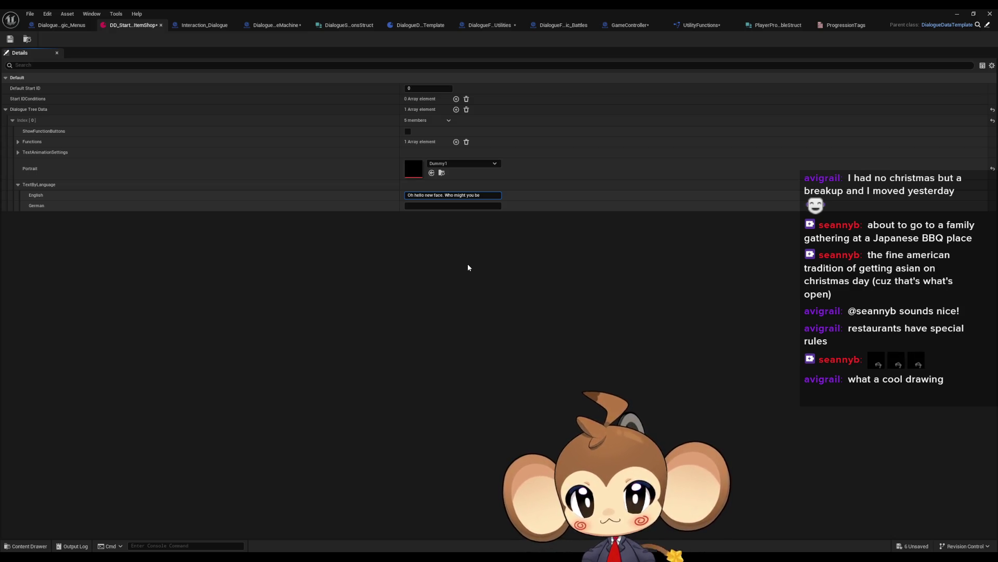
pyautogui.write('?')
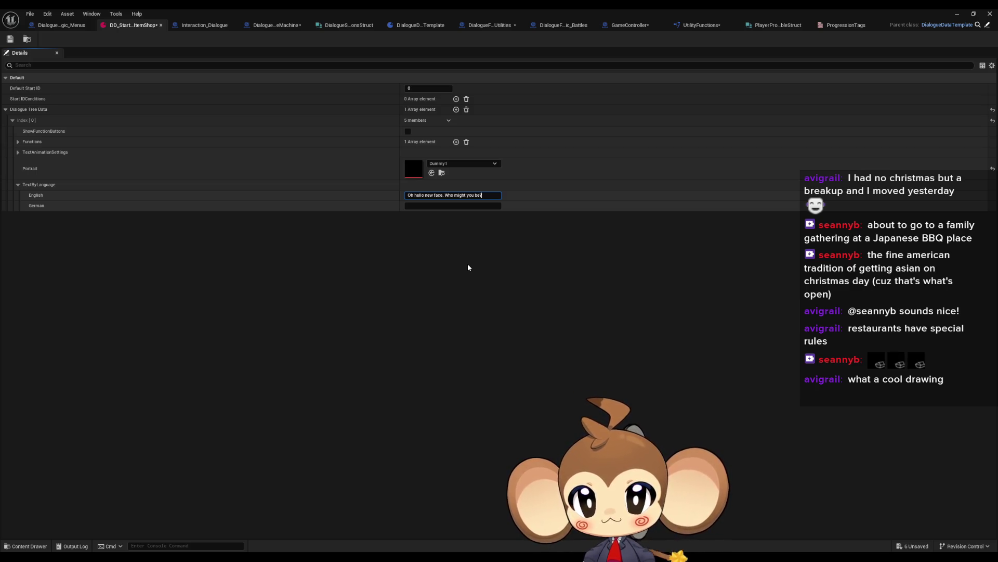
pyautogui.hotkey('shift', 'Return')
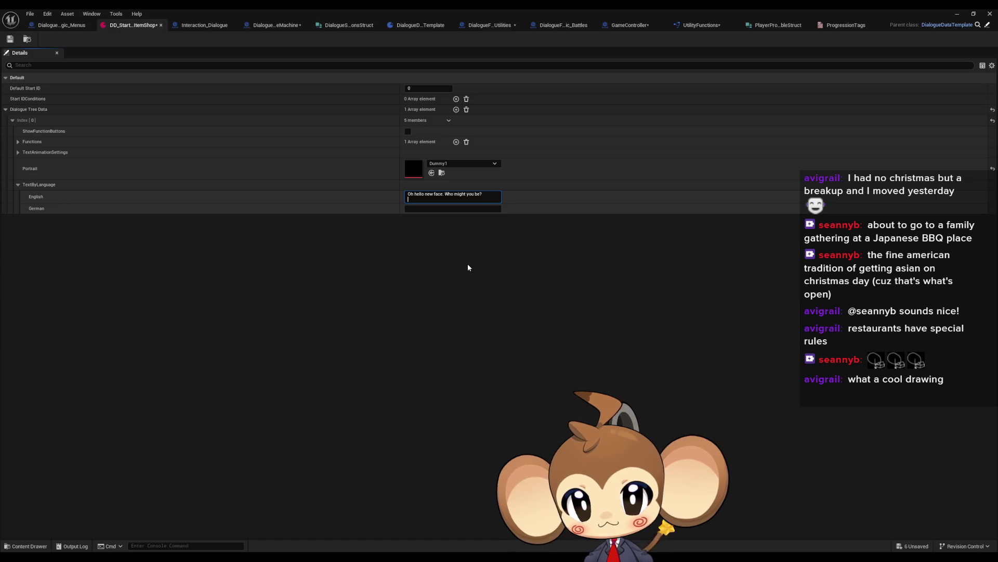
pyautogui.write('W')
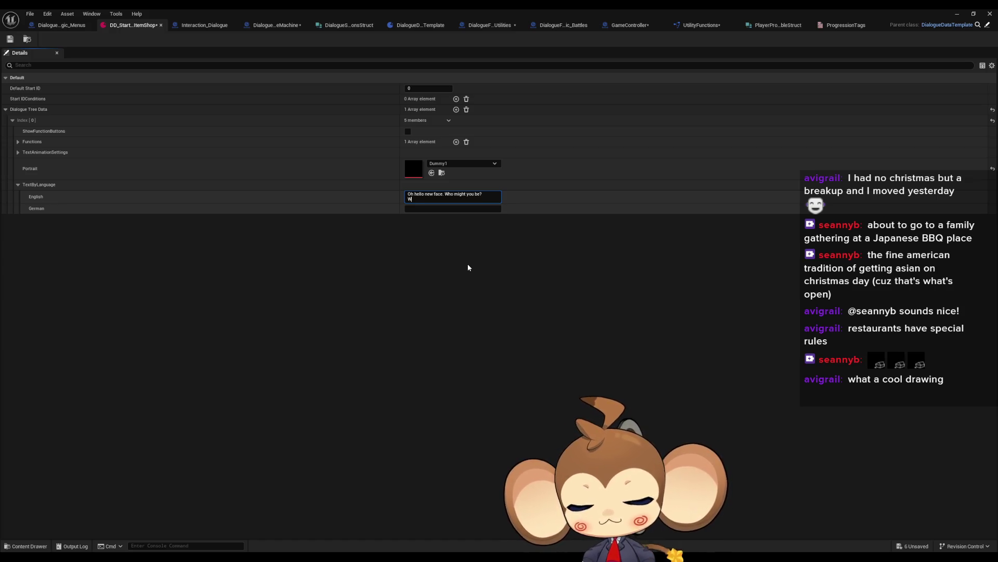
pyautogui.write('elcome to')
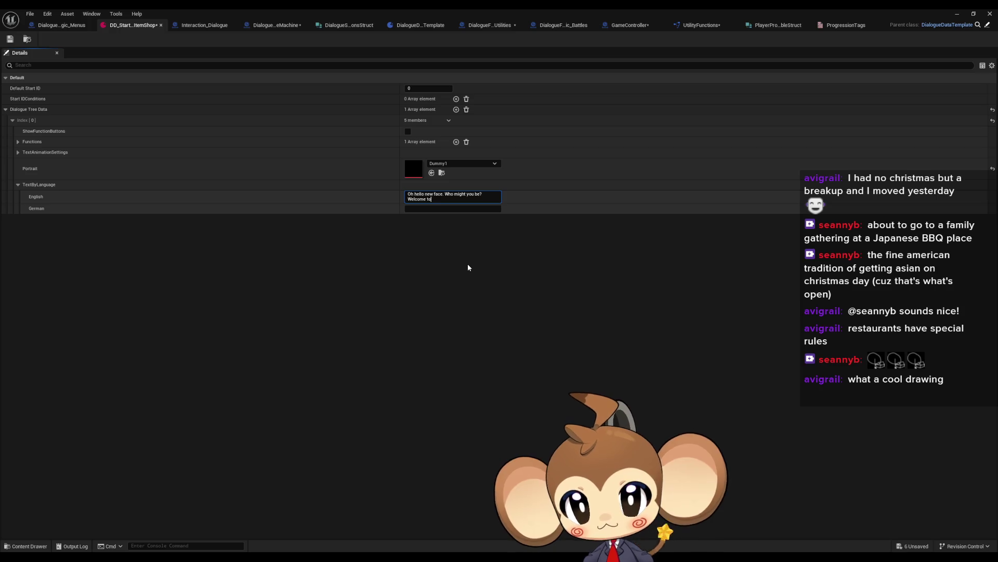
pyautogui.write(' my sh')
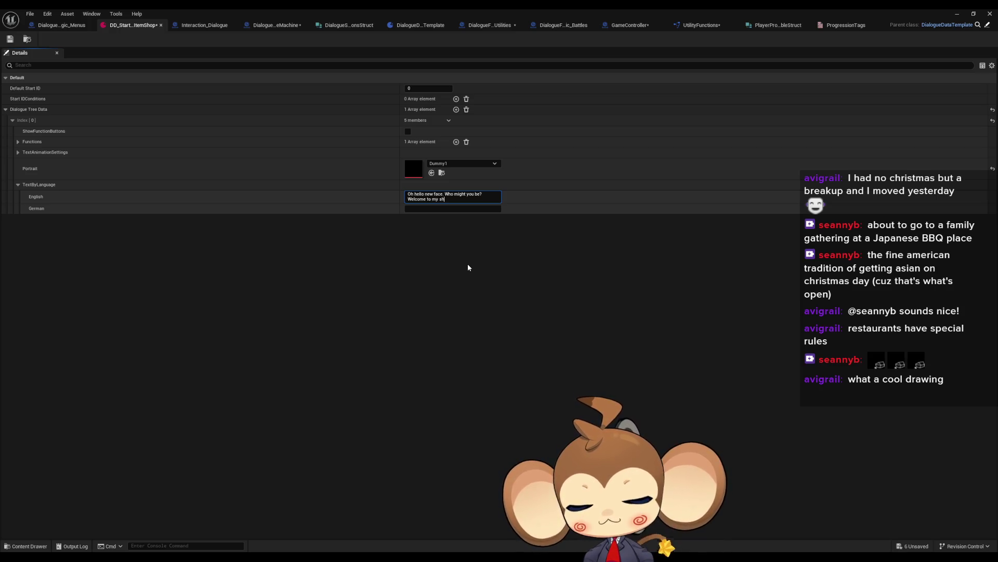
pyautogui.write('op i am #sh')
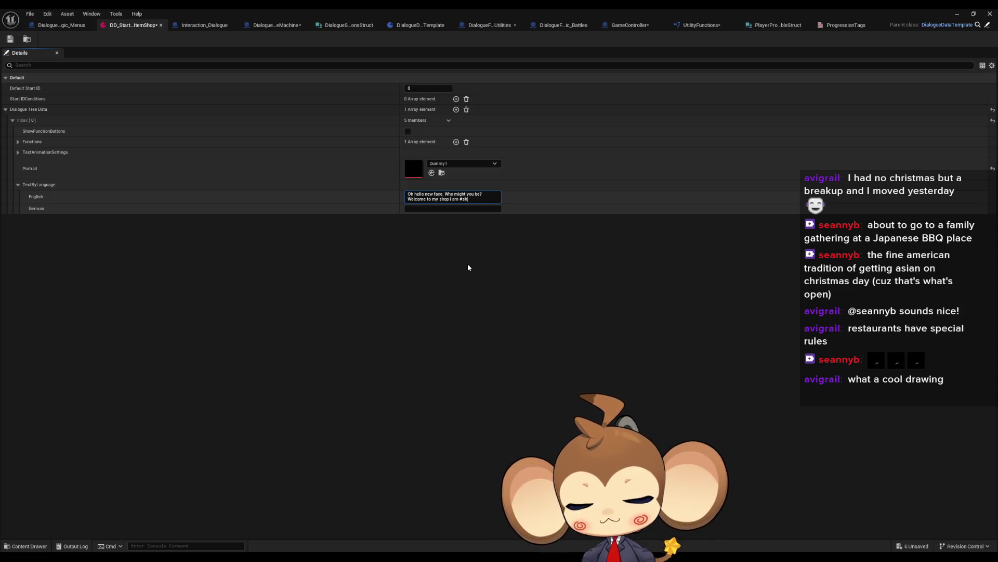
pyautogui.write('opkeep')
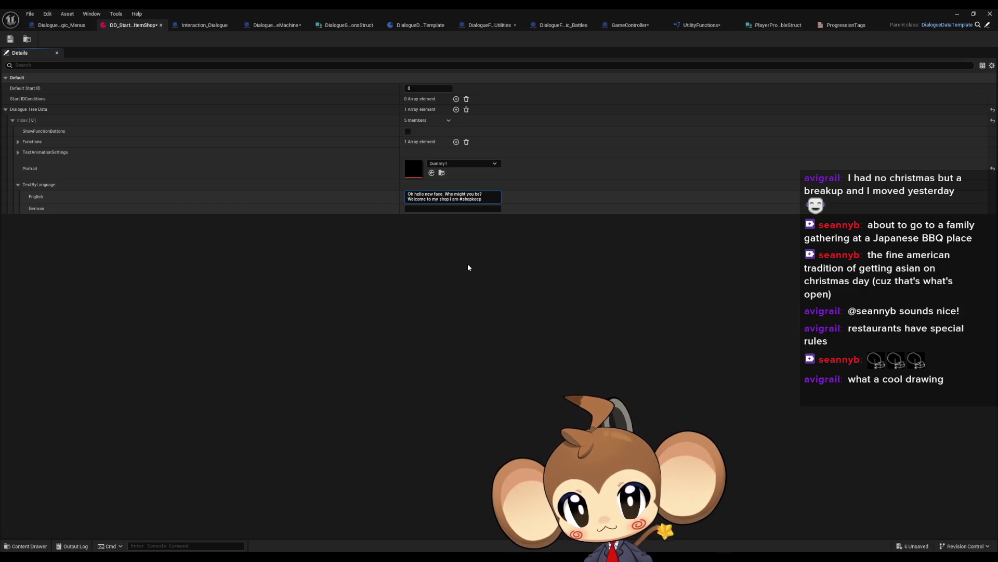
pyautogui.write('name#')
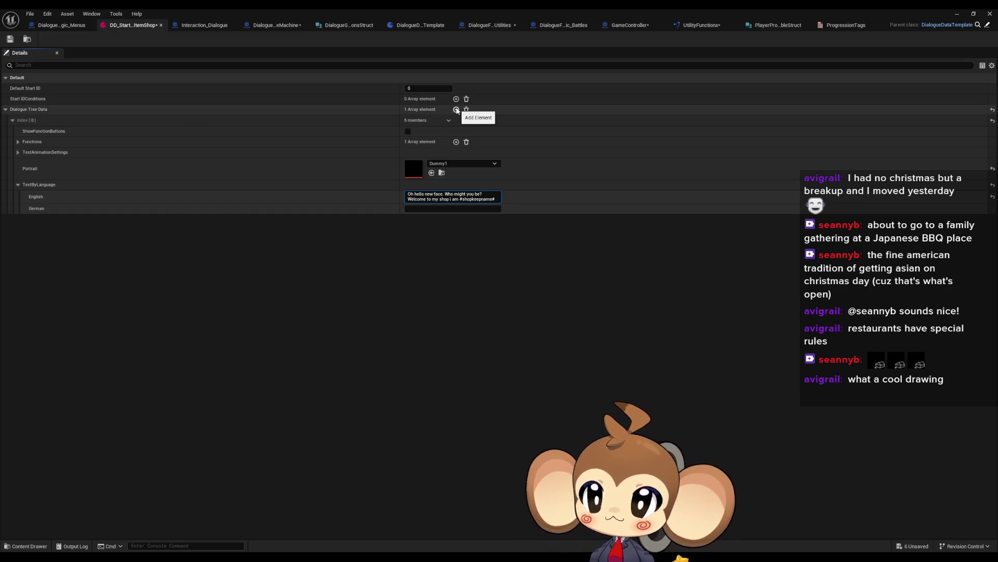
# - Add a second Dialogue Tree Data entry and search its Portrait picker for mira
pyautogui.click(456, 109)
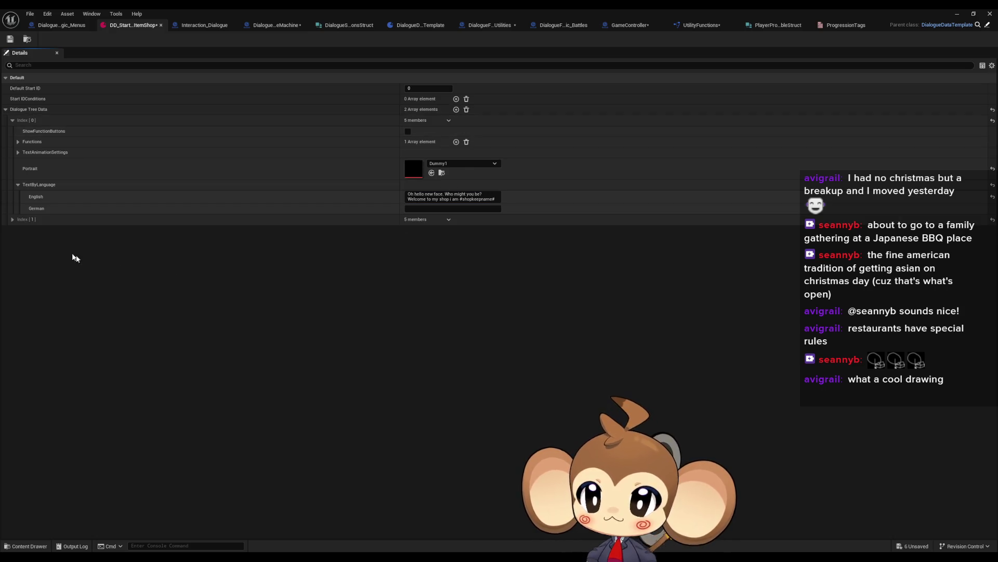
pyautogui.click(13, 219)
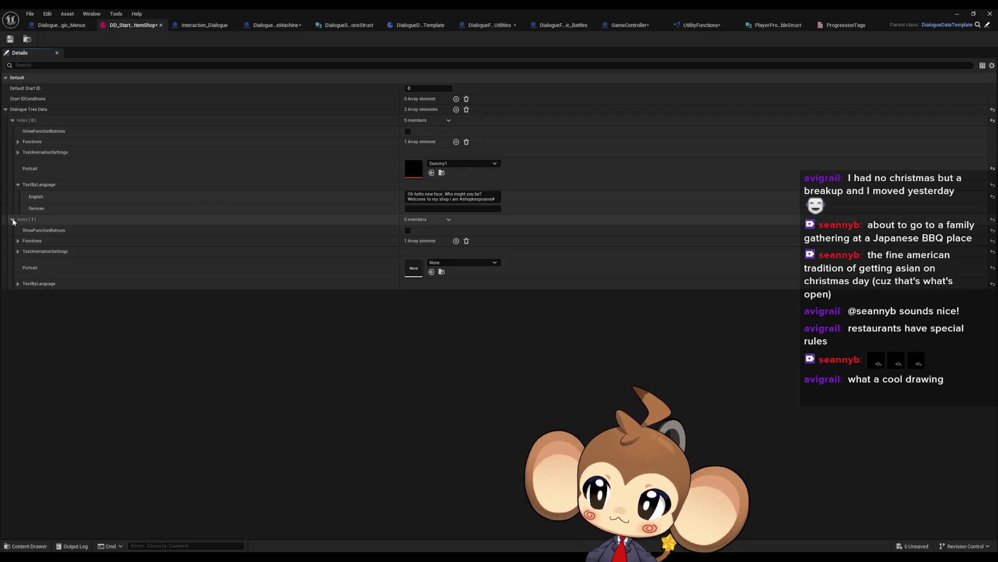
pyautogui.click(445, 264)
pyautogui.write('mira')
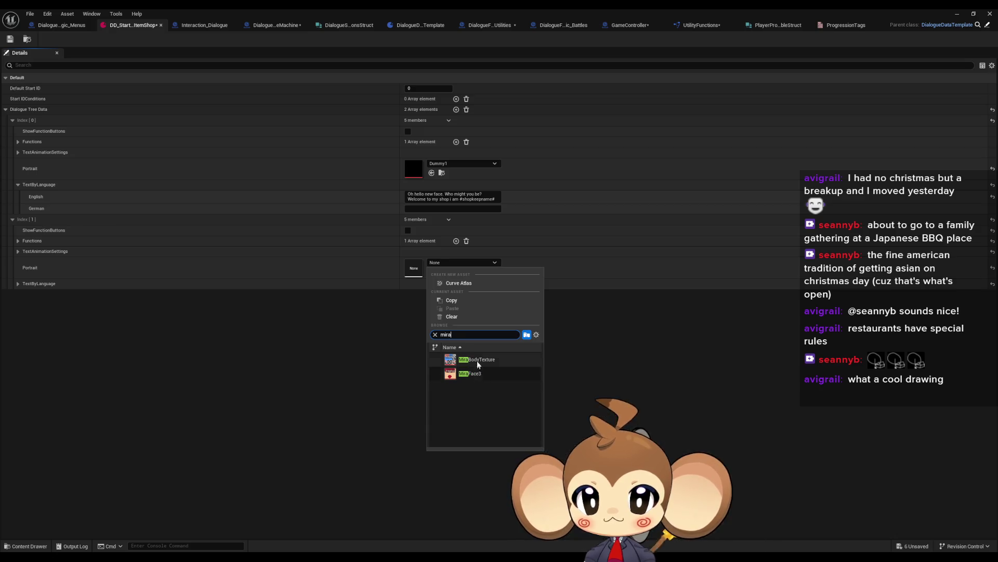
pyautogui.press('BackSpace')
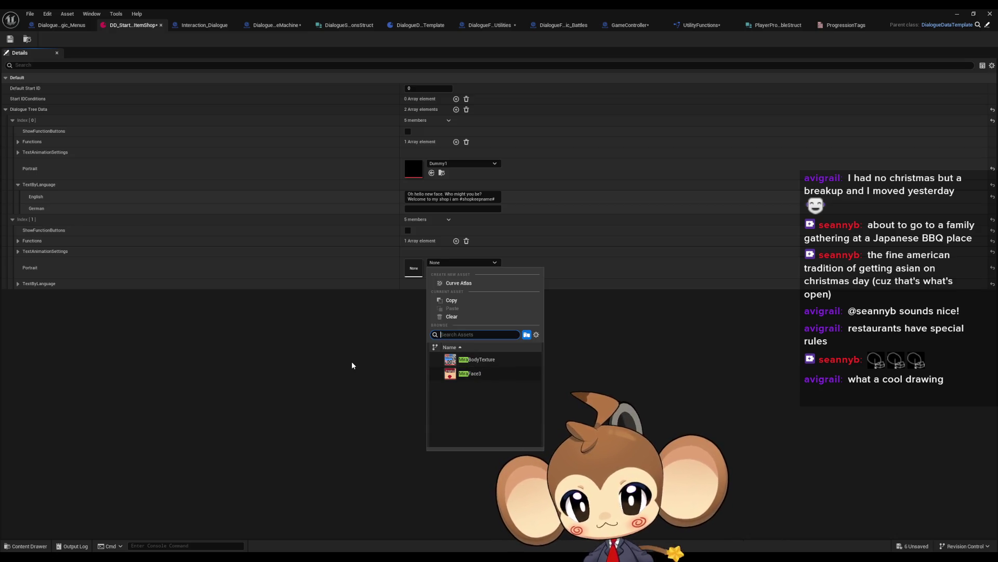
# - Clear the Content Browser filter, open GameData > DialogueTrees and begin renaming the 2_1 image
pyautogui.doubleClick(476, 12)
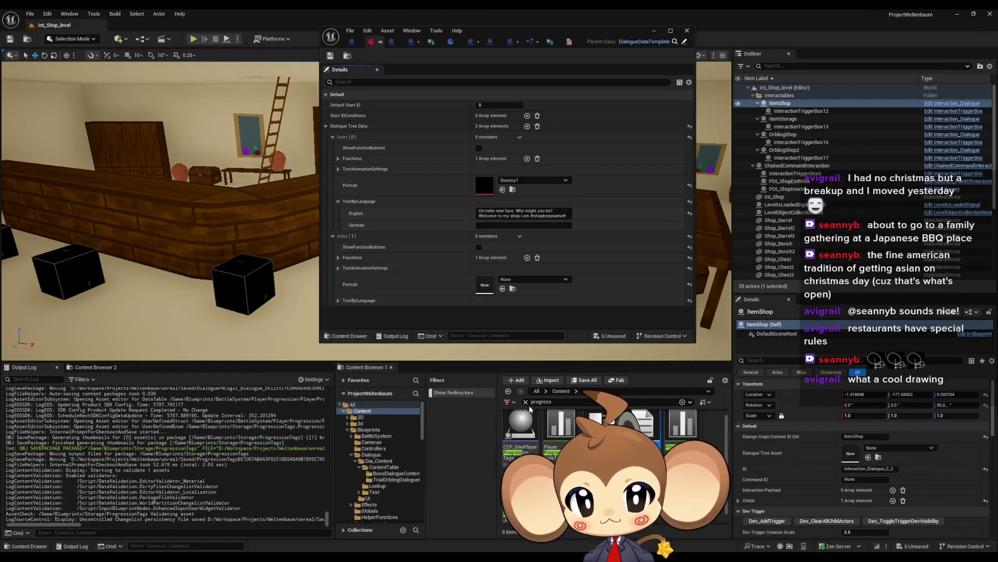
pyautogui.click(526, 402)
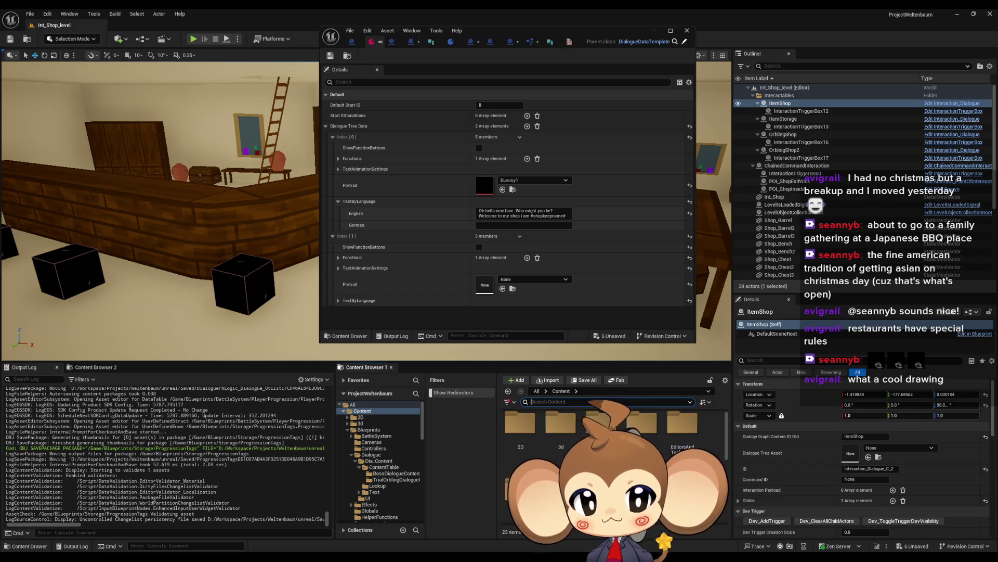
pyautogui.click(369, 464)
pyautogui.doubleClick(520, 429)
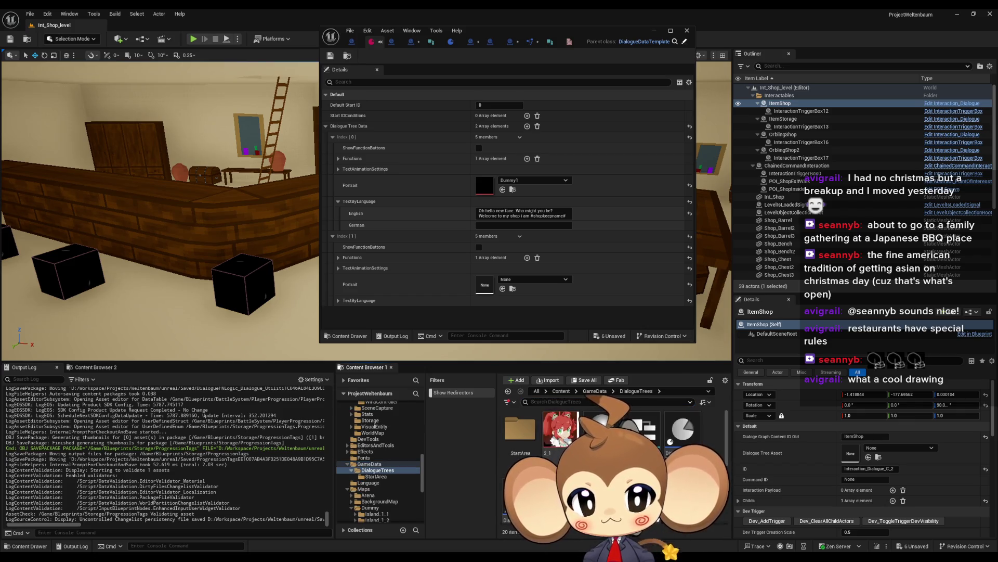
pyautogui.click(558, 442)
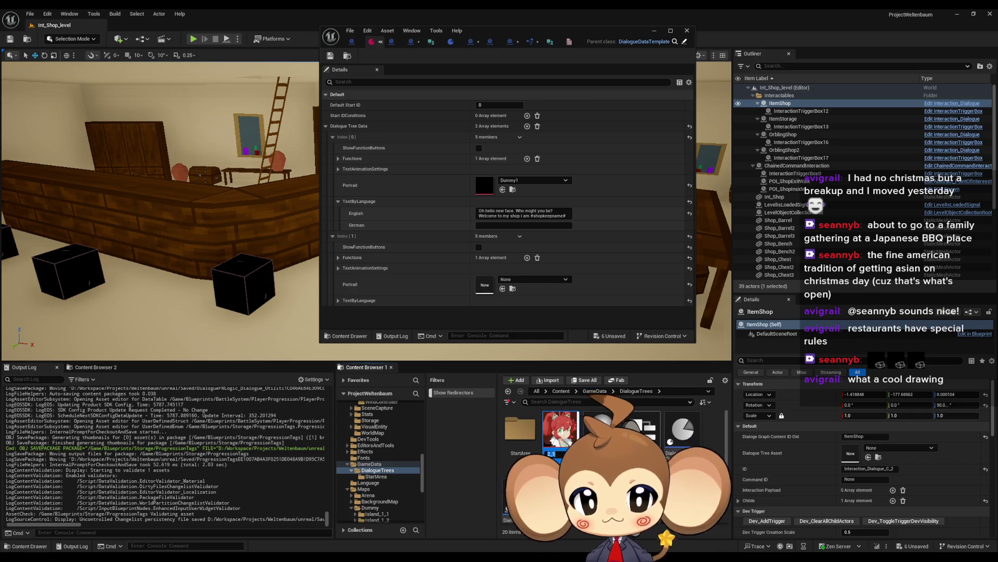
pyautogui.click(553, 453)
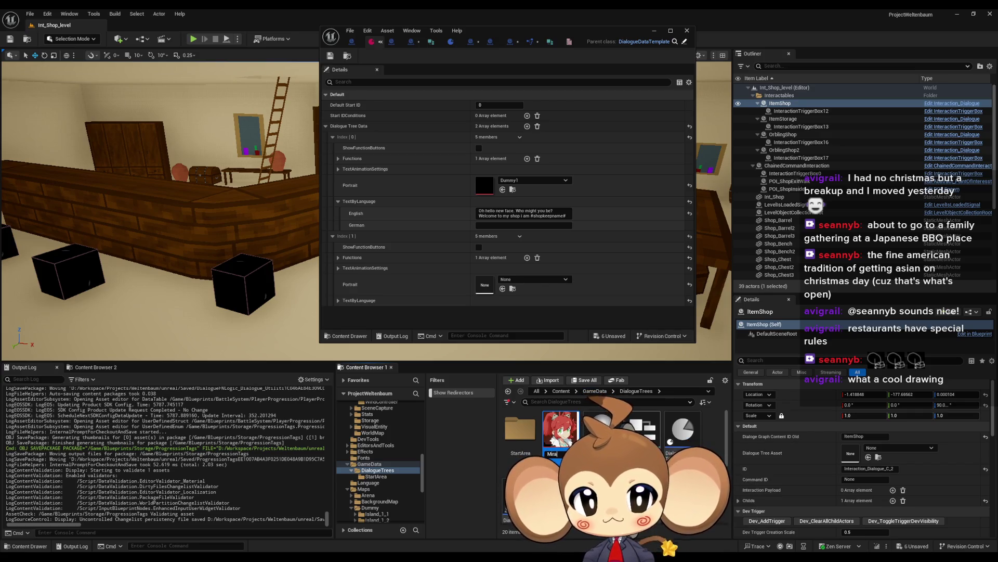
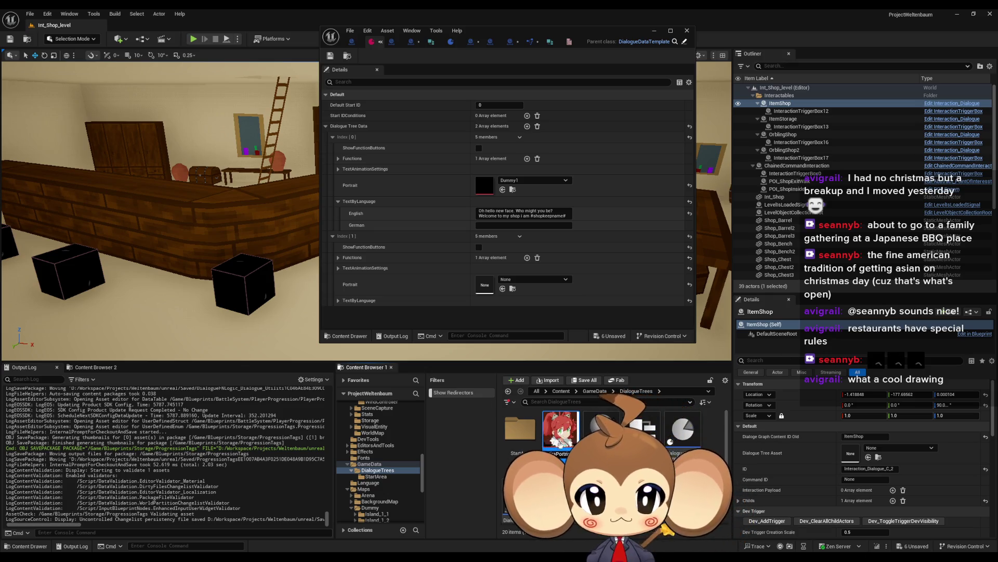
# - Save, put the MiraPortrait texture in Index [1]'s Portrait slot, and maximize the editor
pyautogui.hotkey('ctrl', 's')
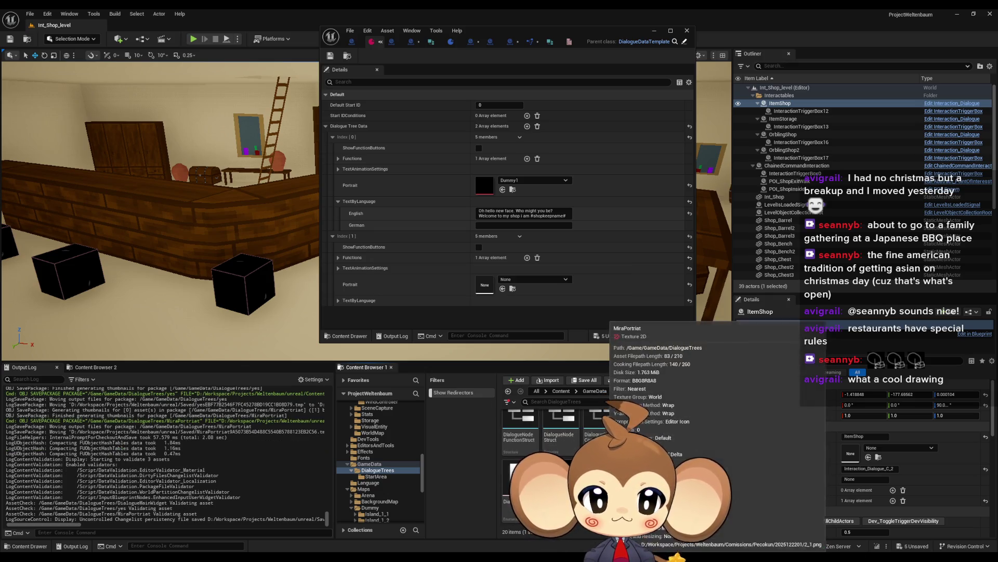
pyautogui.moveTo(604, 479); pyautogui.dragTo(485, 285)
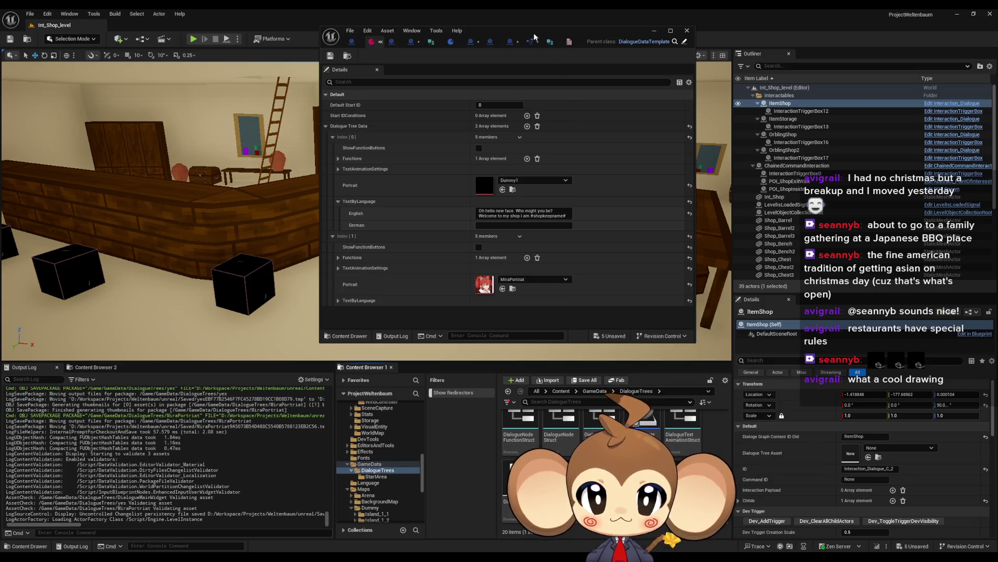
pyautogui.moveTo(534, 35); pyautogui.dragTo(559, 82)
pyautogui.doubleClick(559, 82)
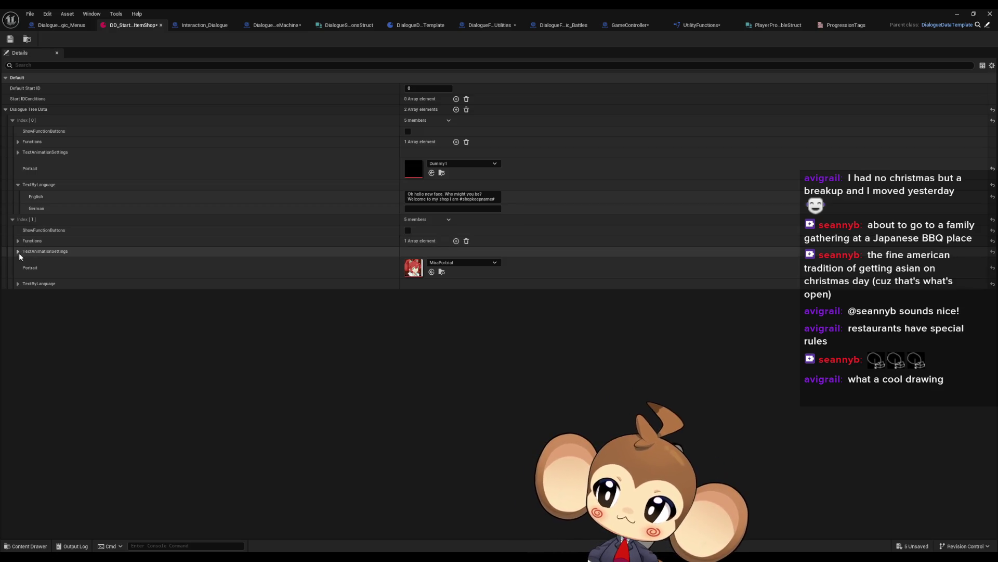
# - Enter 'Hello, I am Mira. Nice to meet you.' as Index [1]'s English text
pyautogui.click(18, 283)
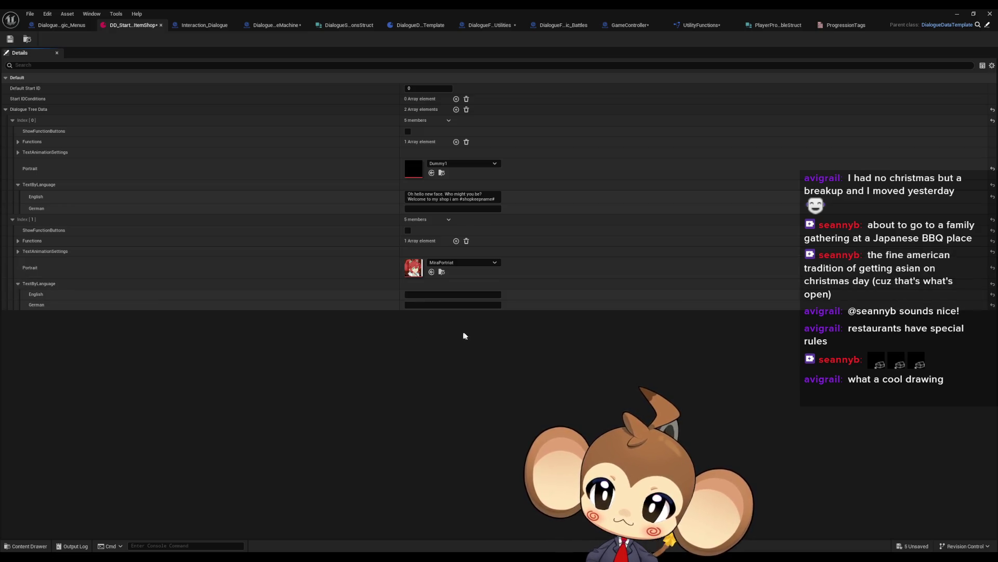
pyautogui.click(413, 295)
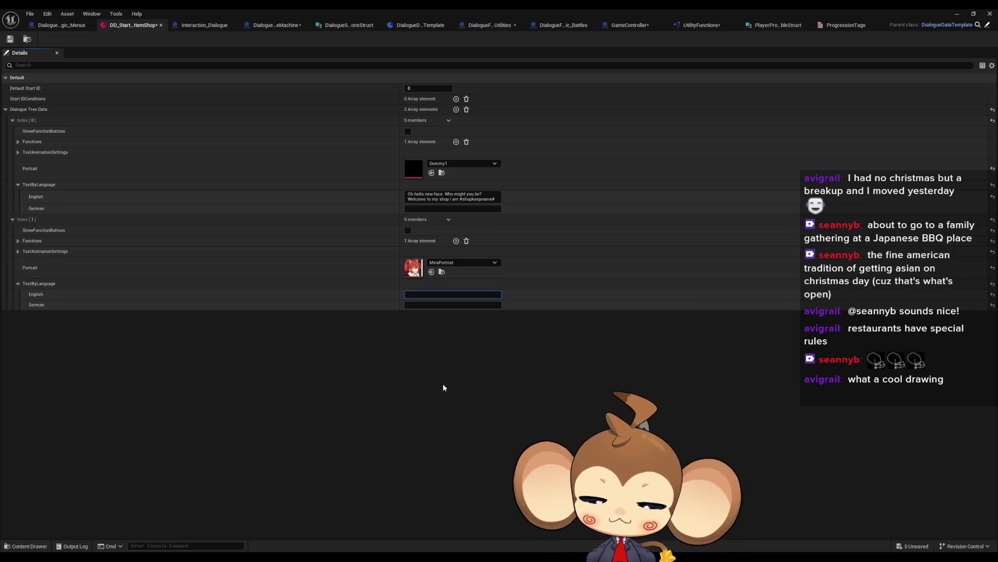
pyautogui.write('Hello,')
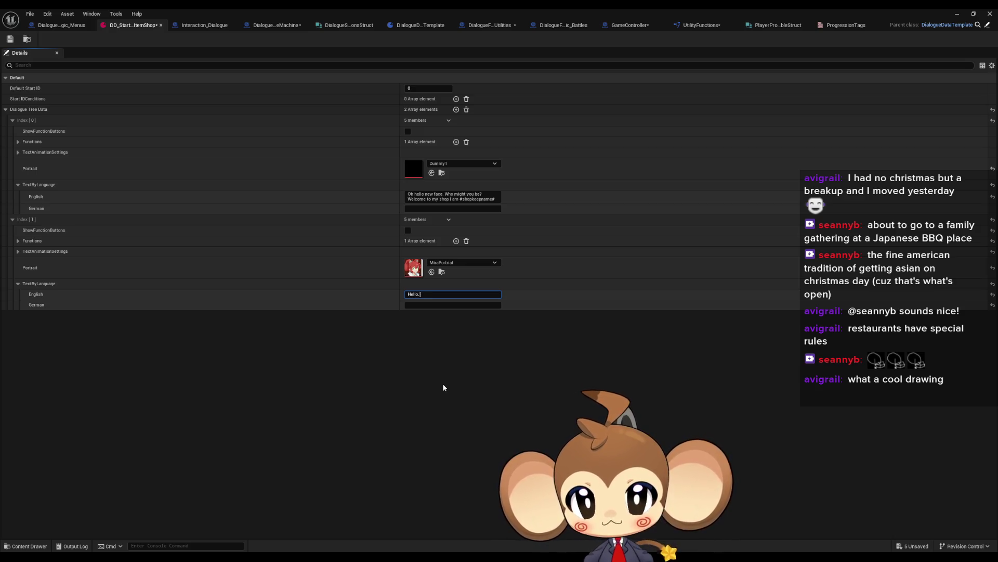
pyautogui.write(' i am Mira.')
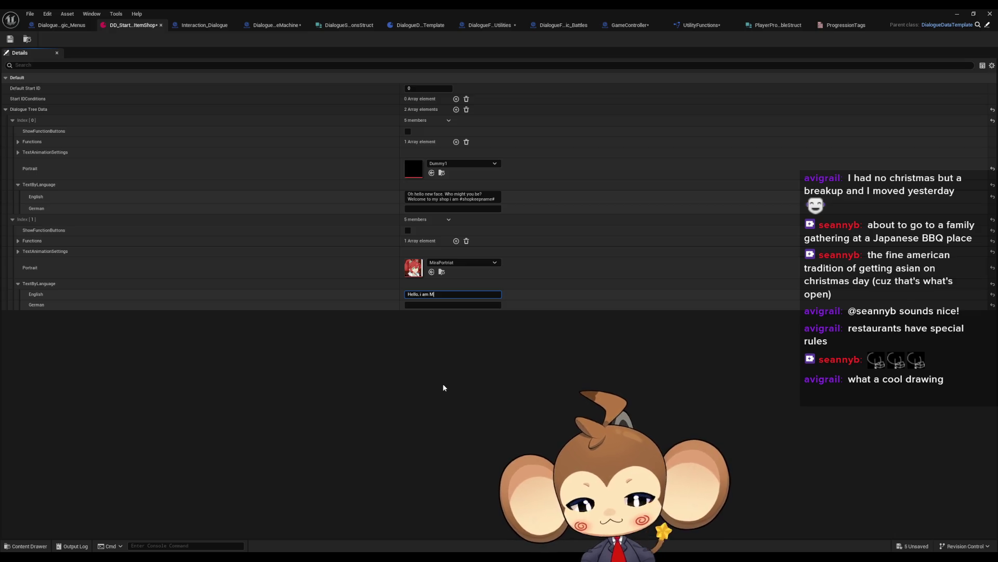
pyautogui.write(' Nice to mee')
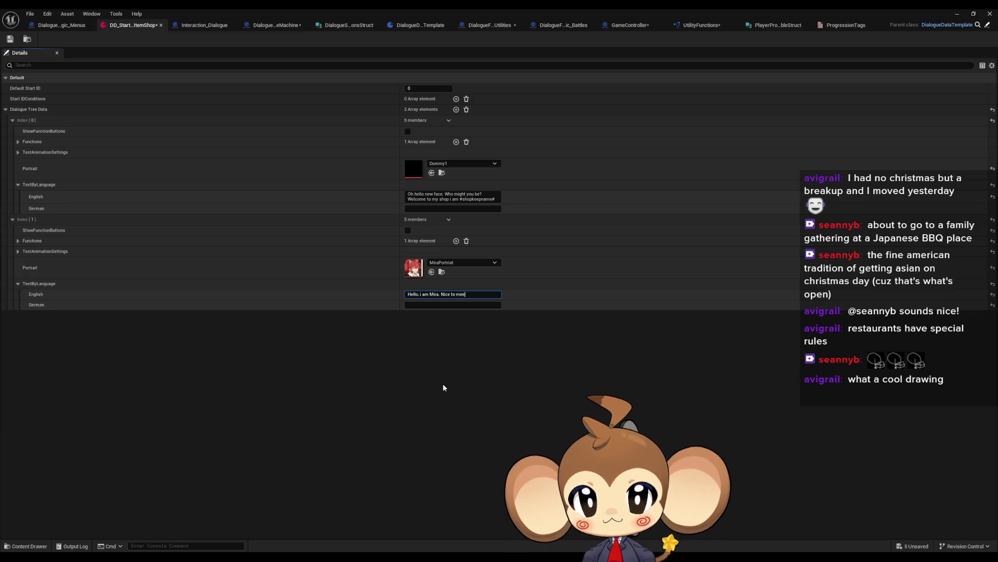
pyautogui.write('t you')
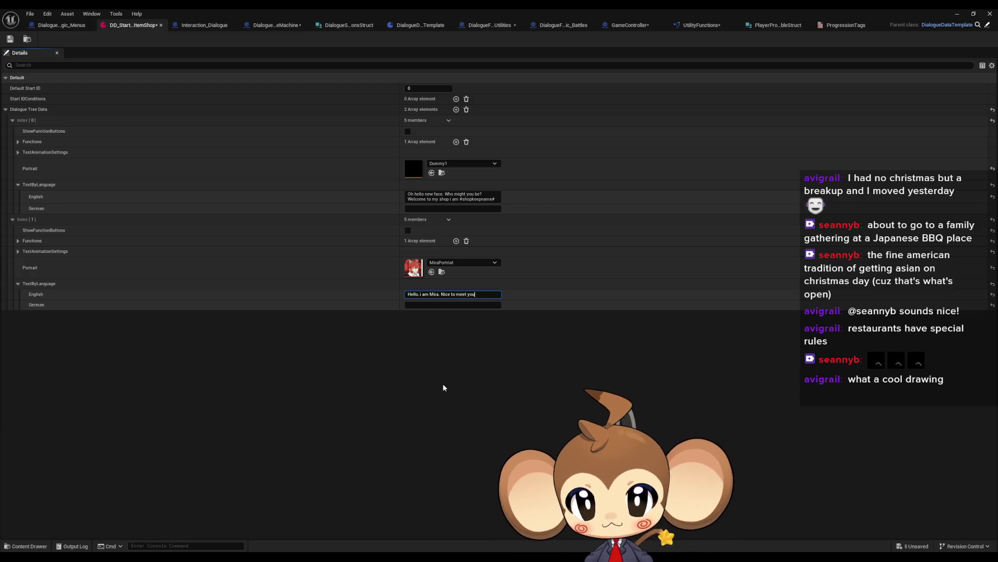
pyautogui.write('.')
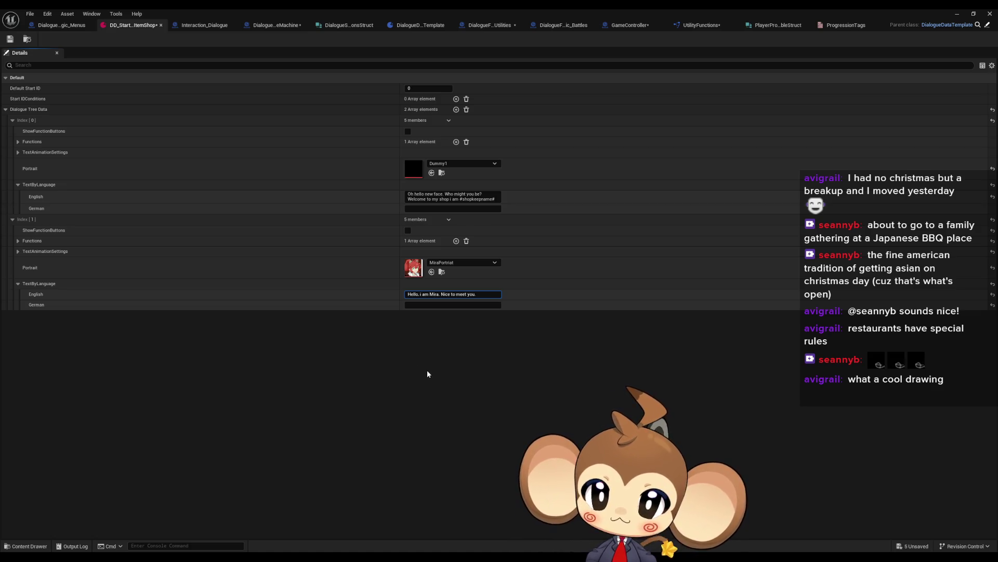
pyautogui.click(412, 371)
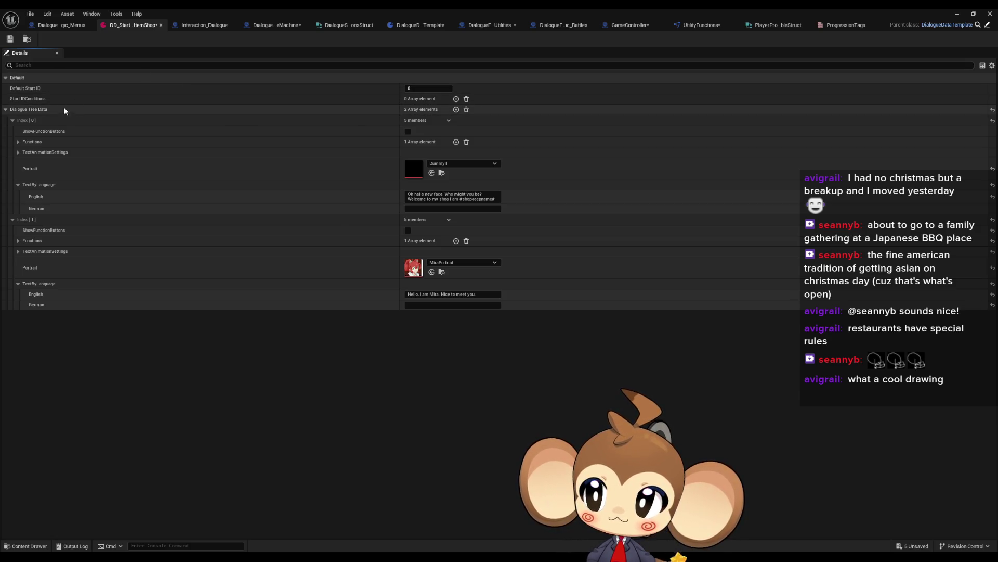
# - Add a third Dialogue Tree Data entry and set its portrait to Dummy1
pyautogui.click(456, 109)
pyautogui.click(12, 315)
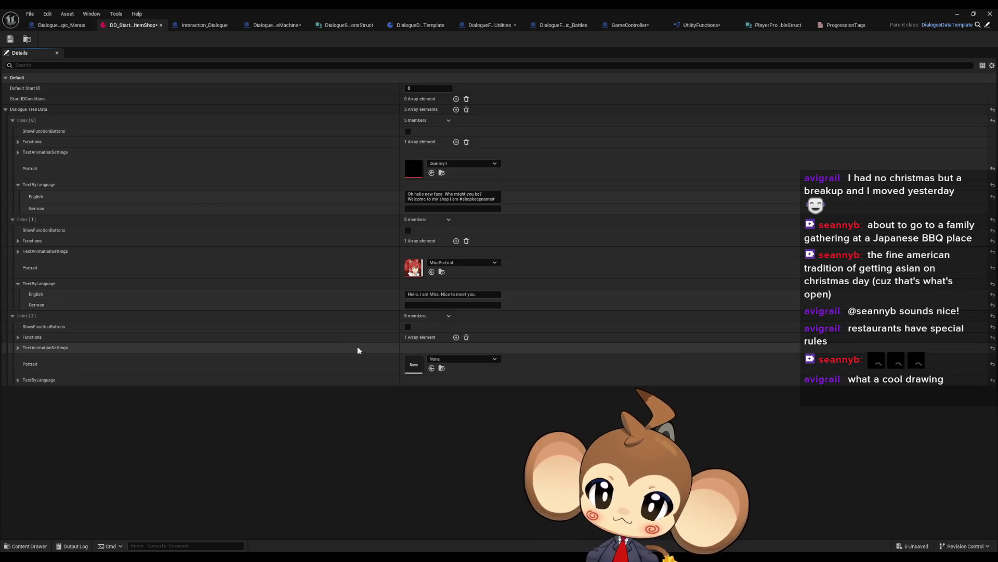
pyautogui.click(446, 359)
pyautogui.write('dumm')
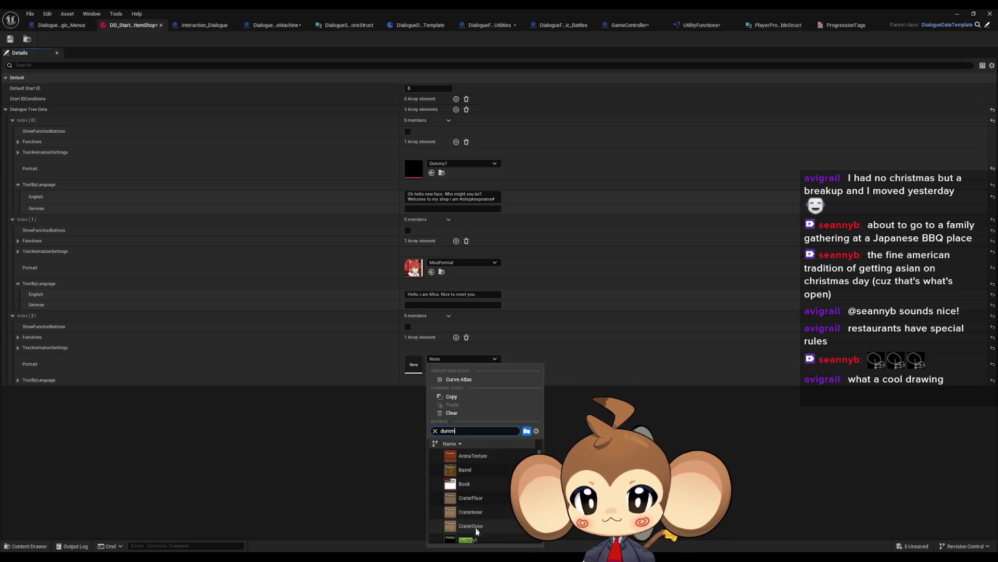
pyautogui.click(477, 539)
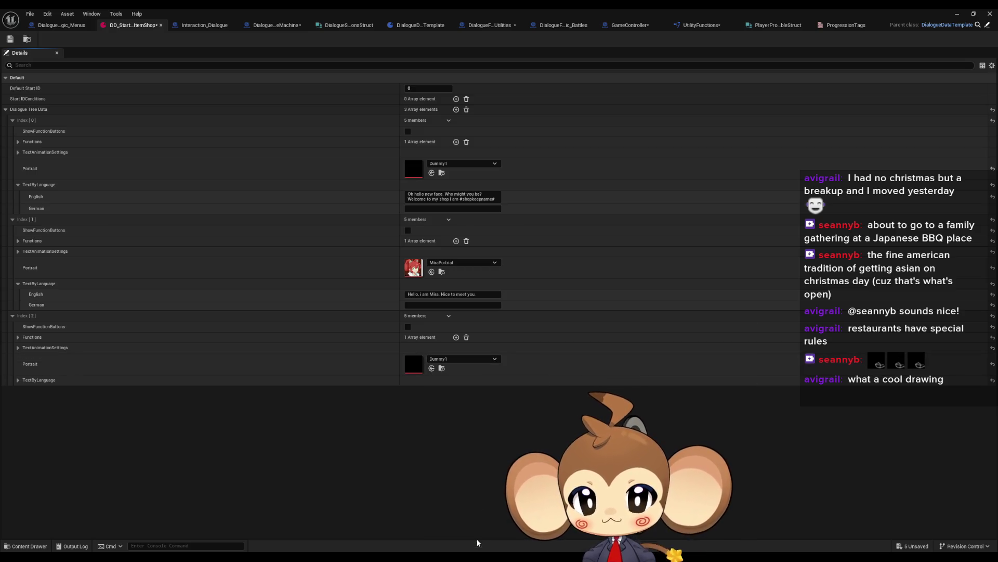
# - Write the third entry's multi-line English text about the shop being low on stock
pyautogui.click(18, 380)
pyautogui.click(447, 391)
pyautogui.write('In my shop')
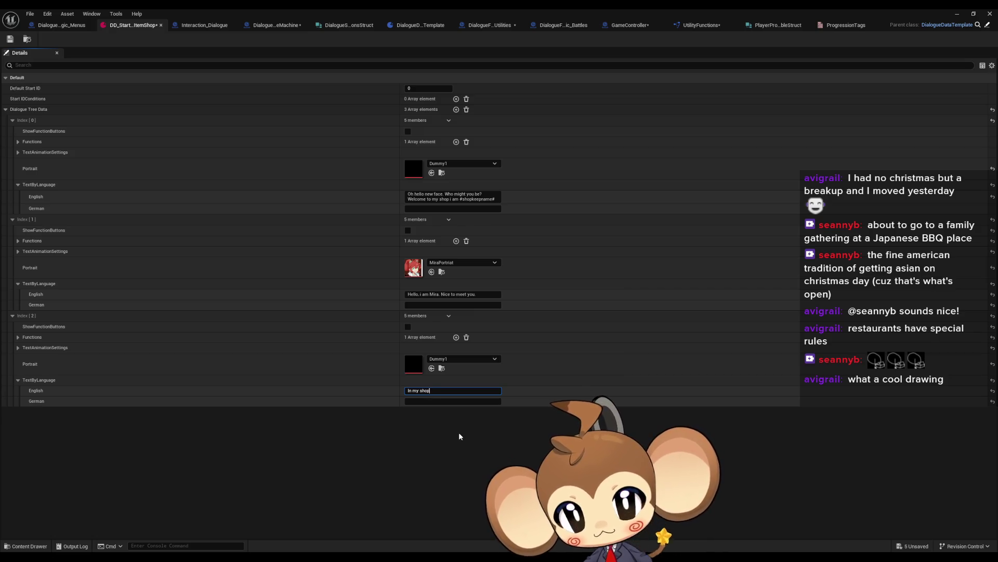
pyautogui.write(' you can find anything an adventurere')
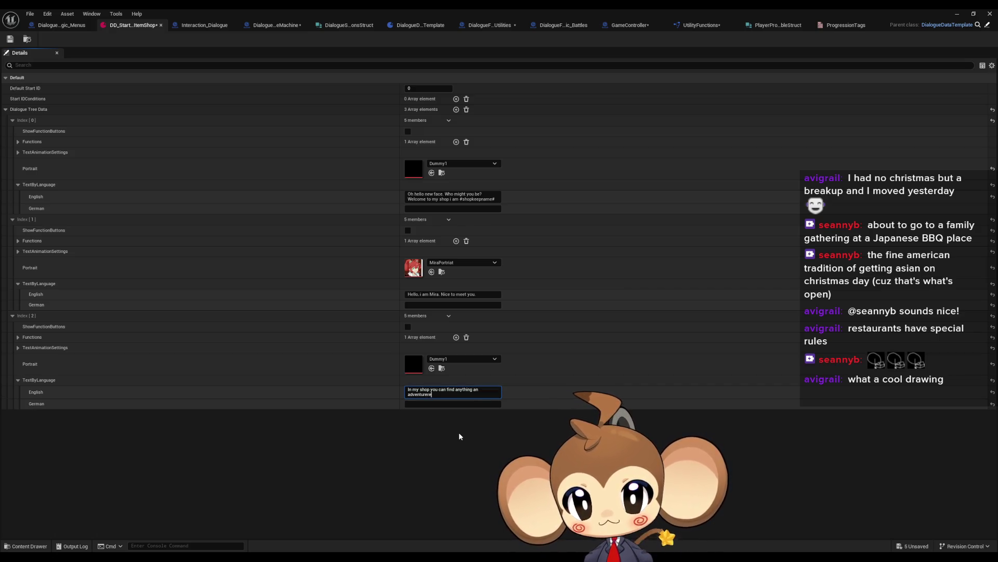
pyautogui.write(' might need')
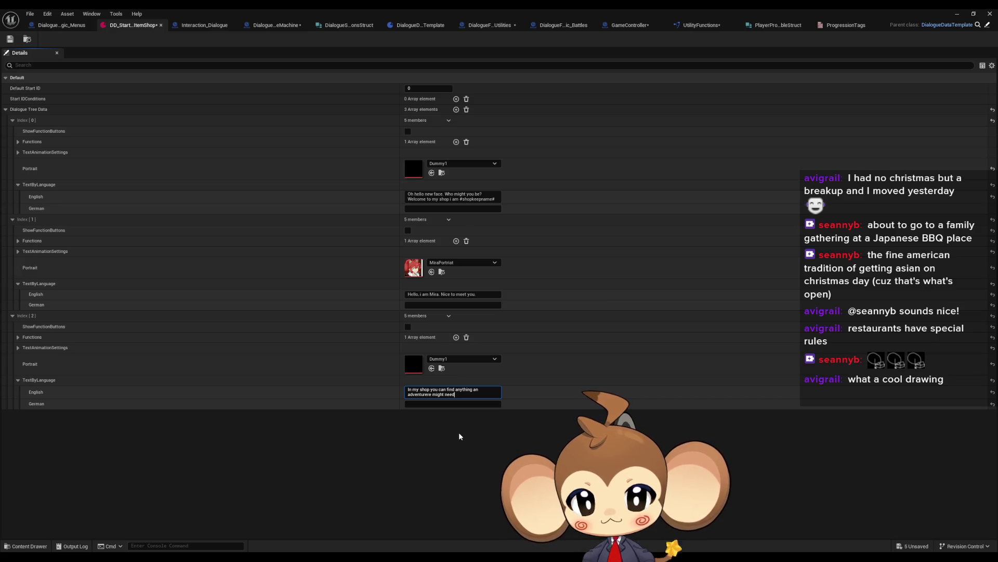
pyautogui.write('.')
pyautogui.hotkey('shift', 'Return')
pyautogui.write('R')
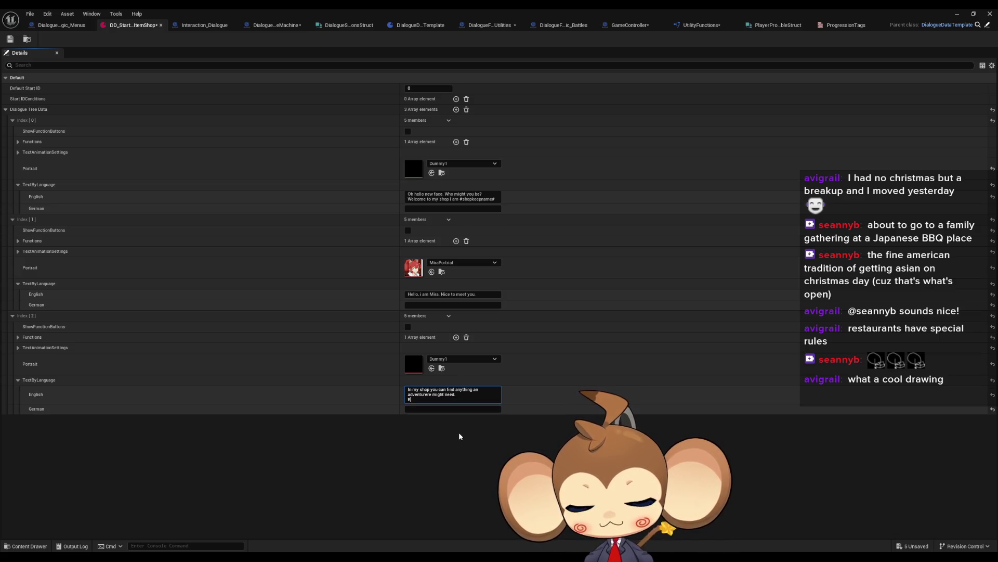
pyautogui.write('ight now we are low on stock but maybe you')
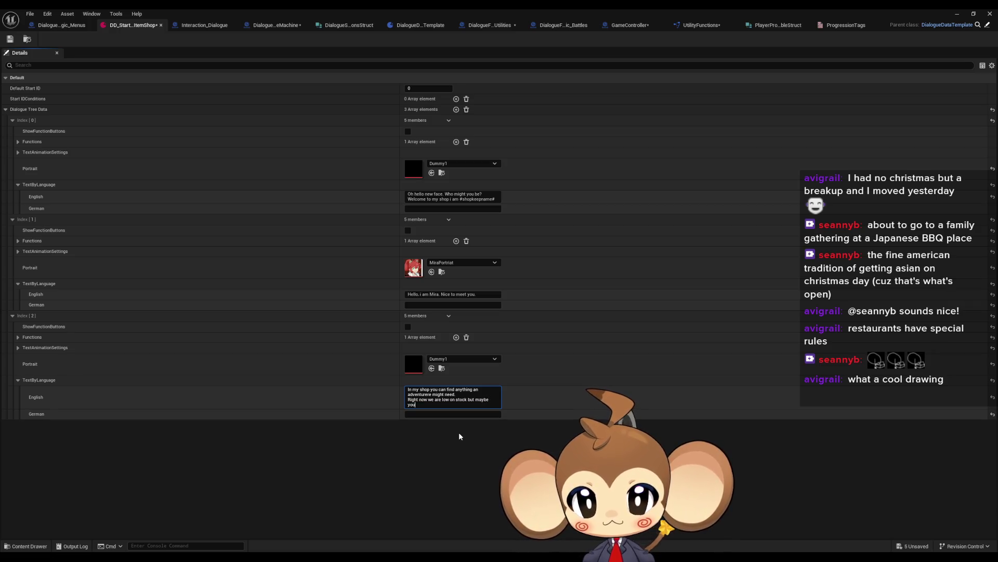
pyautogui.hotkey('shift', 'Return')
pyautogui.write('could help us out in the future.')
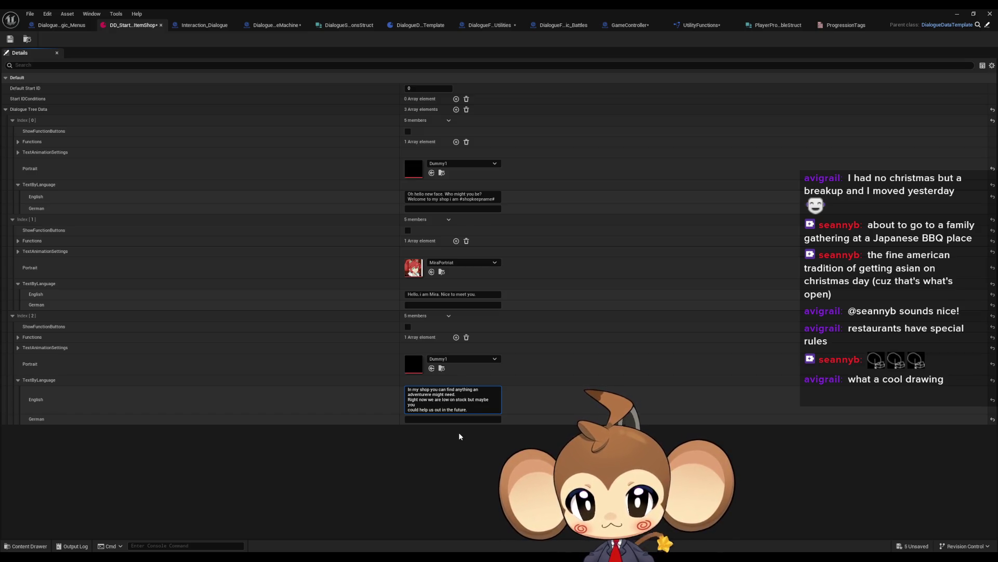
pyautogui.hotkey('shift', 'Return')
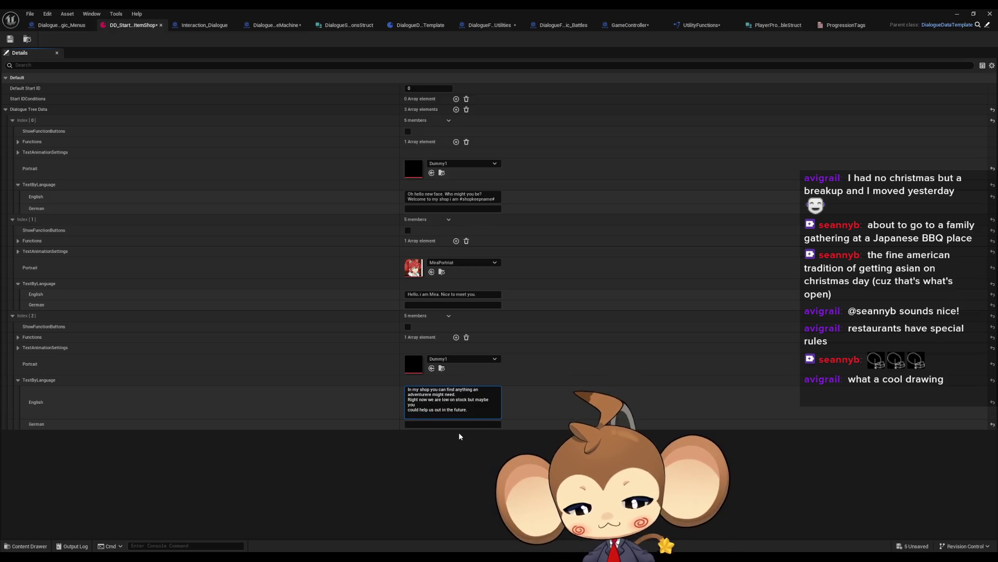
# - Add the stock-up sentence and end the line with 'my current inventory needs to do the job.'
pyautogui.write('Just bring back')
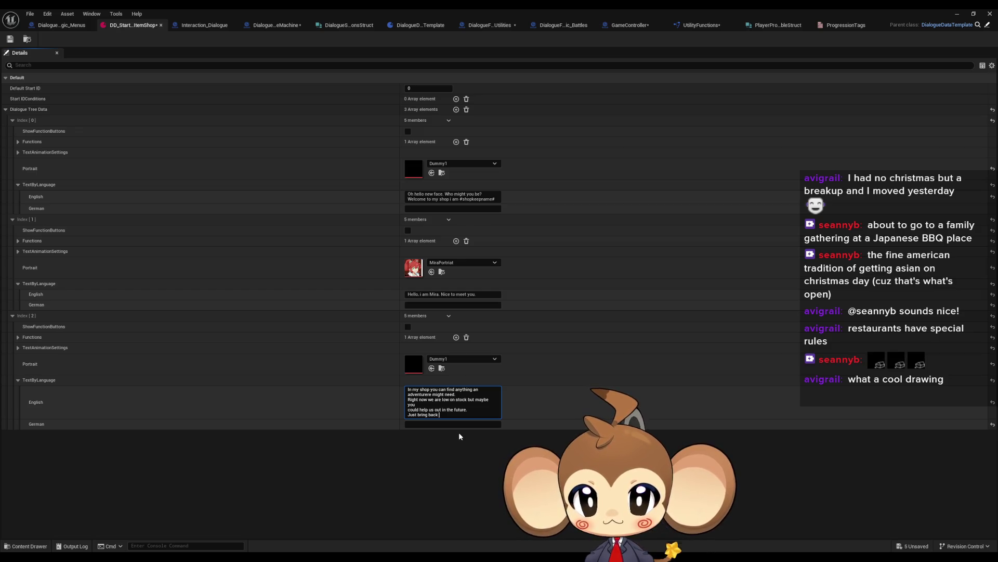
pyautogui.write(' anything valubale and sell it to me and we')
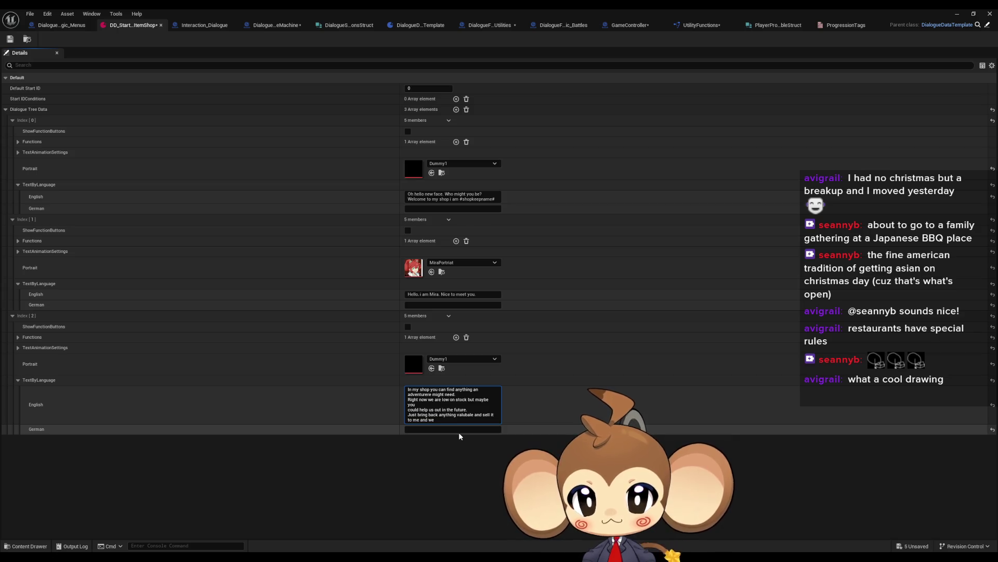
pyautogui.write(' will stock ')
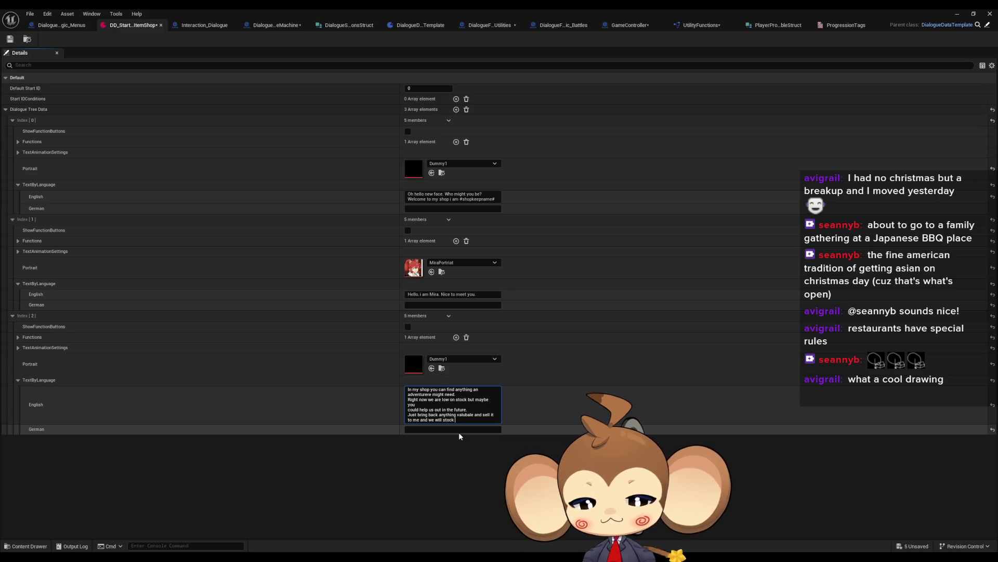
pyautogui.write('up')
pyautogui.hotkey('shift', 'Return')
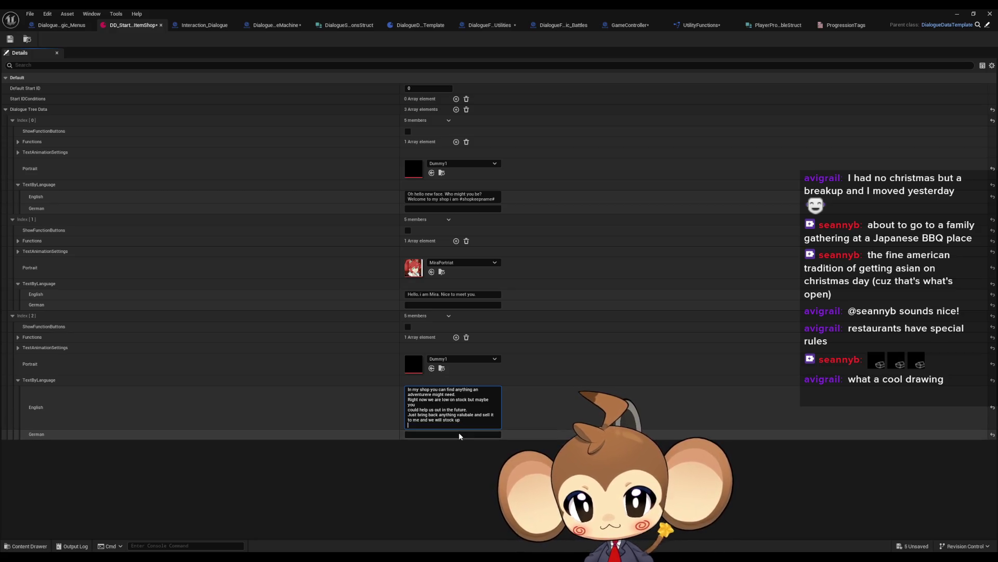
pyautogui.write('M')
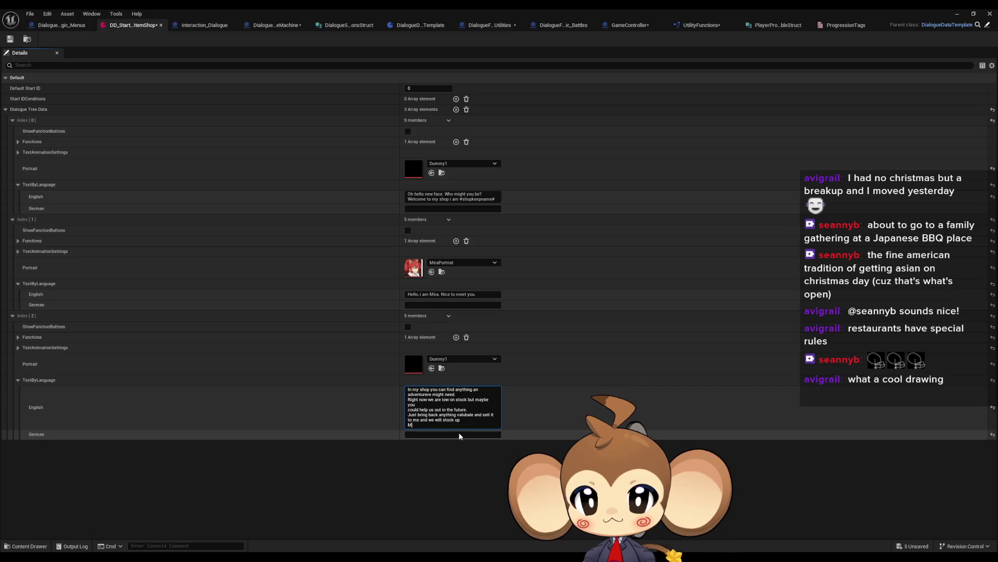
pyautogui.write('ore useful items. But for now, wo')
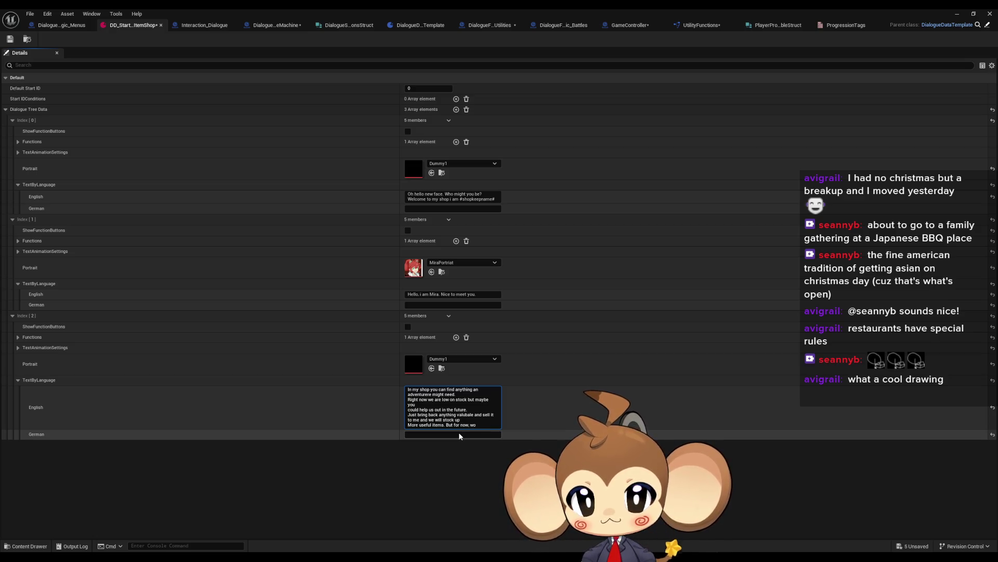
pyautogui.write('uld you li')
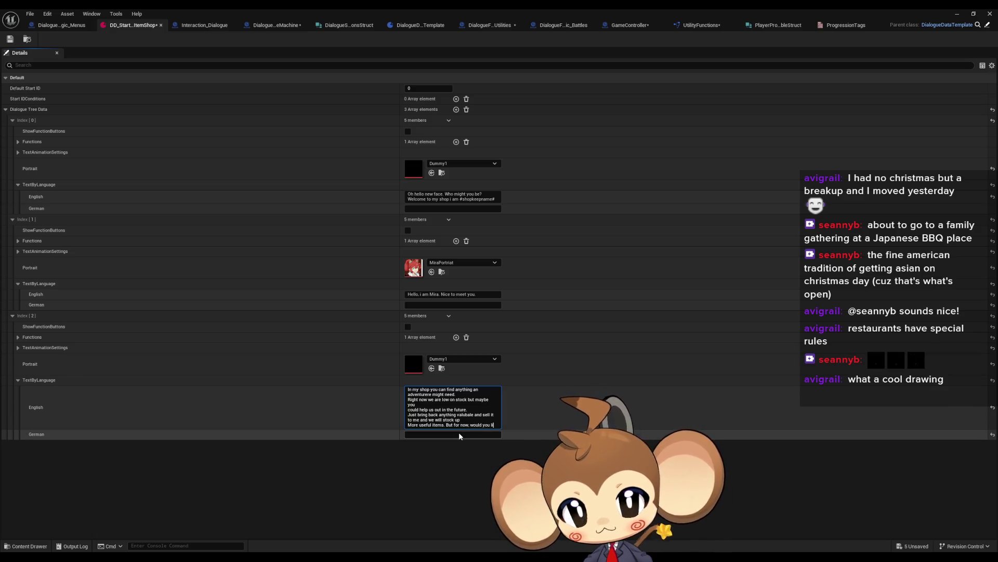
pyautogui.write('ke to check the store?')
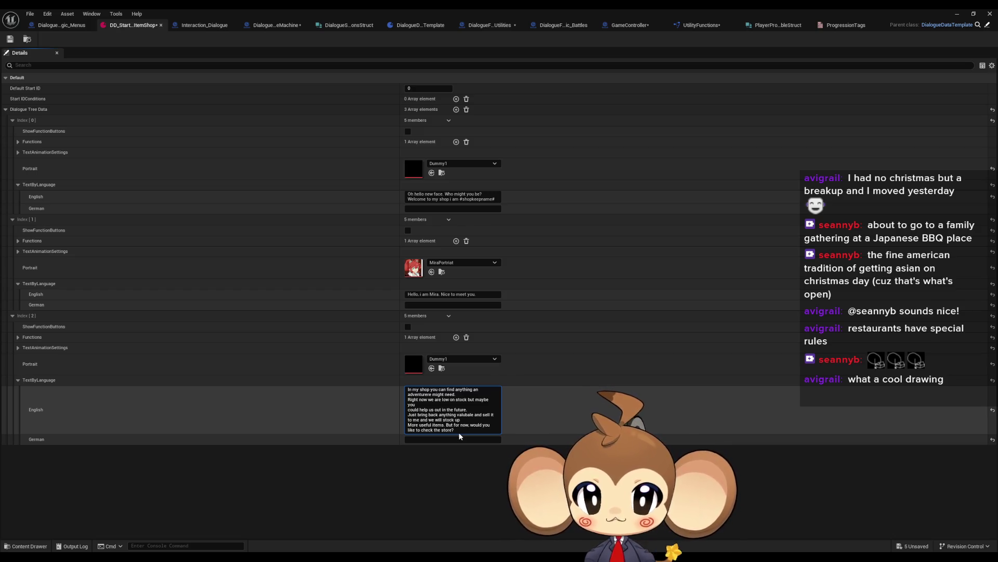
pyautogui.press('BackSpace')
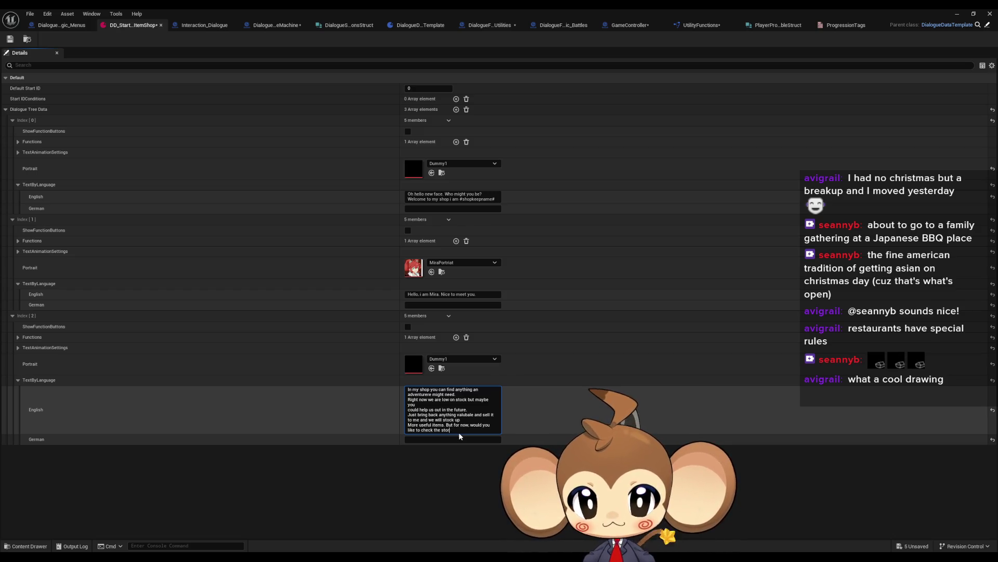
pyautogui.press('BackSpace')
pyautogui.press('BackSpace')
pyautogui.press('BackSpace')
pyautogui.press('BackSpace')
pyautogui.press('BackSpace')
pyautogui.press('BackSpace')
pyautogui.write('.')
pyautogui.press('BackSpace')
pyautogui.write(', my current inventory needs to do the job.')
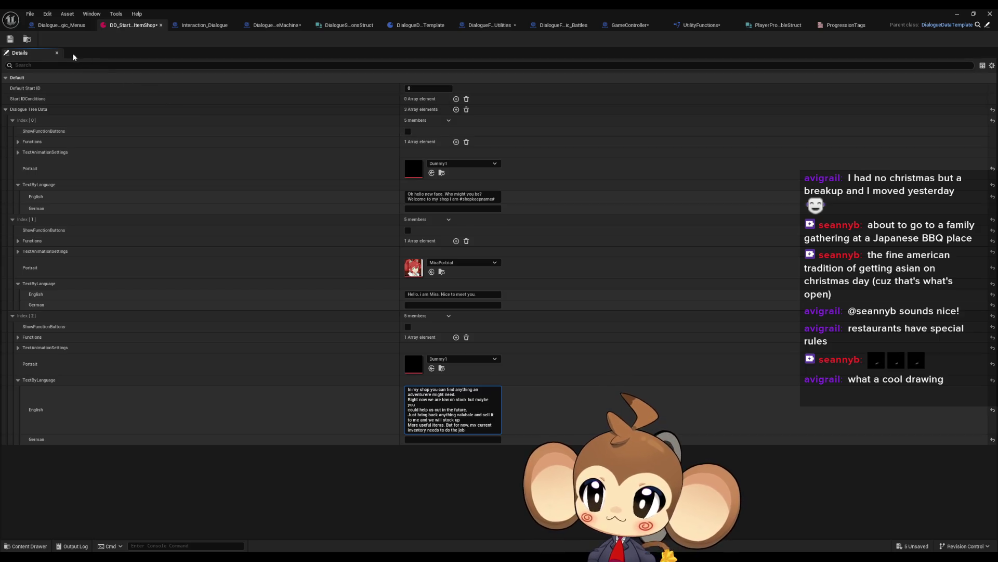
pyautogui.click(307, 473)
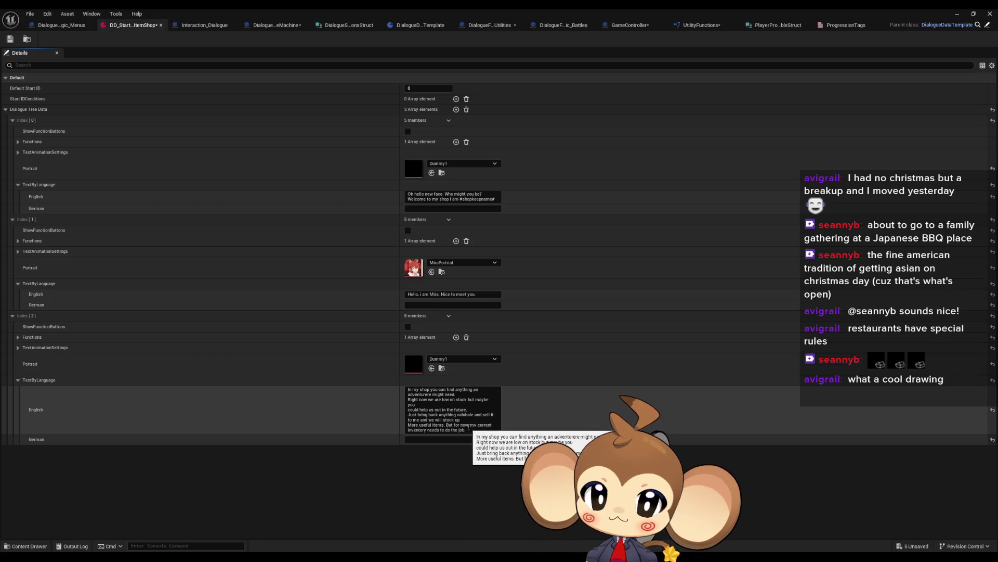
# - Reword the third line to 'my current inventory will need to do the job.'
pyautogui.click(428, 429)
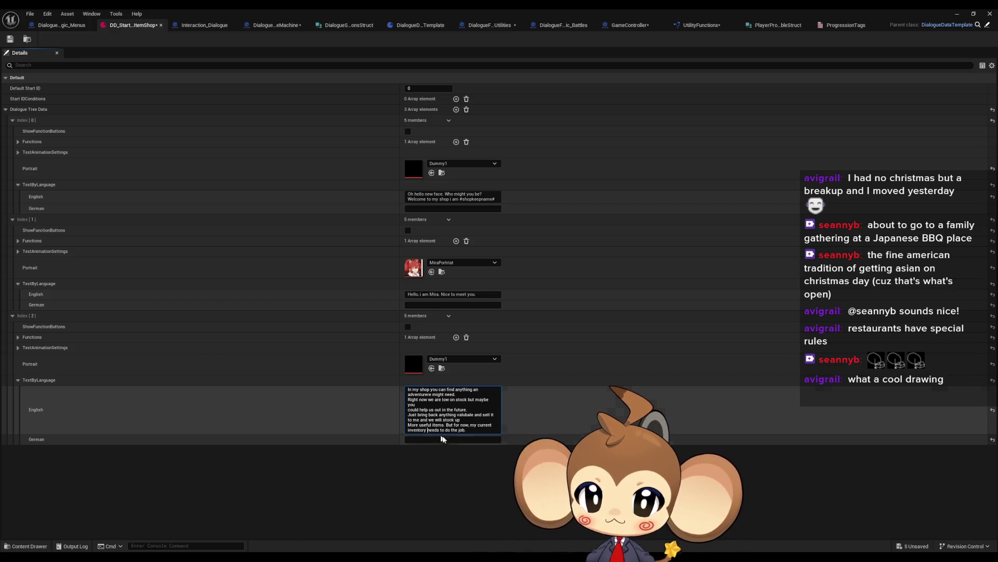
pyautogui.write('will')
pyautogui.press('Right')
pyautogui.press('Right')
pyautogui.press('Right')
pyautogui.press('Delete')
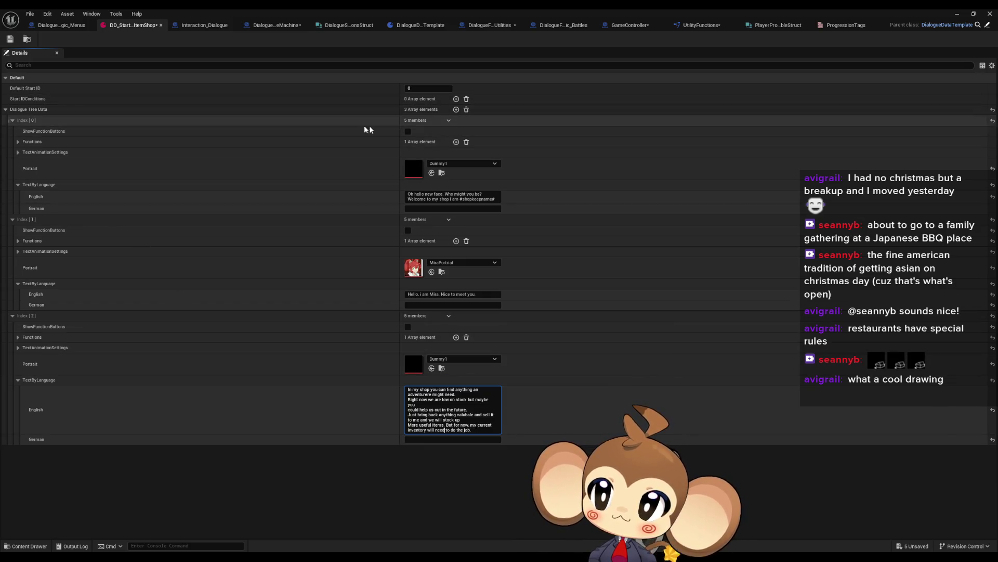
# - Collapse the third entry's text and add and expand a fourth Dialogue Tree Data entry
pyautogui.click(18, 381)
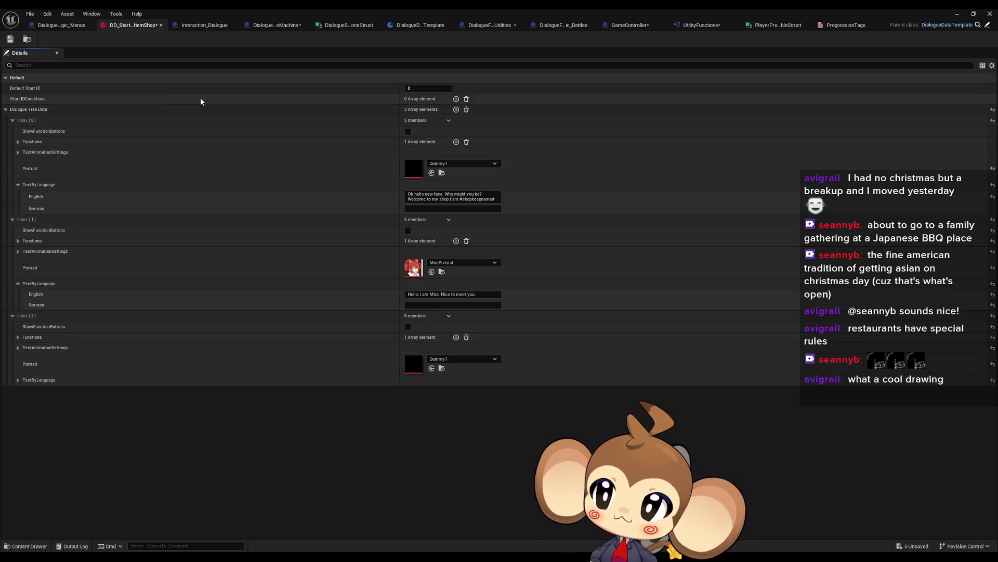
pyautogui.click(456, 110)
pyautogui.click(12, 391)
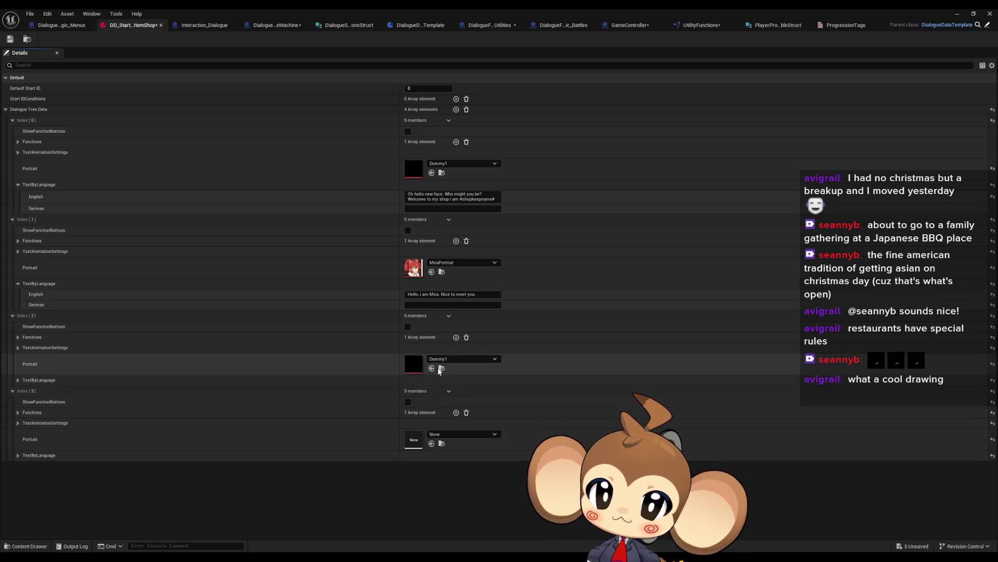
# - Give Index [3] the Dummy1 portrait, enable ShowFunctionButtons, and enter 'Would you like to check my wares?'
pyautogui.click(432, 443)
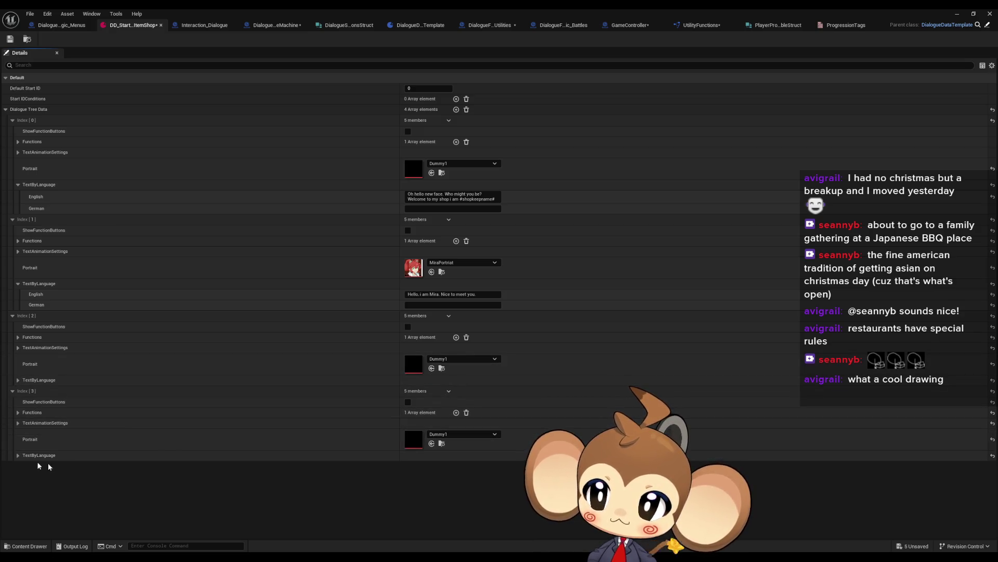
pyautogui.click(18, 456)
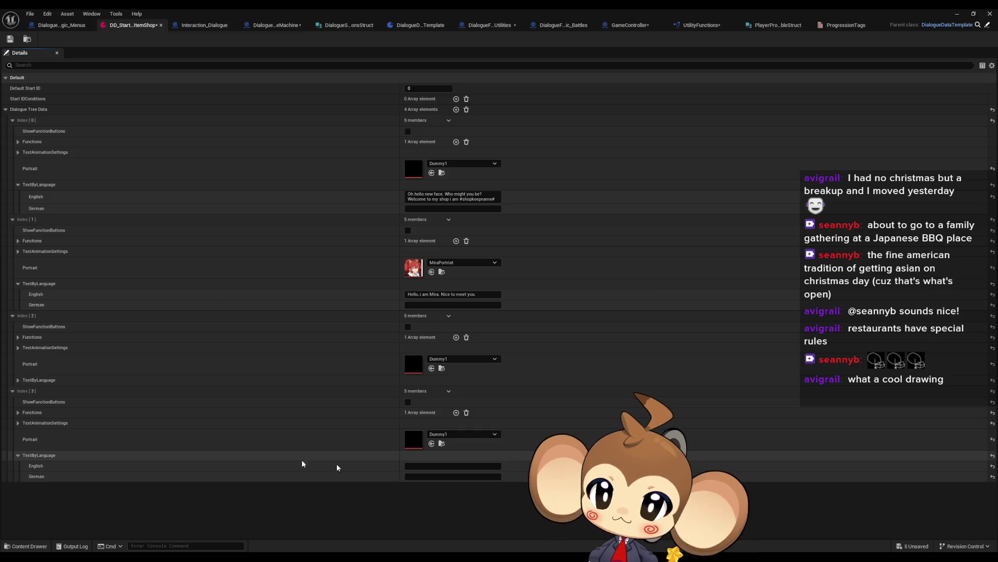
pyautogui.click(409, 403)
pyautogui.click(417, 466)
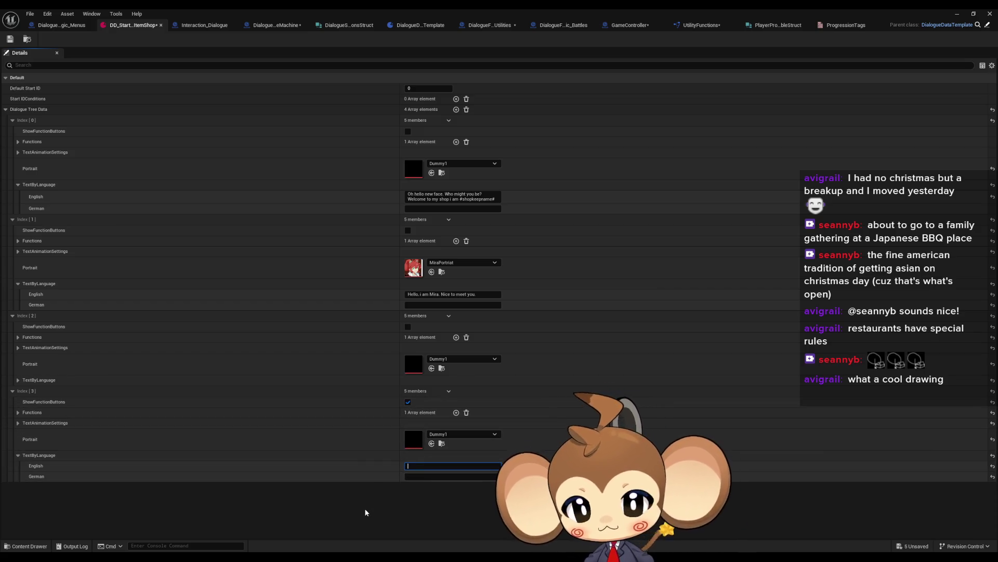
pyautogui.write('Would ')
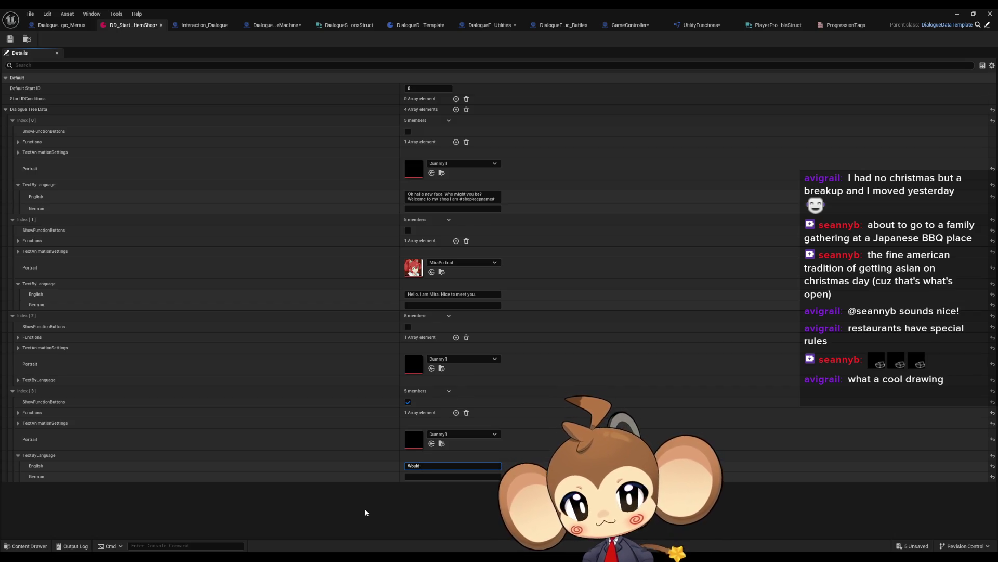
pyautogui.write('you like to')
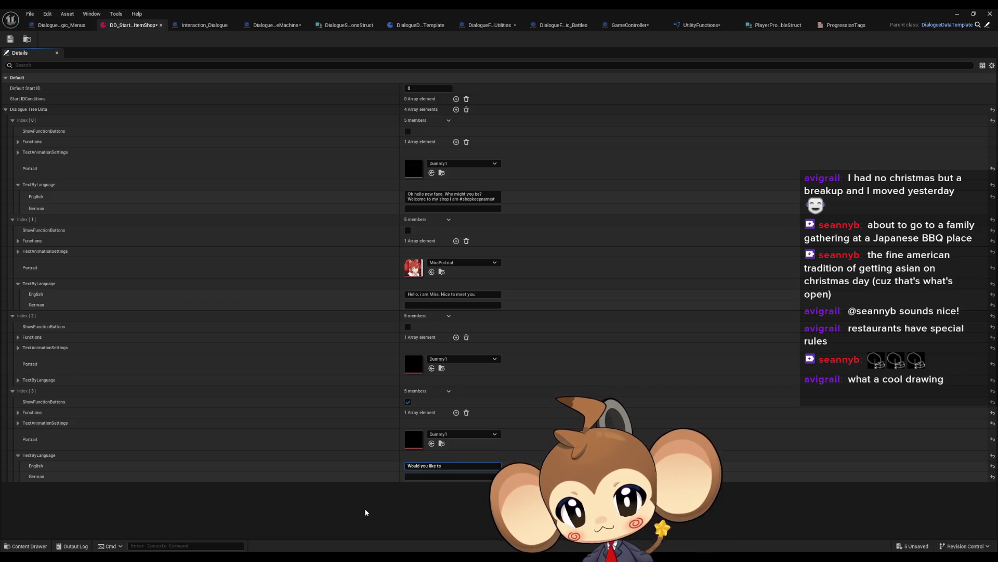
pyautogui.write(' check my wa')
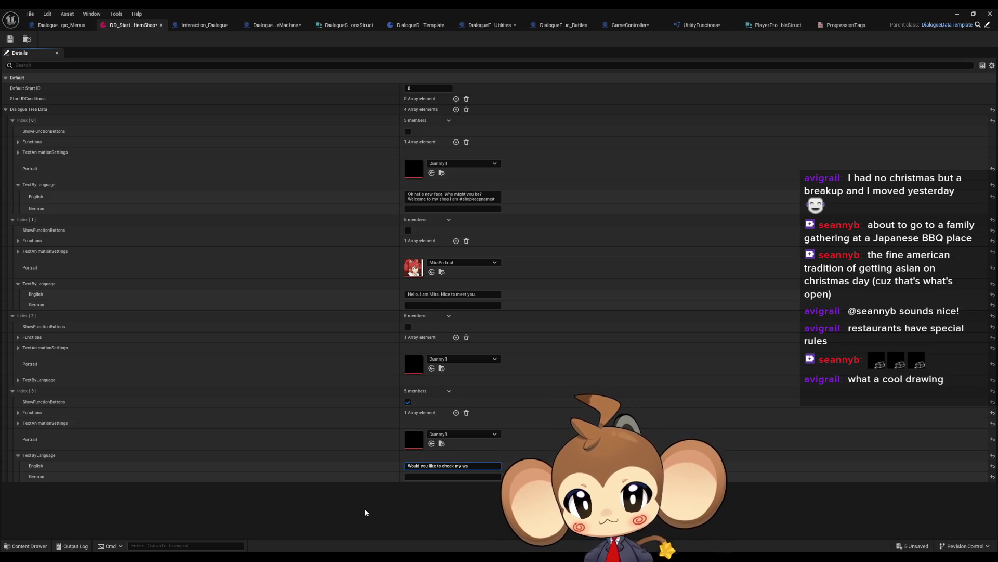
pyautogui.write('res?')
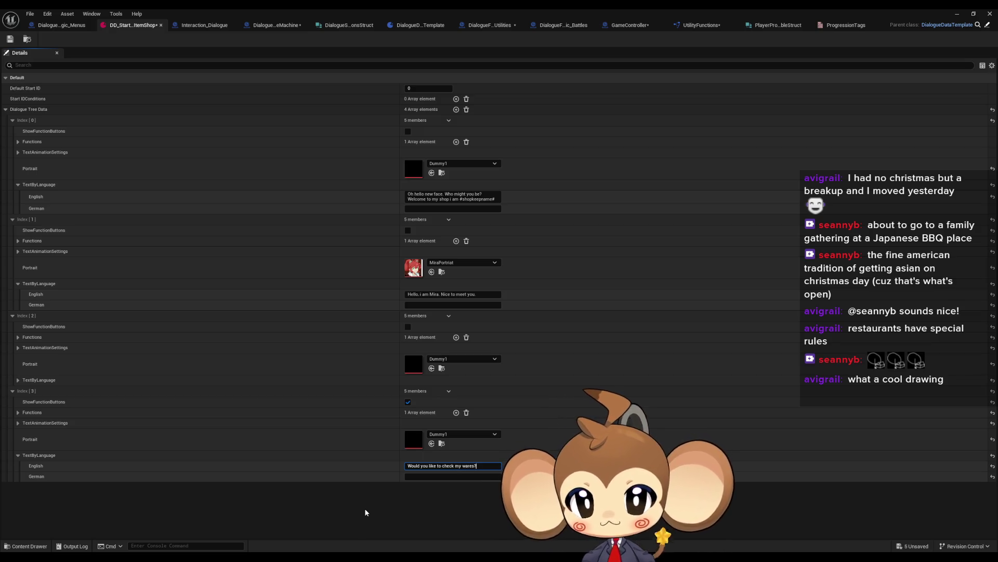
# - Expand the fourth entry's TextAnimationSettings and the greeting entry's Functions settings
pyautogui.click(18, 422)
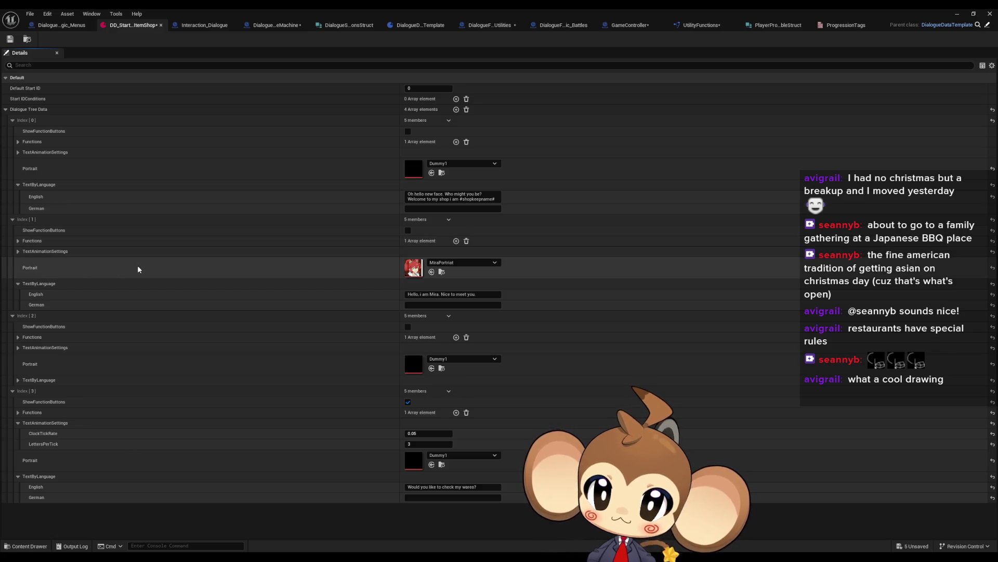
pyautogui.click(16, 241)
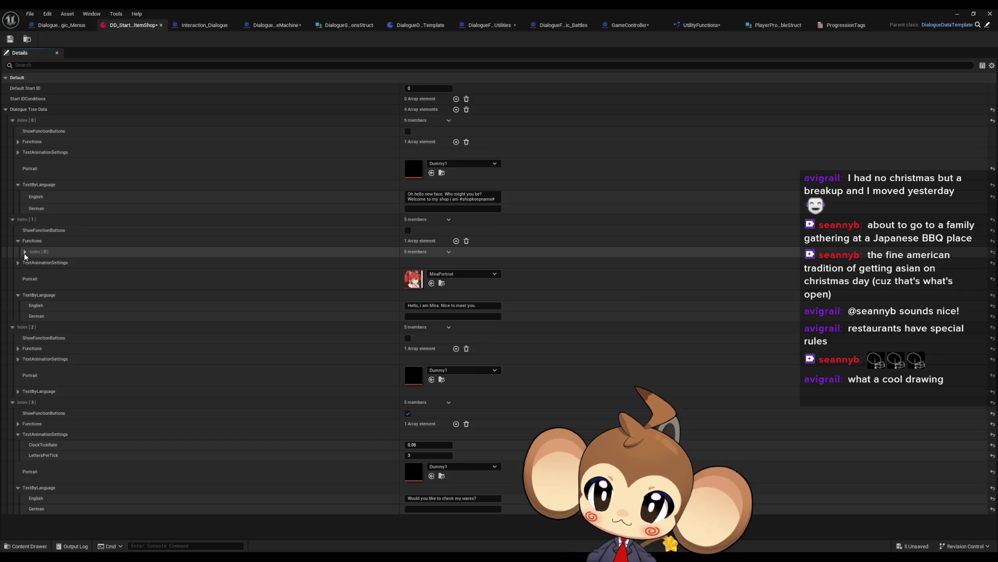
pyautogui.click(24, 253)
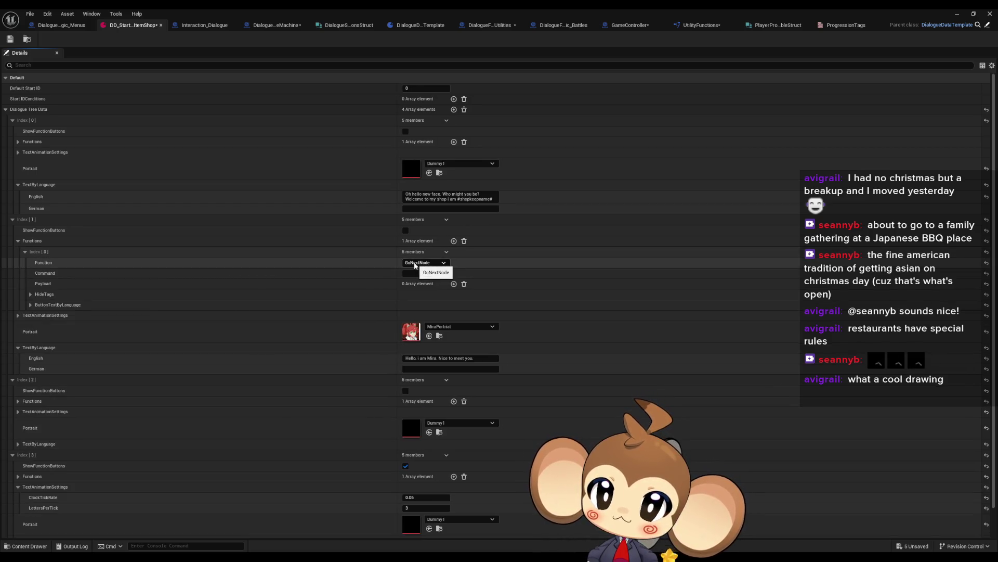
# - Set the greeting's function to TriggerLogic with command AddFlagAndGoNextNode copied from the logic graph
pyautogui.click(422, 263)
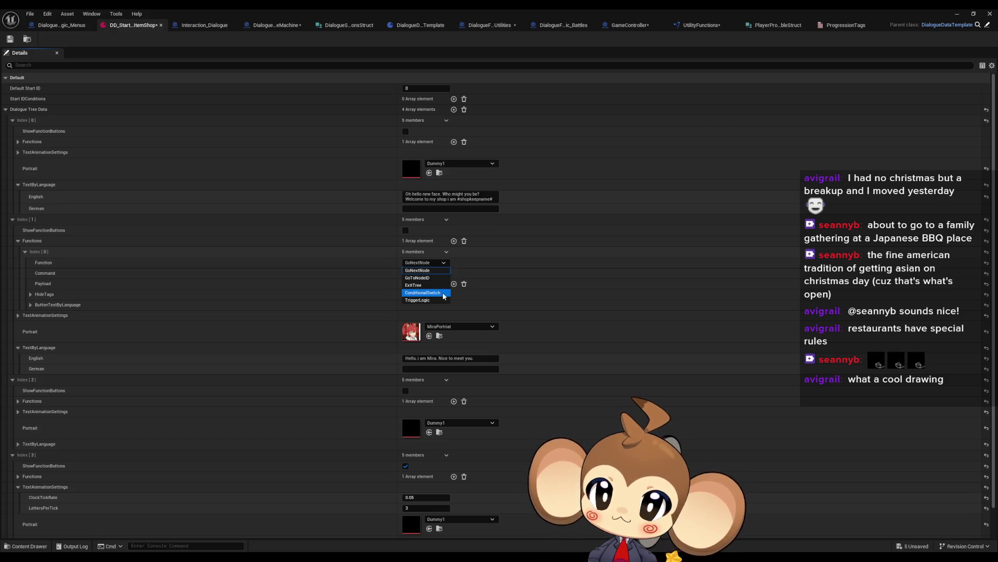
pyautogui.click(444, 300)
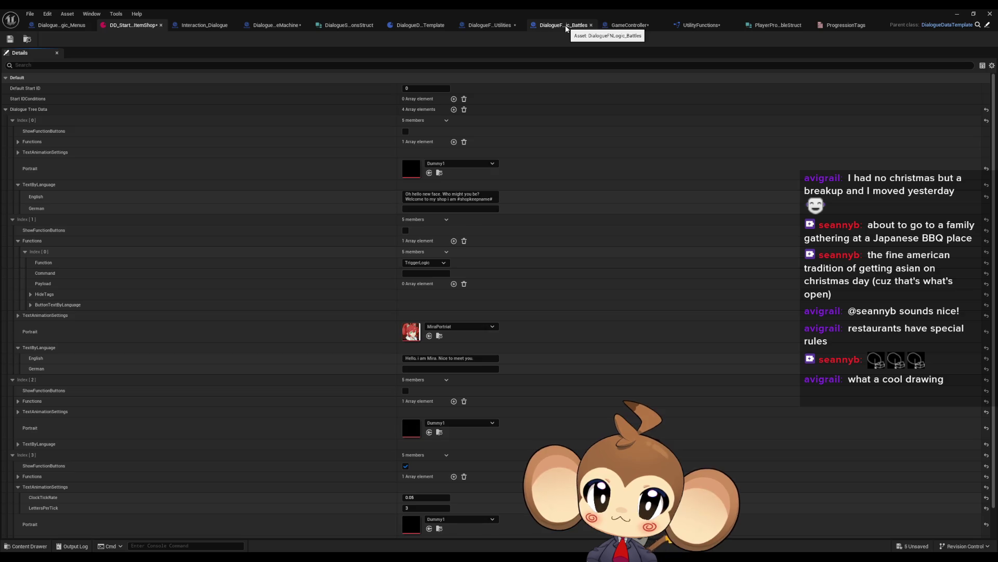
pyautogui.click(502, 26)
pyautogui.click(350, 194)
pyautogui.click(880, 100)
pyautogui.click(126, 26)
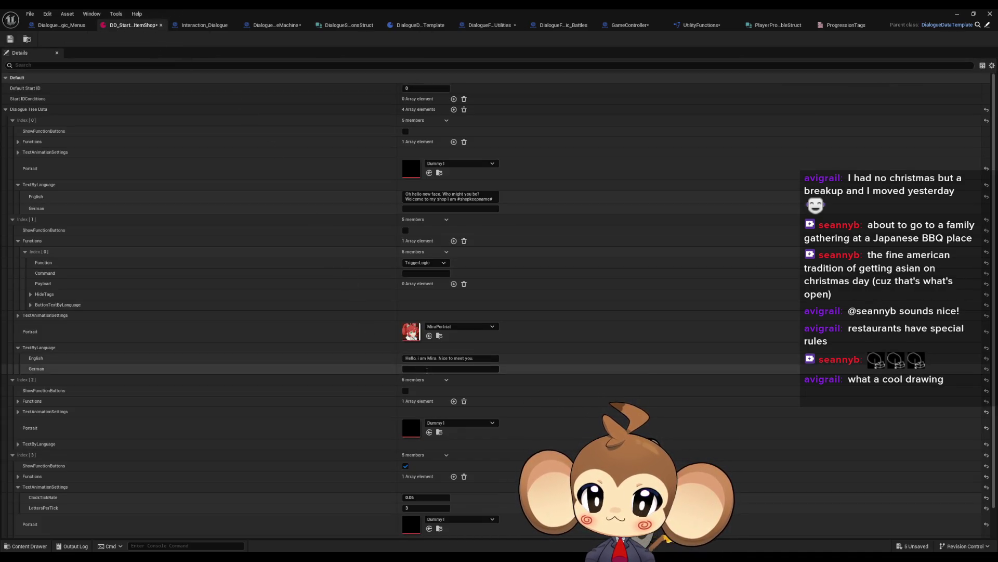
pyautogui.click(416, 276)
pyautogui.write('AddFlagAndGoNextNode')
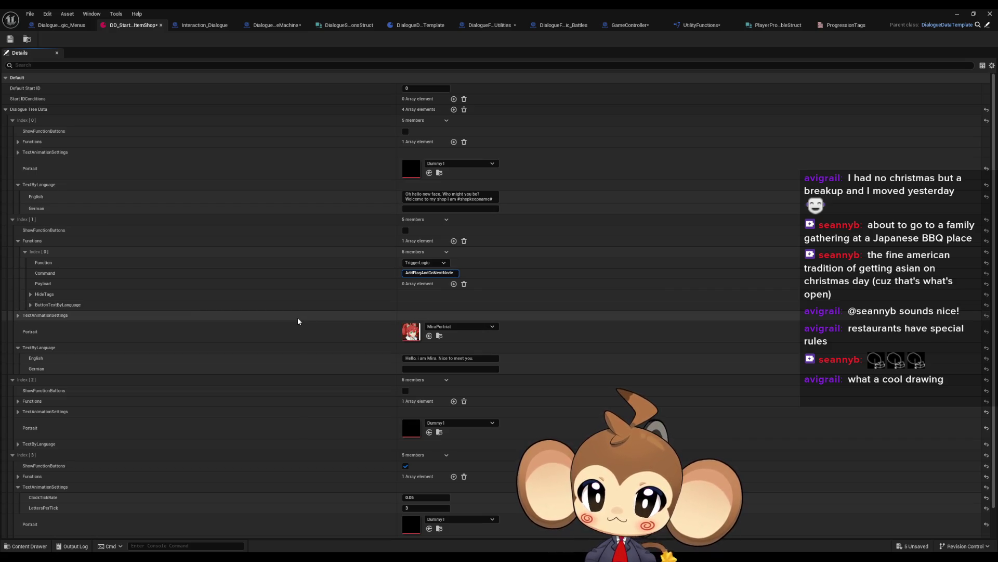
# - Add a payload element set to SA_ShopKeep_MetMira from the ProgressionTags enum
pyautogui.click(454, 283)
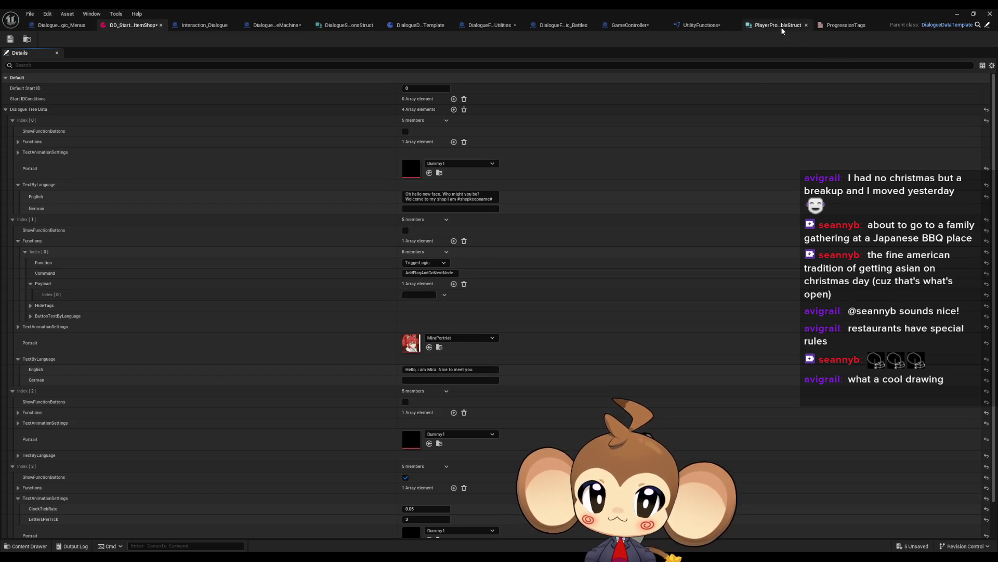
pyautogui.click(837, 25)
pyautogui.click(268, 106)
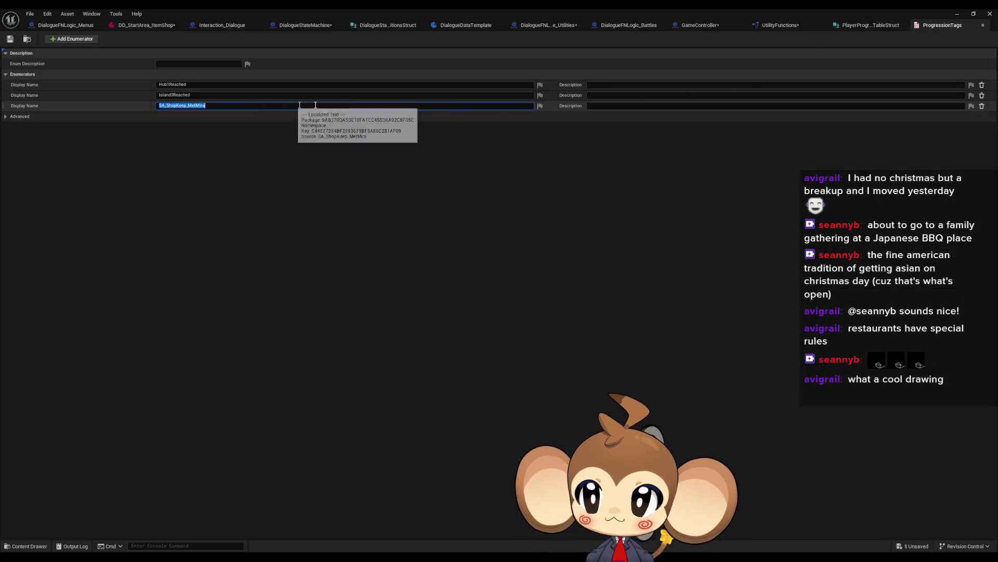
pyautogui.click(141, 26)
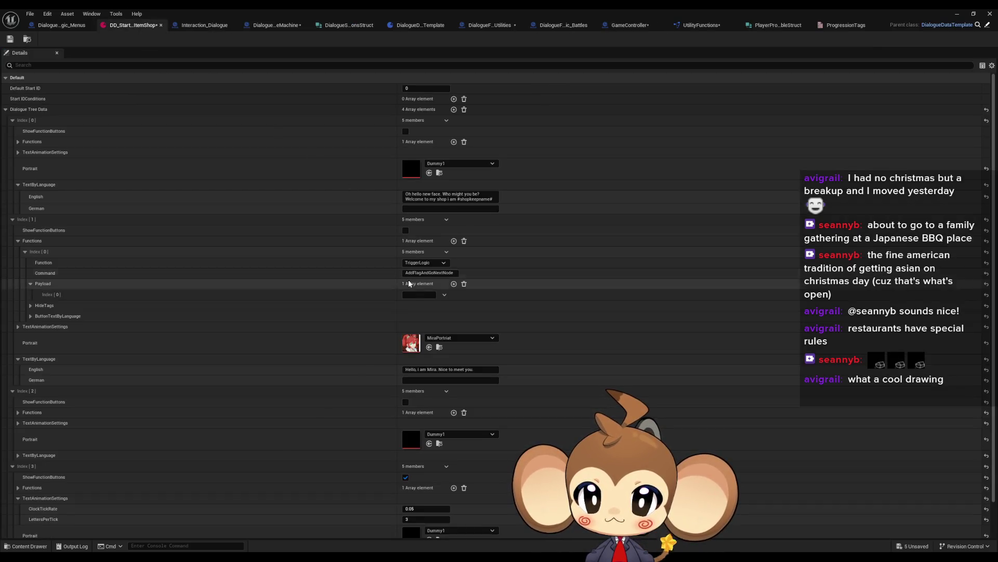
pyautogui.click(430, 296)
pyautogui.write('SA_ShopKeep_MetMira')
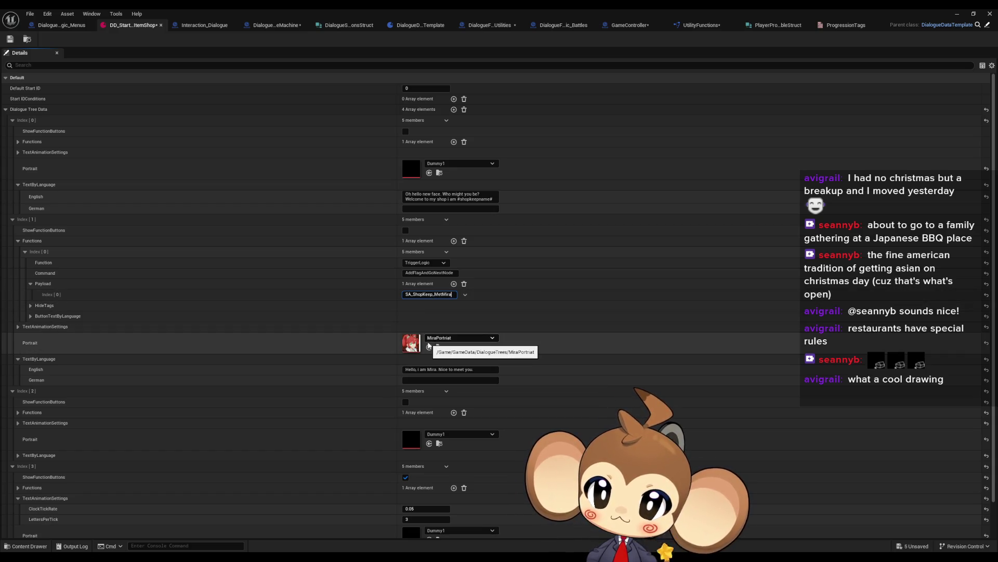
# - Label the fourth entry's first function button 'Check Store' in English
pyautogui.scroll(-2, 315, 274)
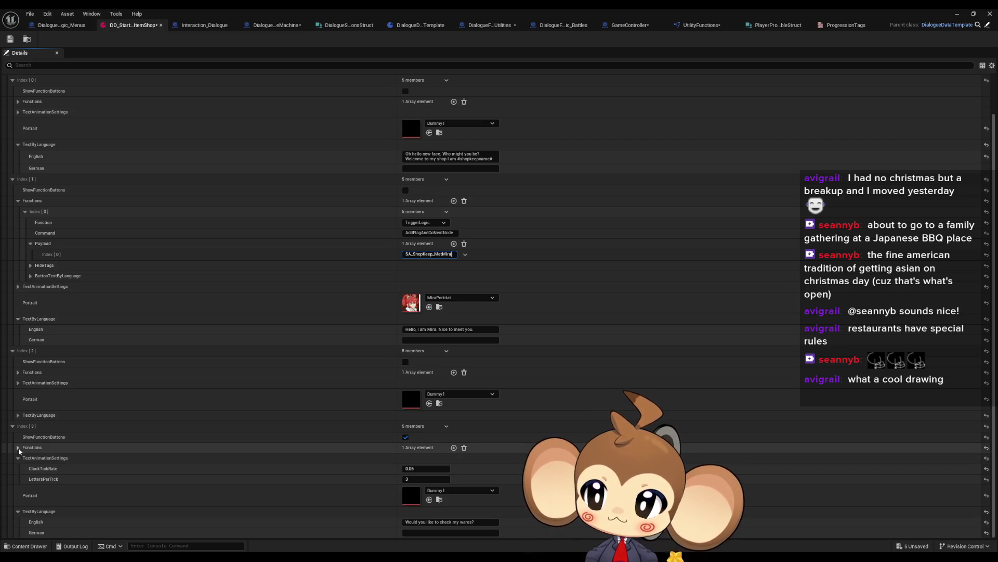
pyautogui.click(18, 448)
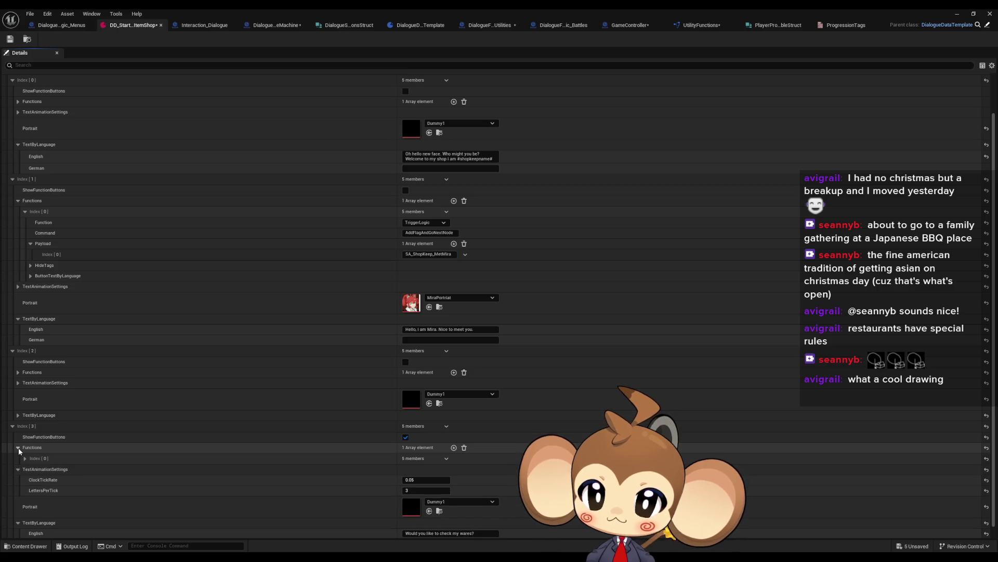
pyautogui.click(25, 458)
pyautogui.scroll(-1, 113, 463)
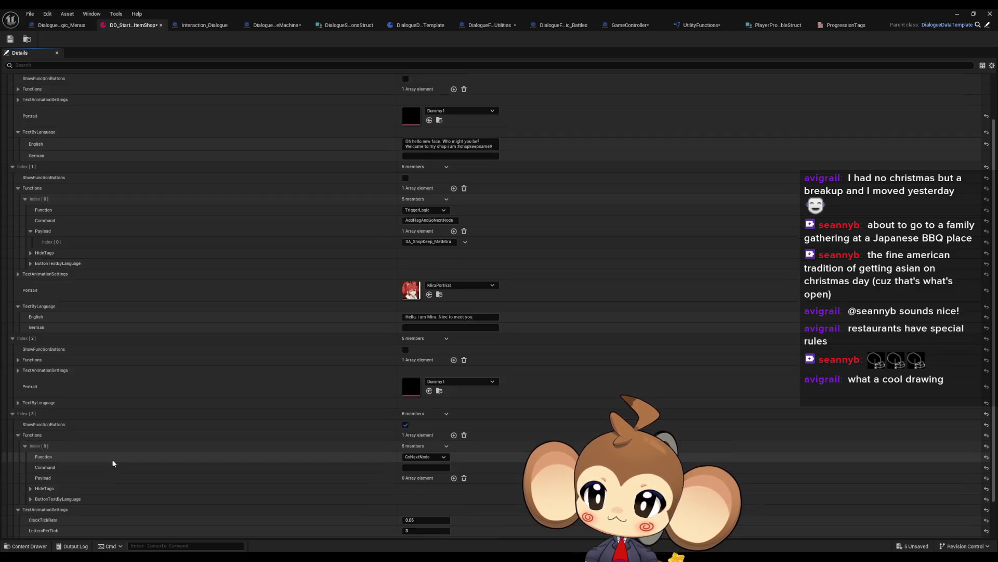
pyautogui.scroll(-3, 113, 462)
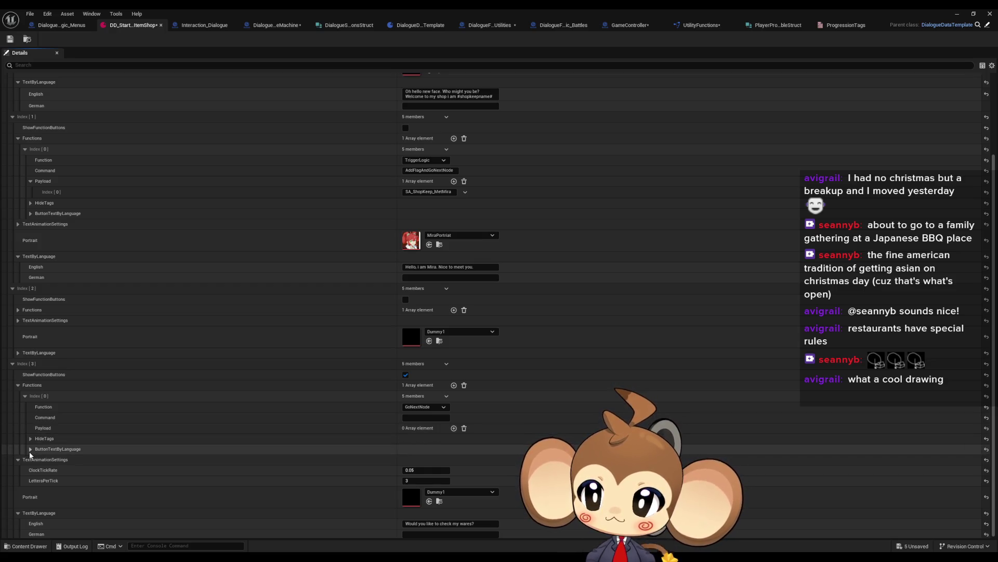
pyautogui.click(30, 449)
pyautogui.click(409, 460)
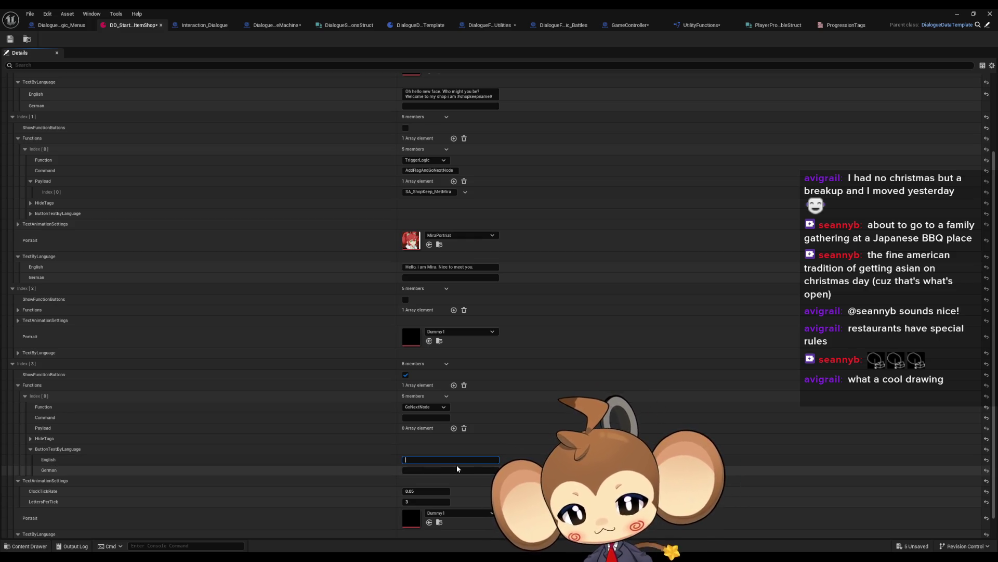
pyautogui.write('Look')
pyautogui.hotkey('ctrl', 'a')
pyautogui.write('Chec')
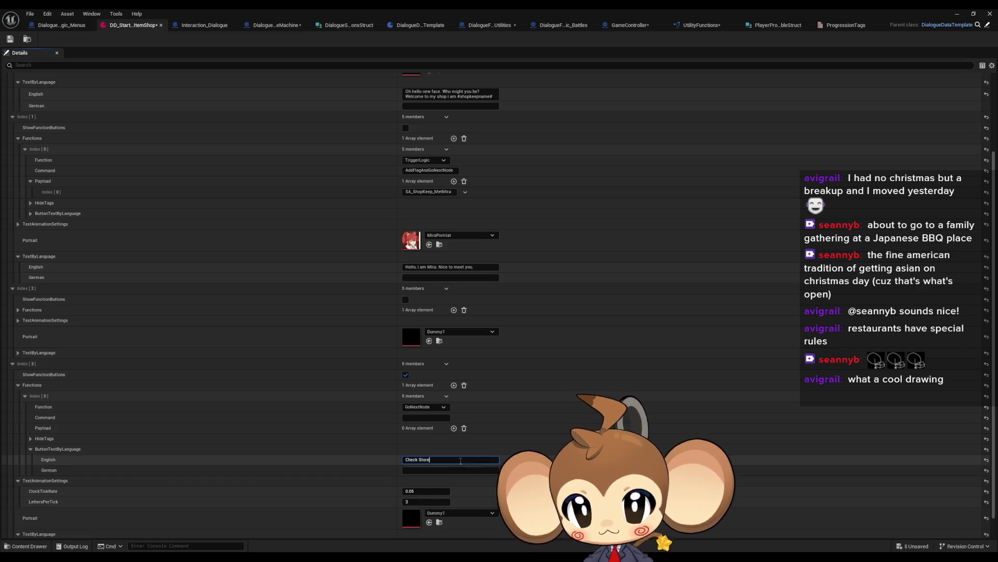
# - Add a second function choice with the English button text 'Leave'
pyautogui.click(454, 385)
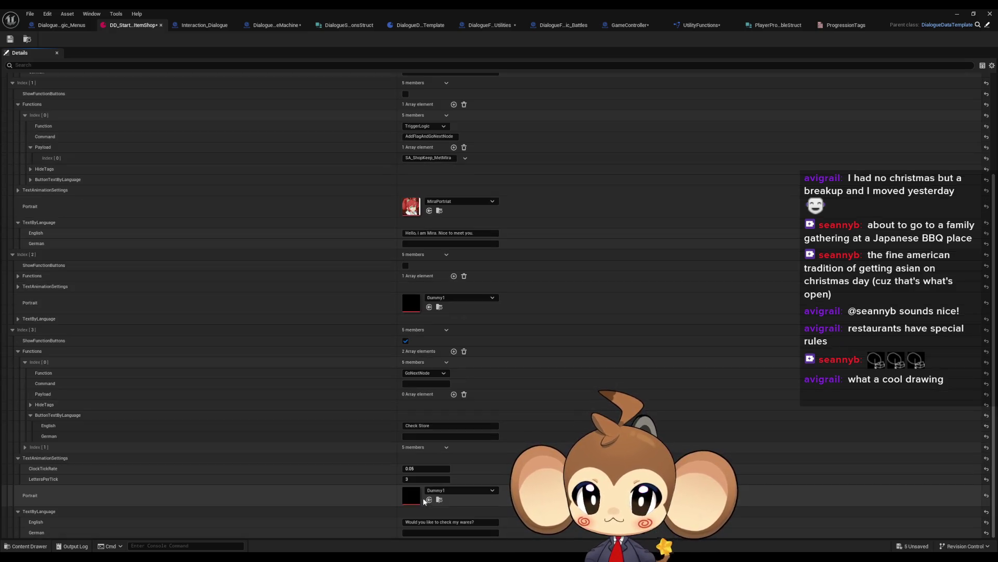
pyautogui.scroll(-2, 190, 466)
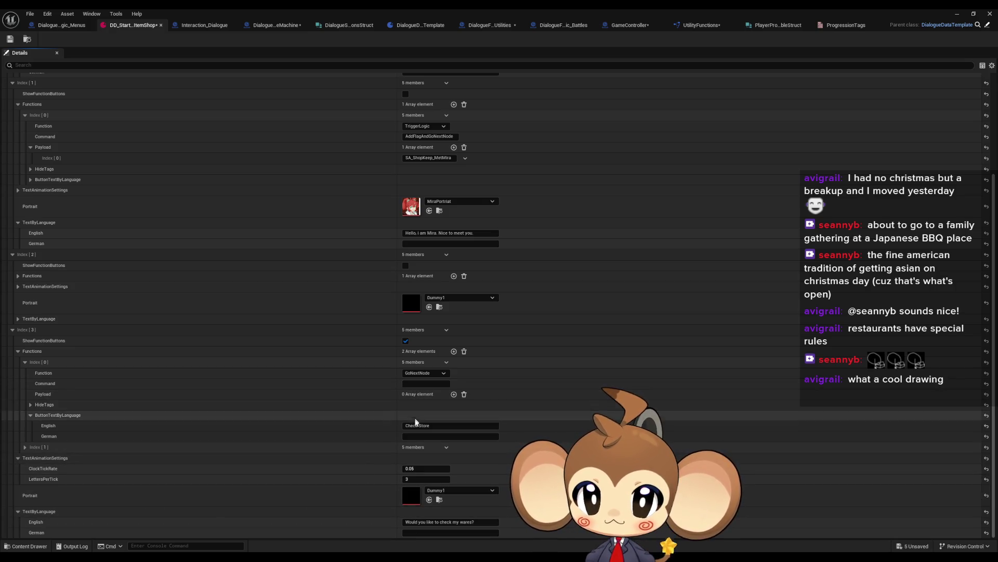
pyautogui.click(25, 447)
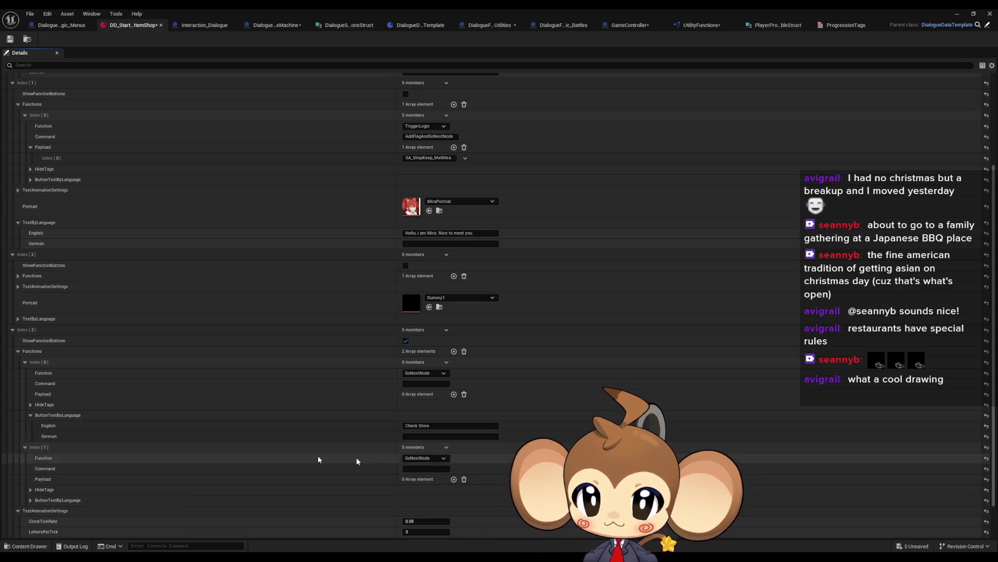
pyautogui.scroll(-1, 364, 475)
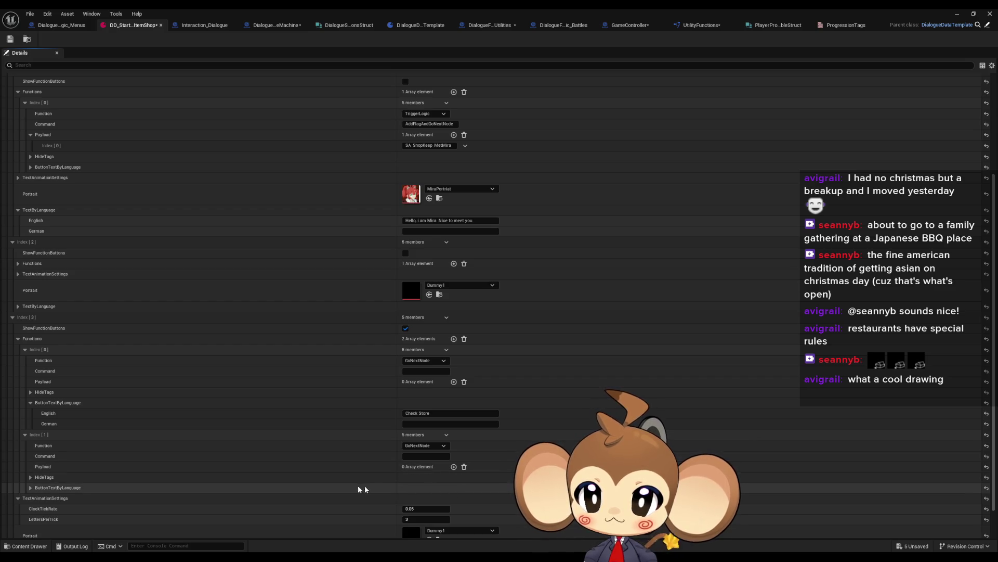
pyautogui.click(31, 487)
pyautogui.click(429, 499)
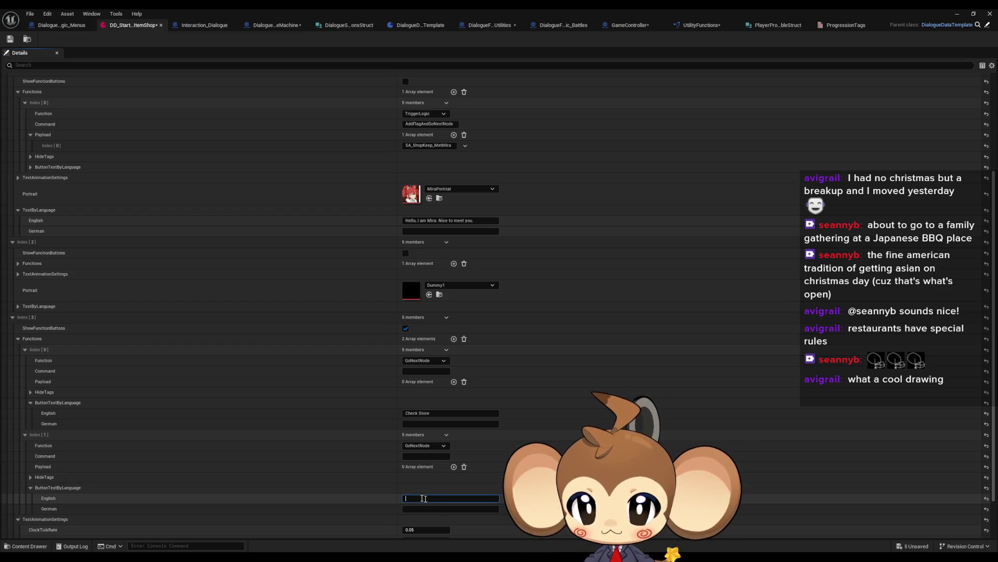
pyautogui.write('Leave')
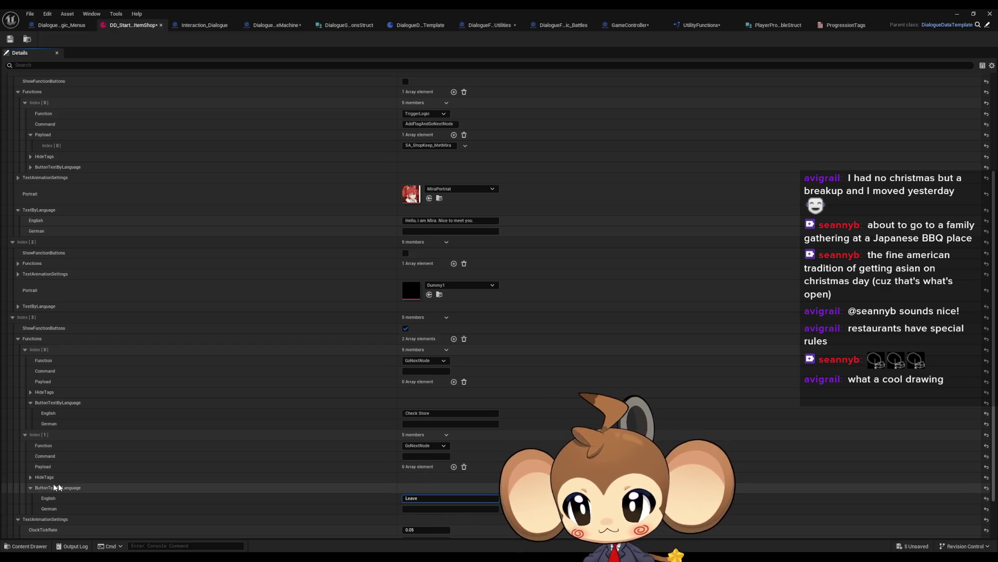
pyautogui.click(30, 487)
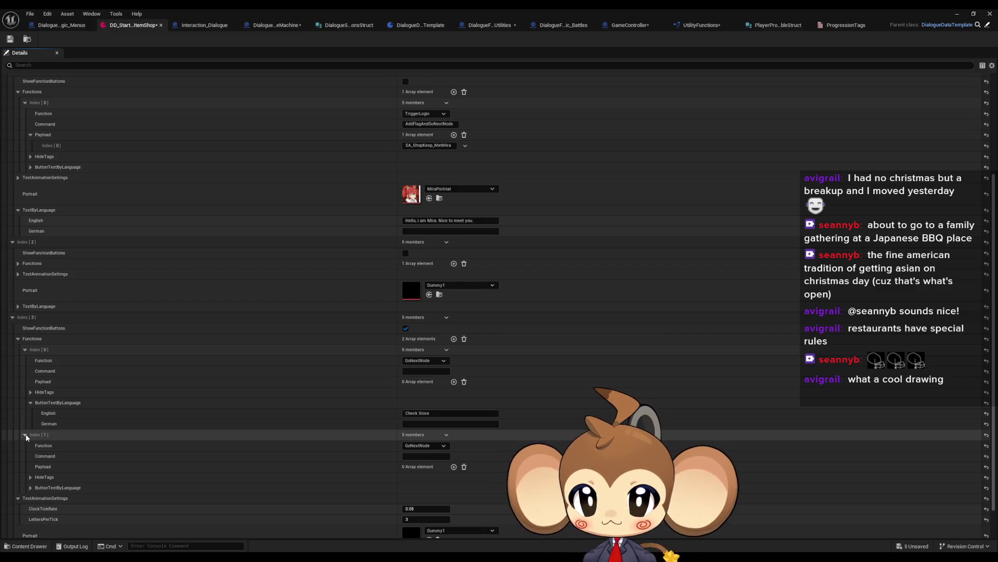
# - Make the Check Store choice TriggerLogic with command OpenItemShop, matching DialogueFNLogic_Menus's switch case
pyautogui.click(25, 435)
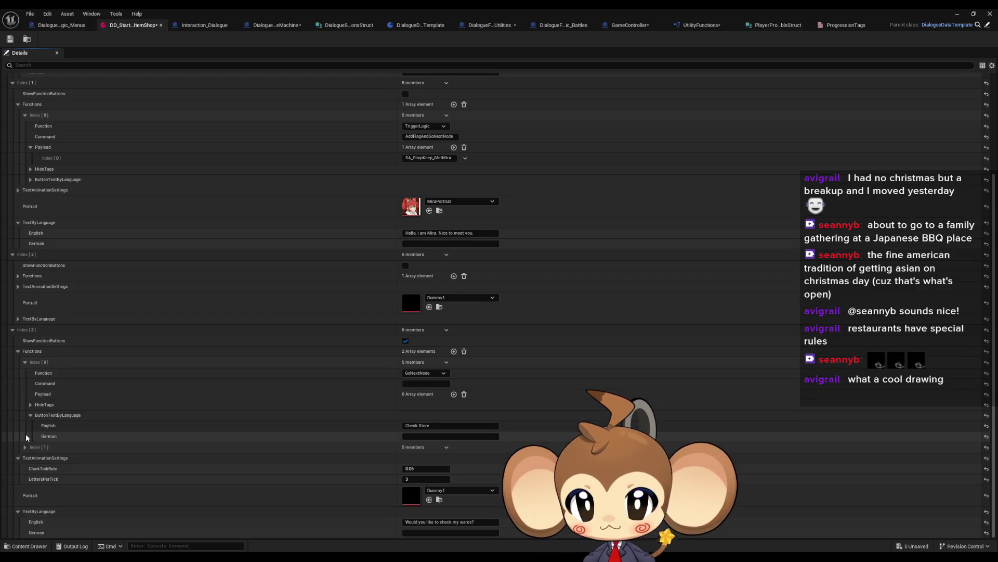
pyautogui.click(422, 374)
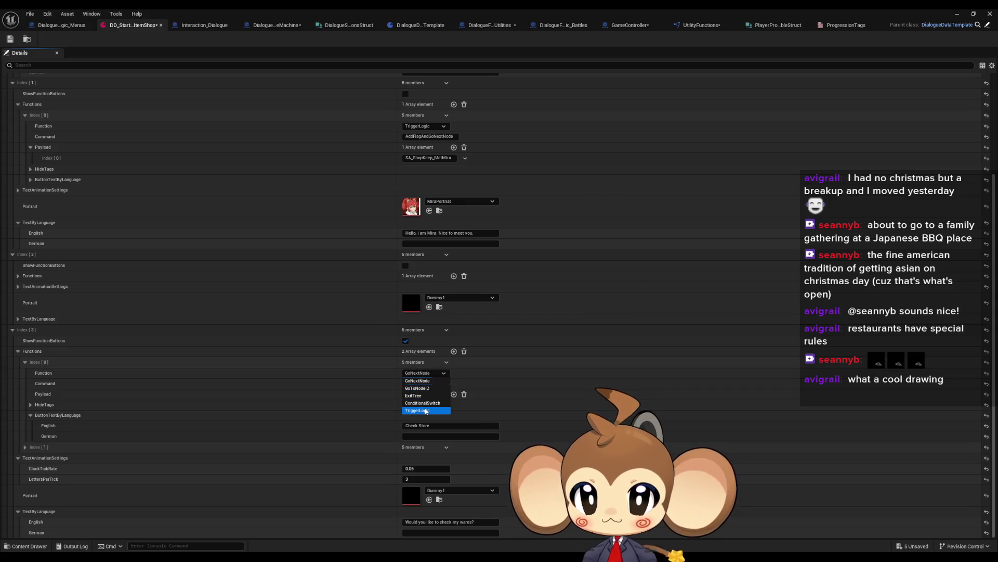
pyautogui.click(425, 410)
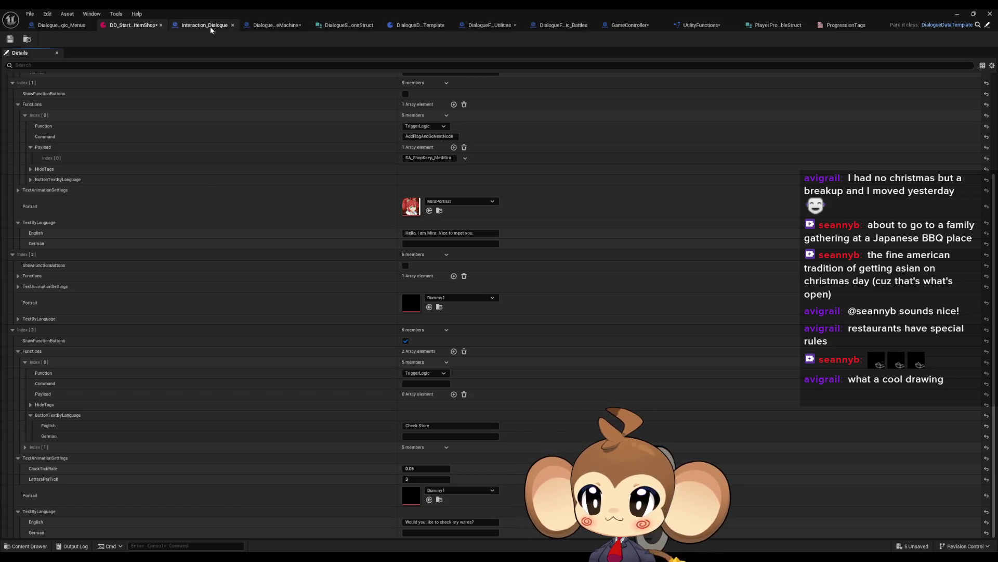
pyautogui.click(62, 26)
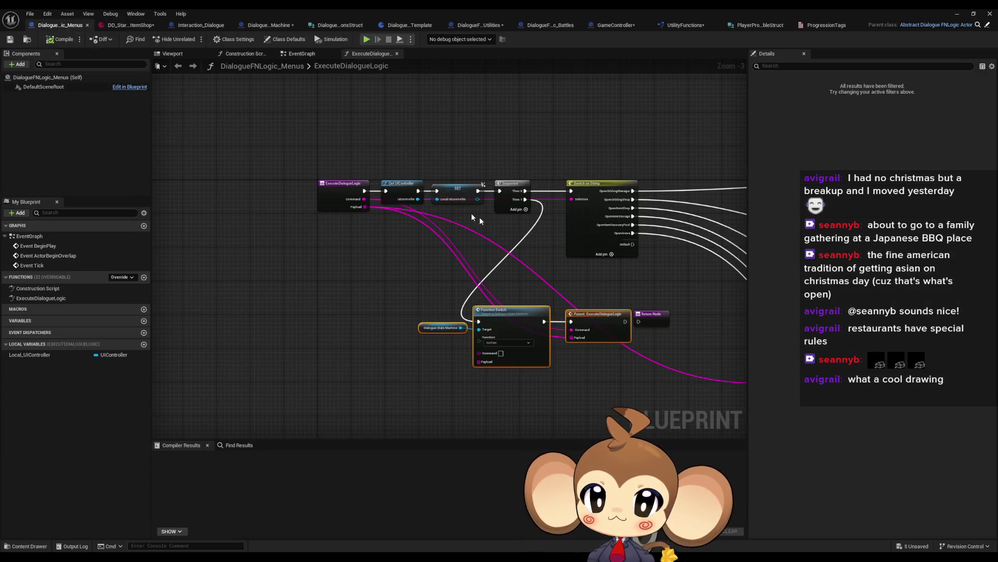
pyautogui.moveTo(585, 261); pyautogui.dragTo(493, 252)
pyautogui.click(499, 237)
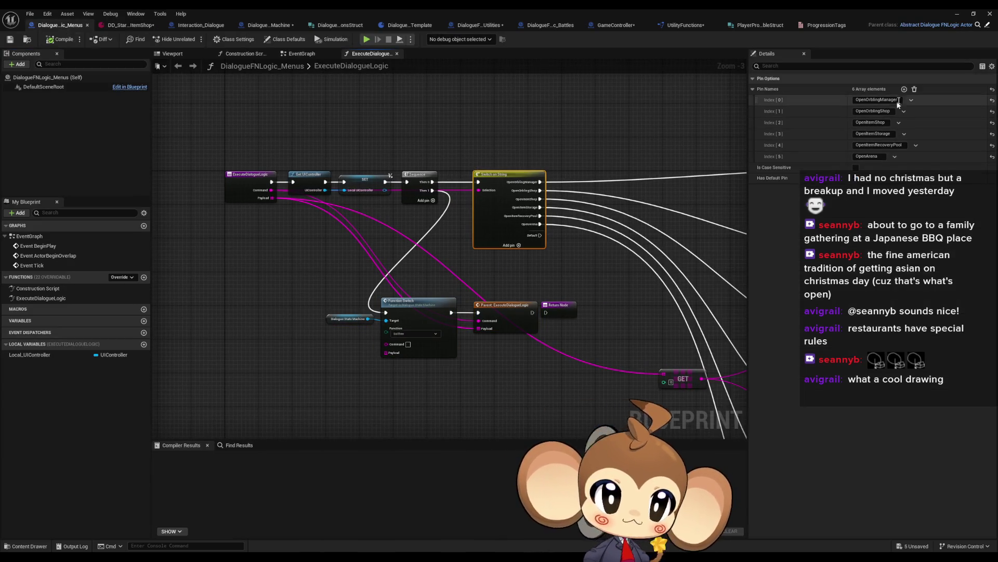
pyautogui.click(871, 122)
pyautogui.click(130, 25)
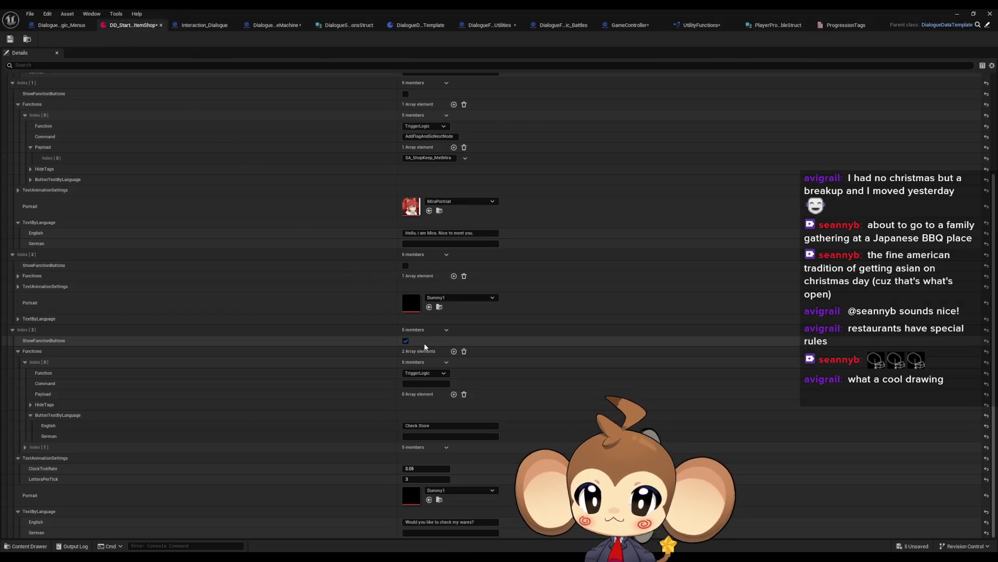
pyautogui.click(435, 385)
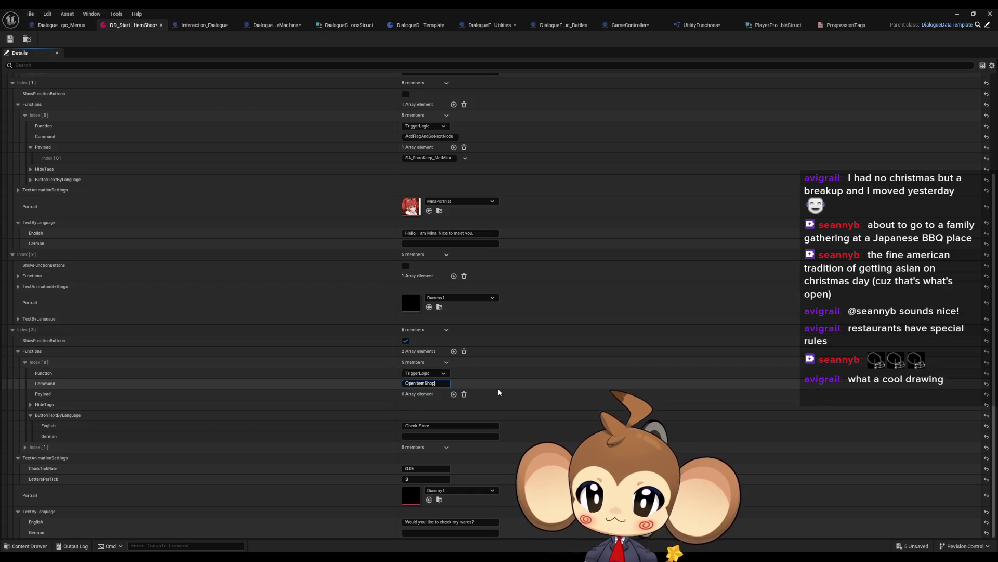
pyautogui.write('OpenItemShop')
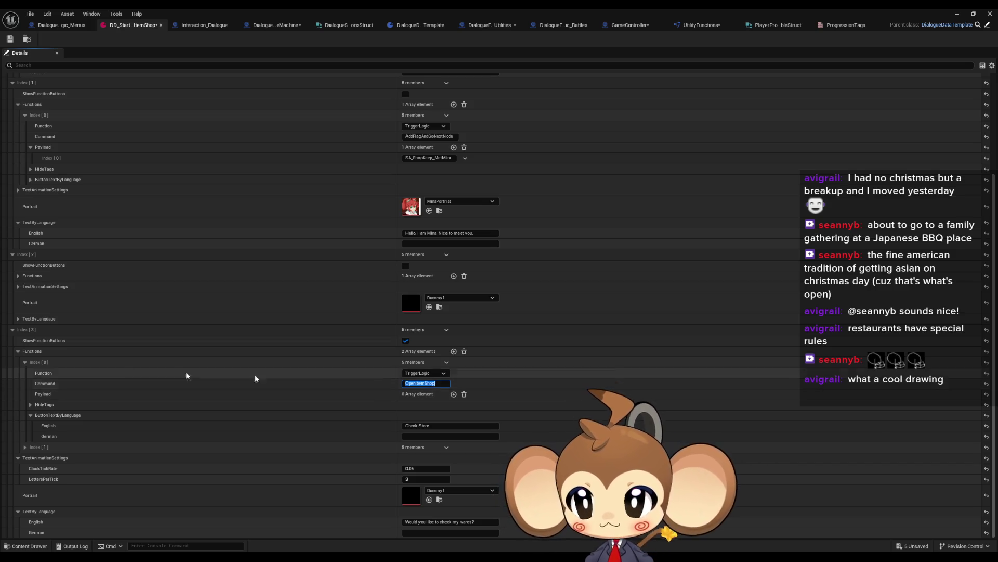
pyautogui.click(25, 363)
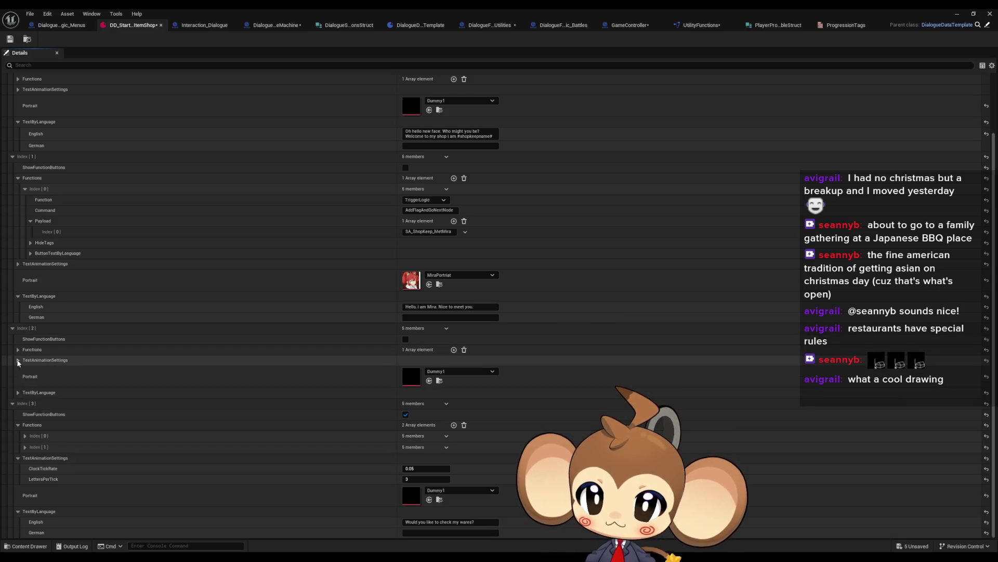
pyautogui.click(17, 350)
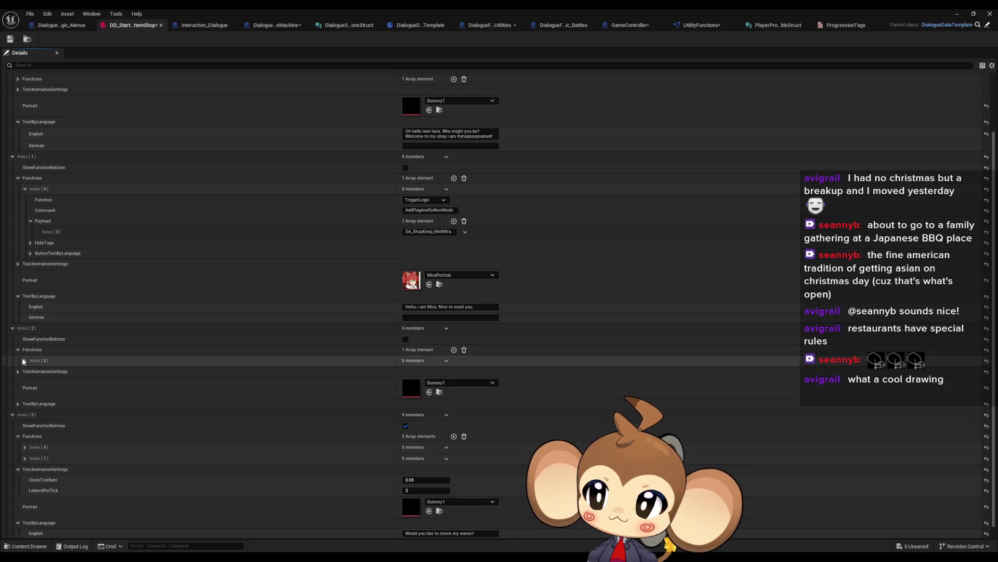
pyautogui.click(25, 361)
pyautogui.click(24, 361)
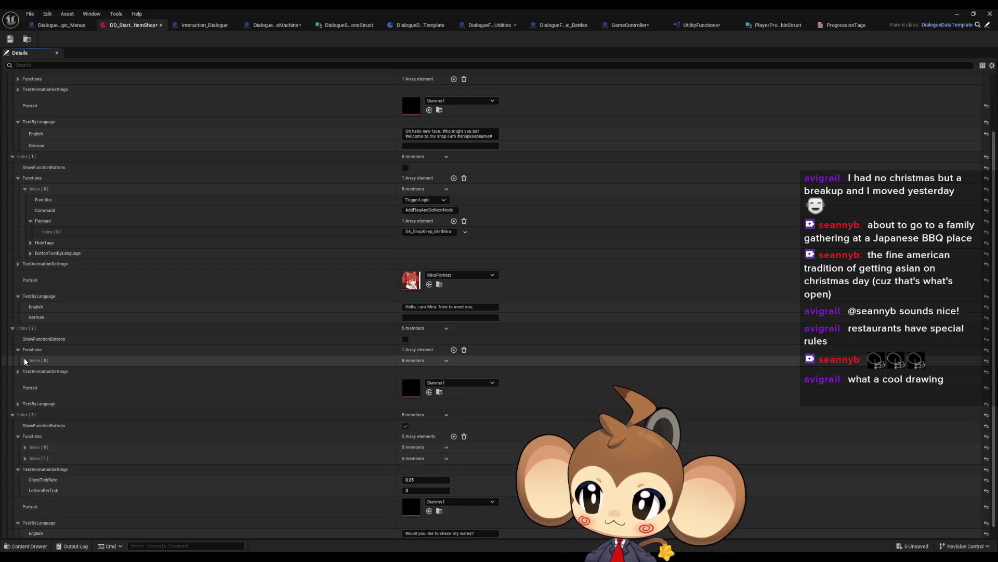
pyautogui.click(18, 350)
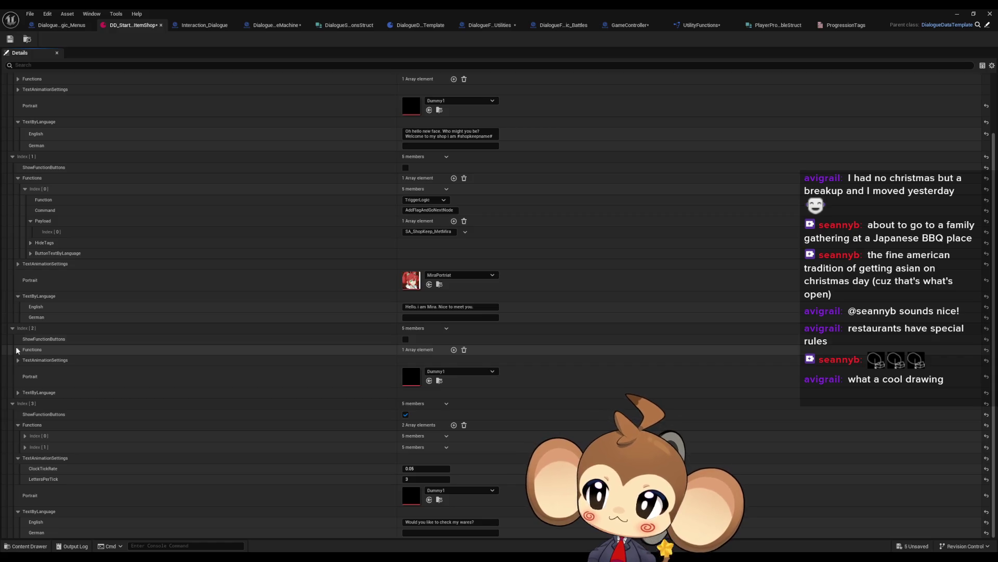
pyautogui.click(13, 328)
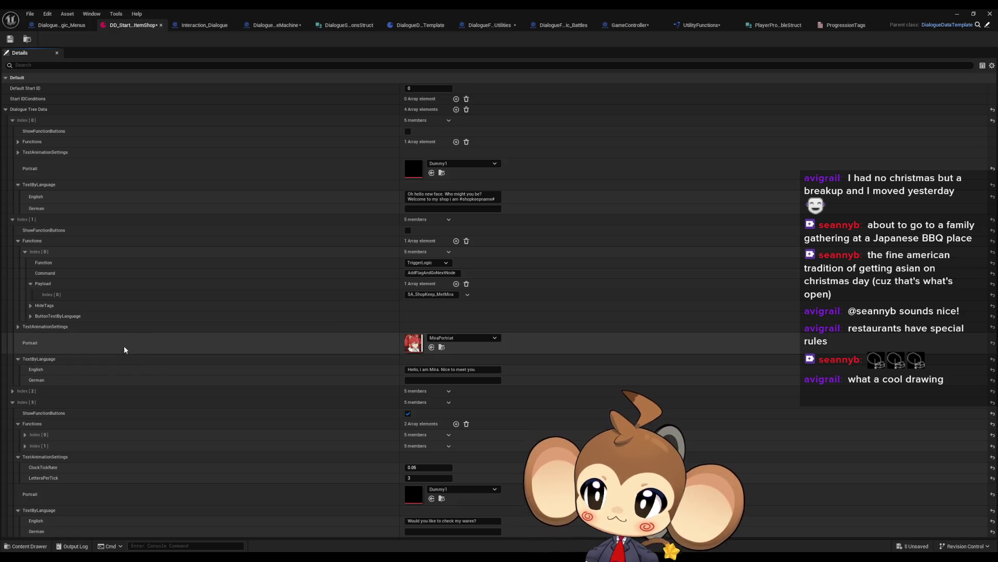
pyautogui.click(13, 391)
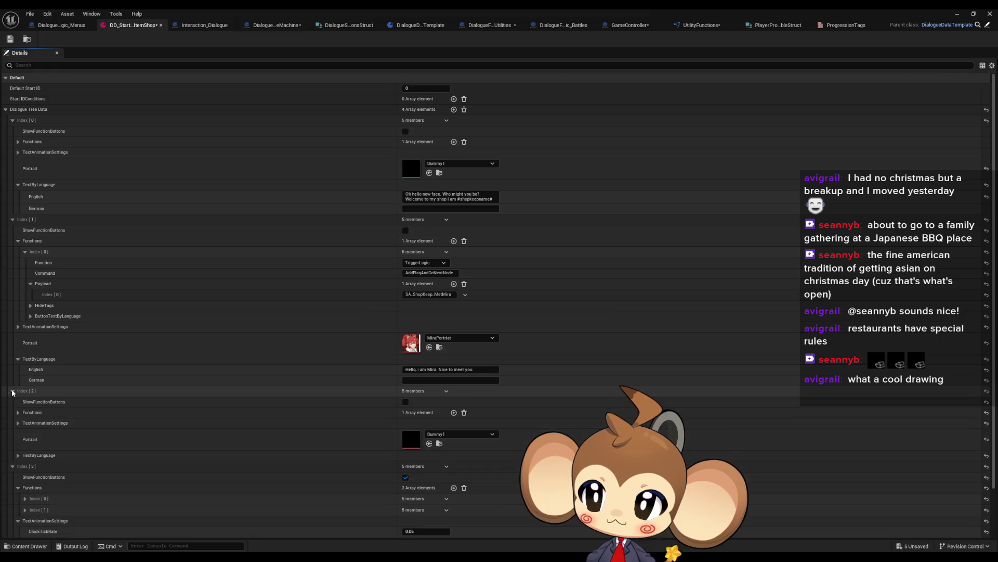
pyautogui.scroll(-1, 52, 390)
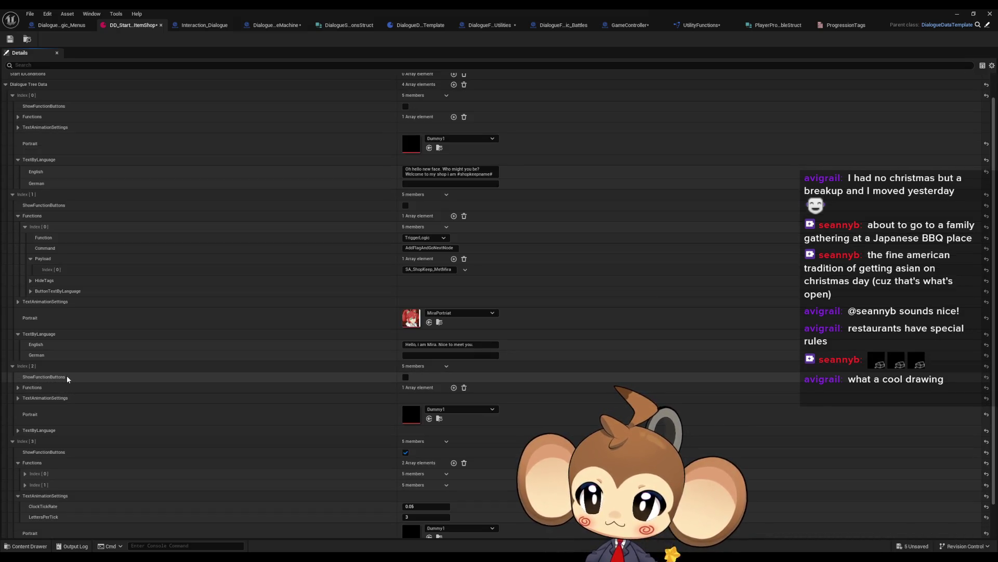
pyautogui.click(18, 387)
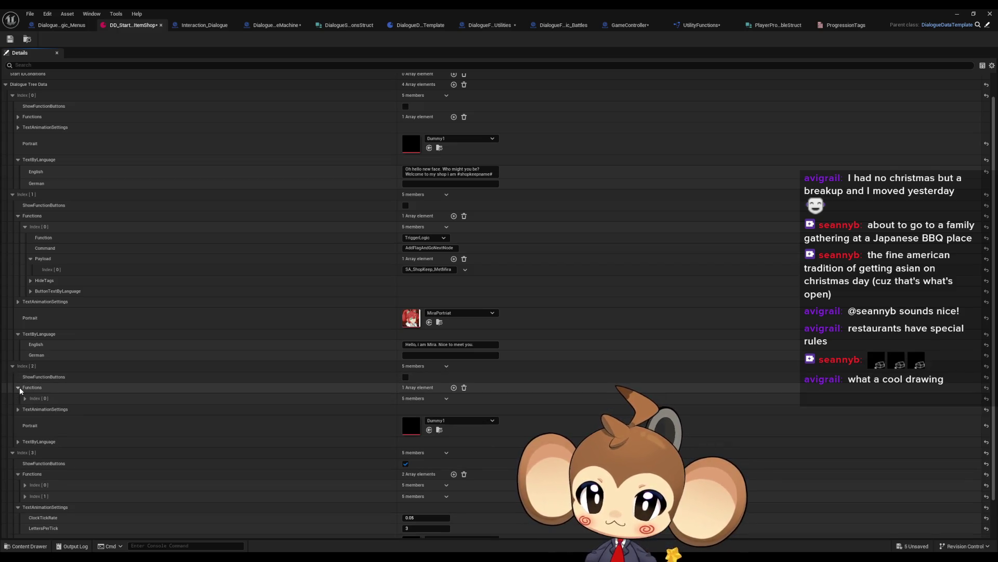
pyautogui.click(19, 388)
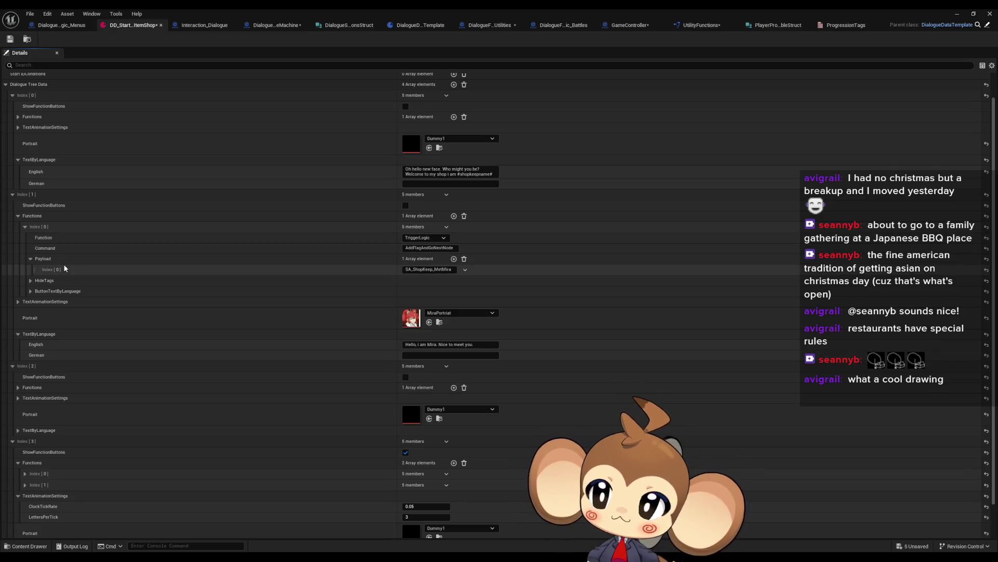
pyautogui.scroll(-2, 78, 273)
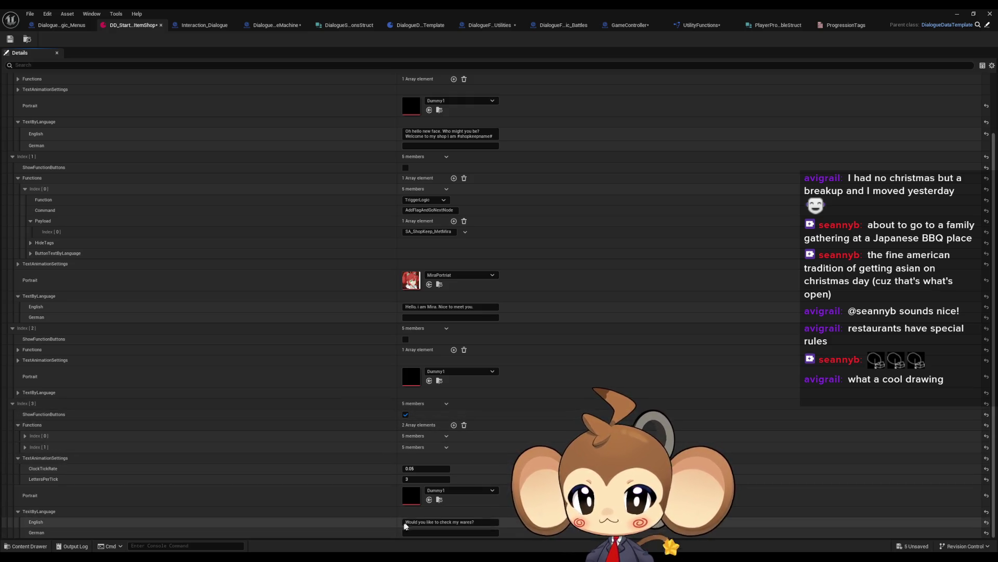
pyautogui.click(431, 522)
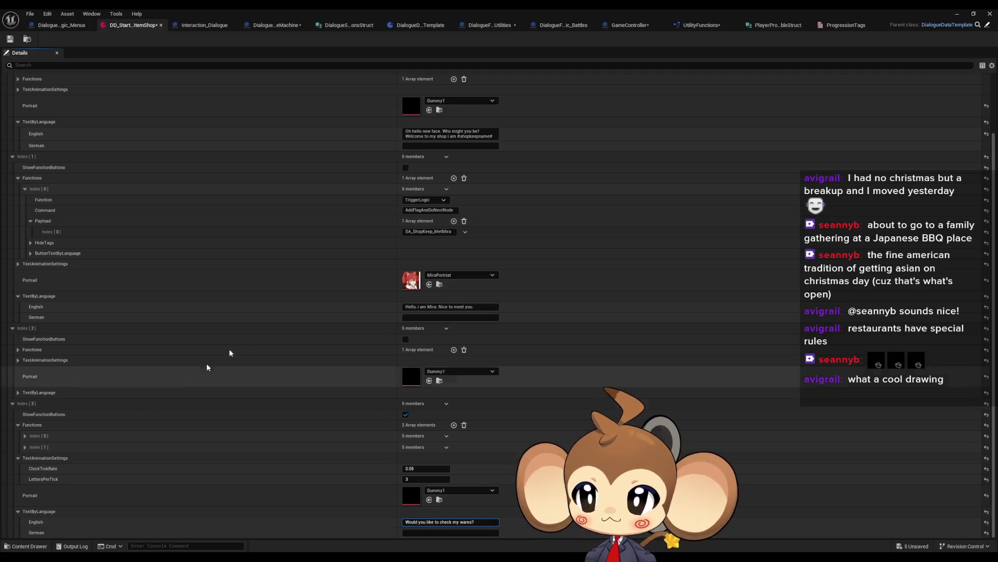
pyautogui.scroll(5, 256, 328)
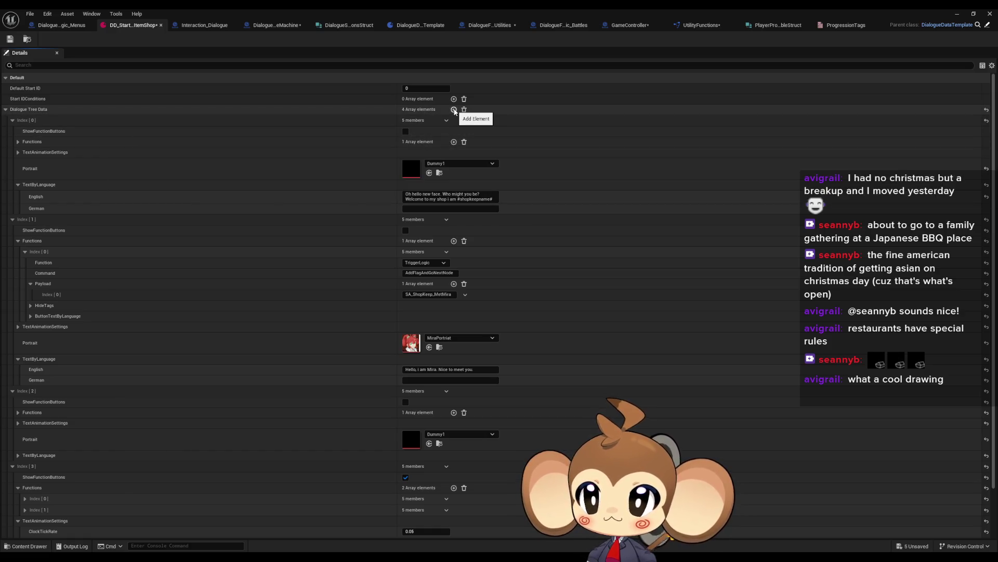
# - Add Index [4] with the Dummy1 portrait and English text 'See you later, Mira'
pyautogui.click(454, 110)
pyautogui.scroll(-3, 304, 354)
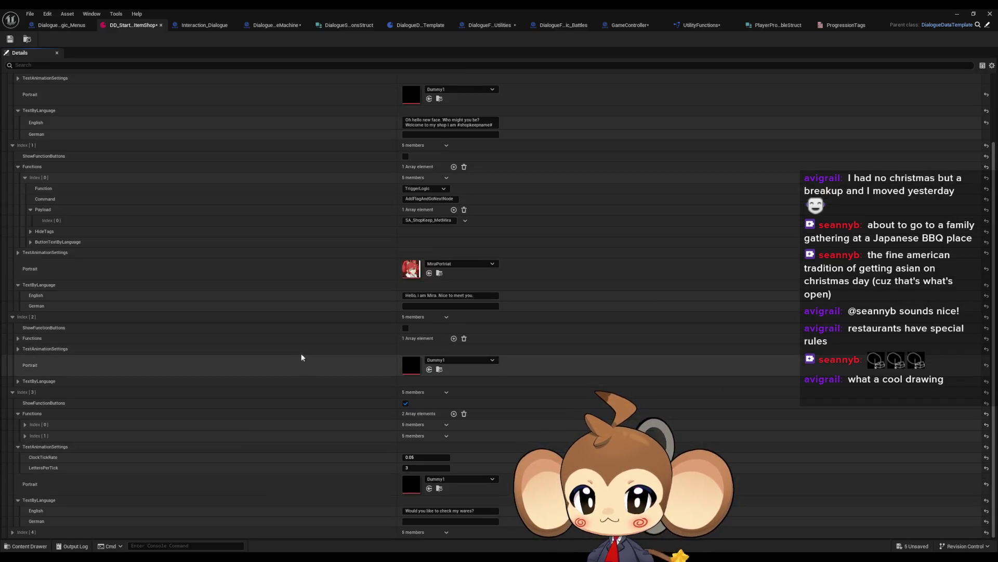
pyautogui.scroll(-3, 202, 428)
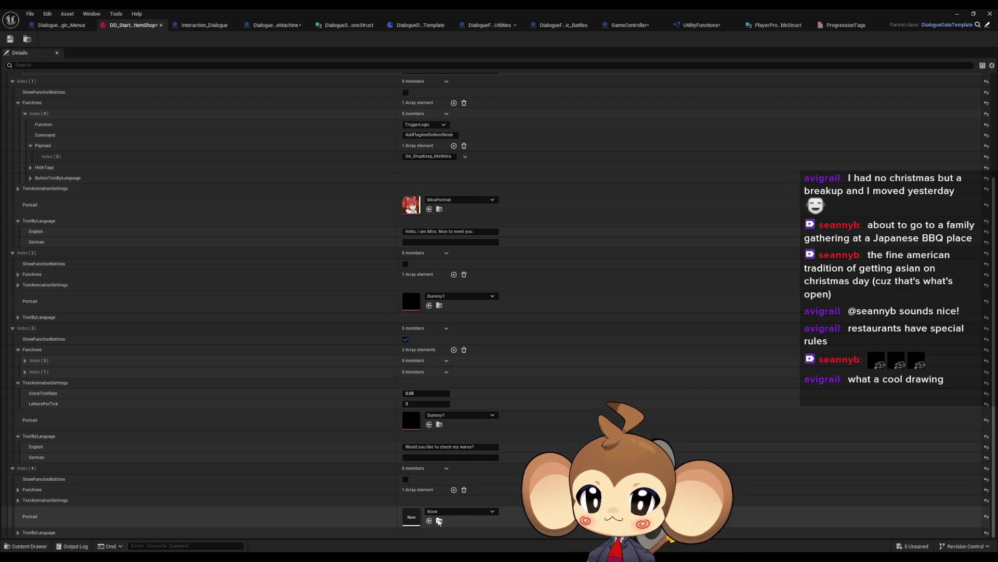
pyautogui.click(430, 522)
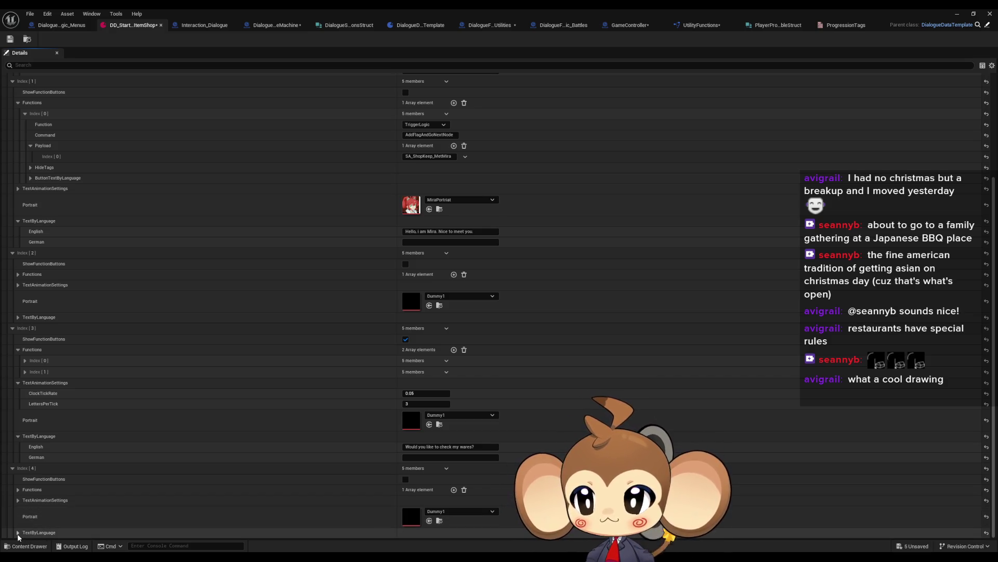
pyautogui.click(18, 532)
pyautogui.click(412, 522)
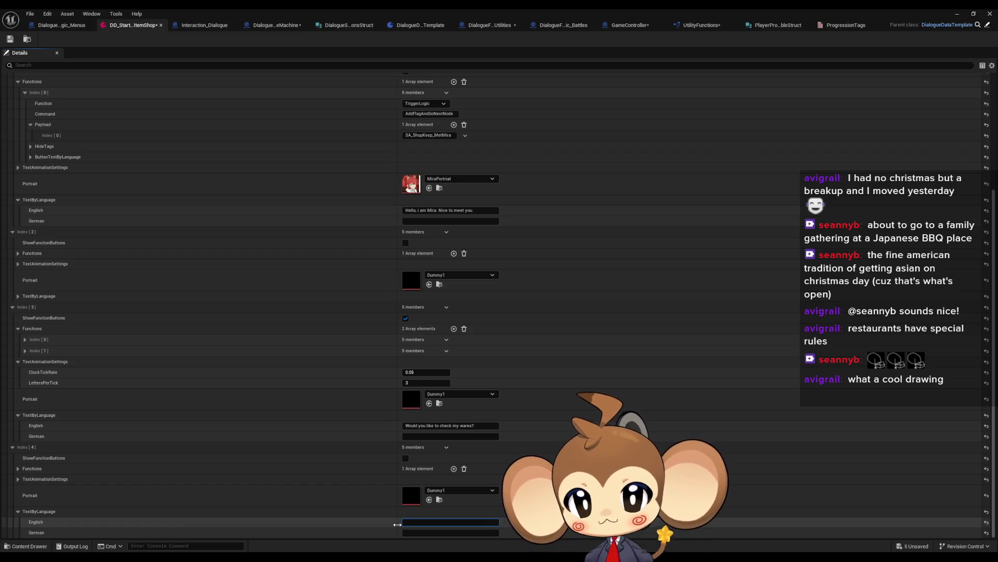
pyautogui.write('Seeyou later, Mira')
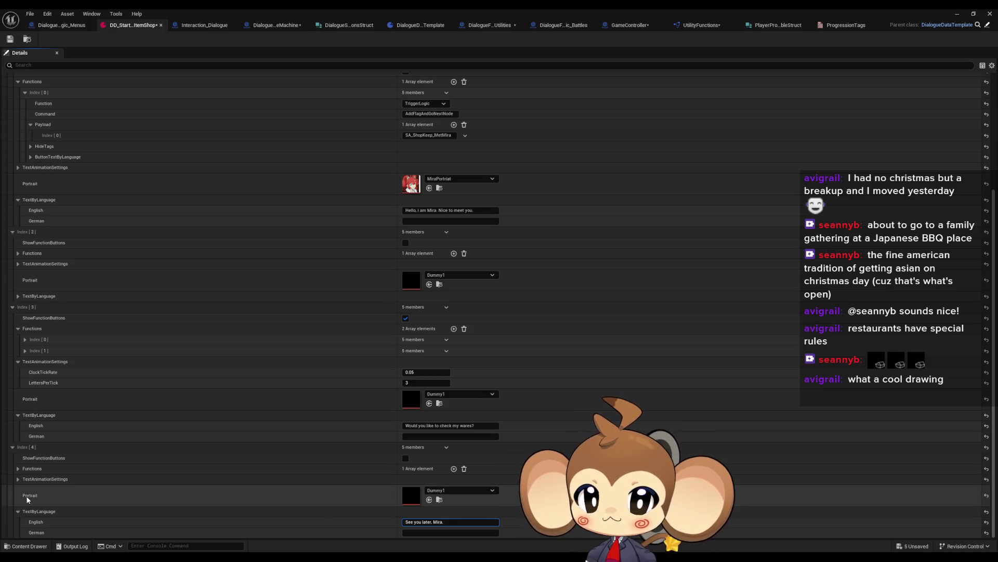
# - Complete Index [4]'s line 'See you later, Mira.' and set its first function to ExitTree
pyautogui.write('.')
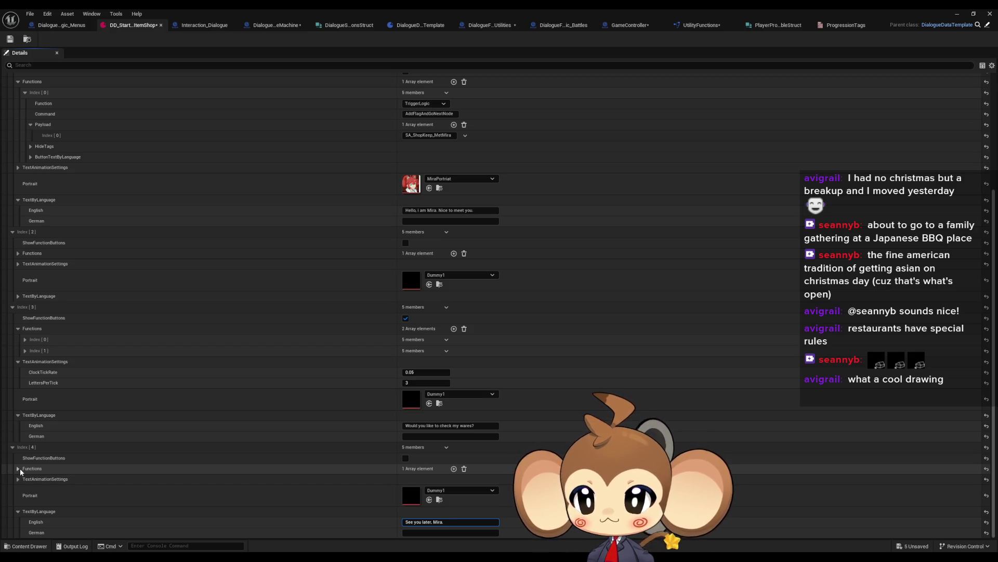
pyautogui.click(18, 469)
pyautogui.click(25, 479)
pyautogui.click(432, 491)
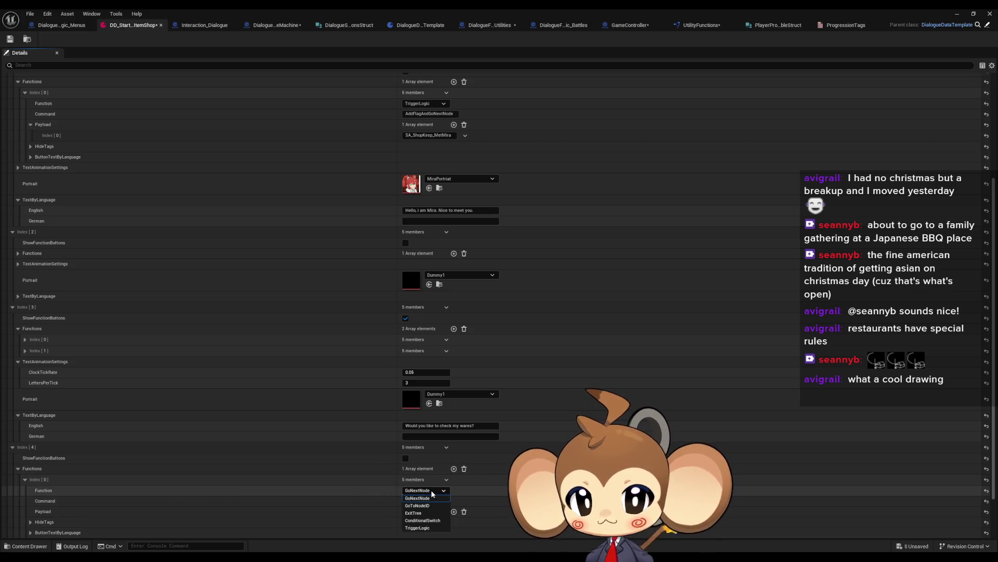
pyautogui.click(416, 512)
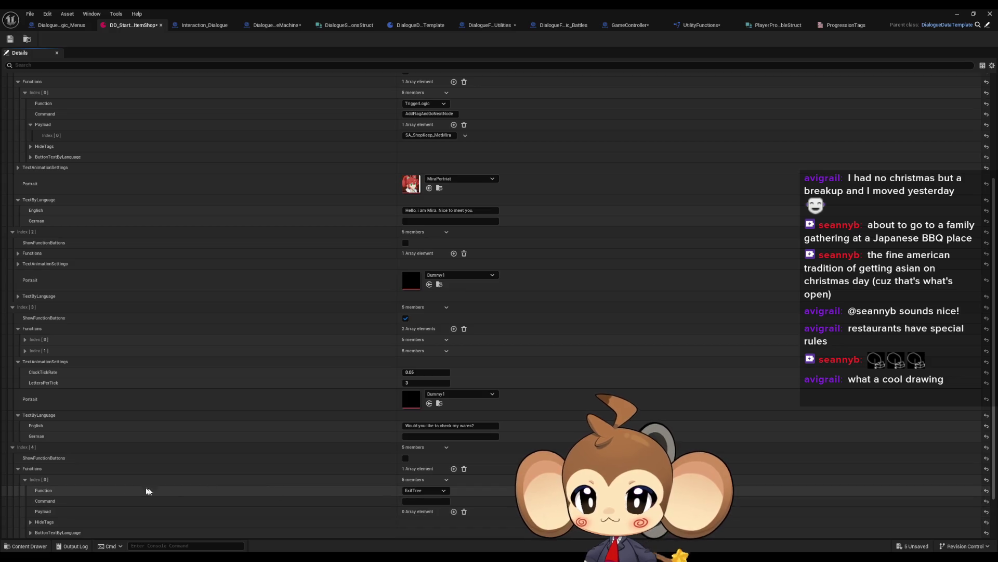
pyautogui.scroll(-2, 78, 484)
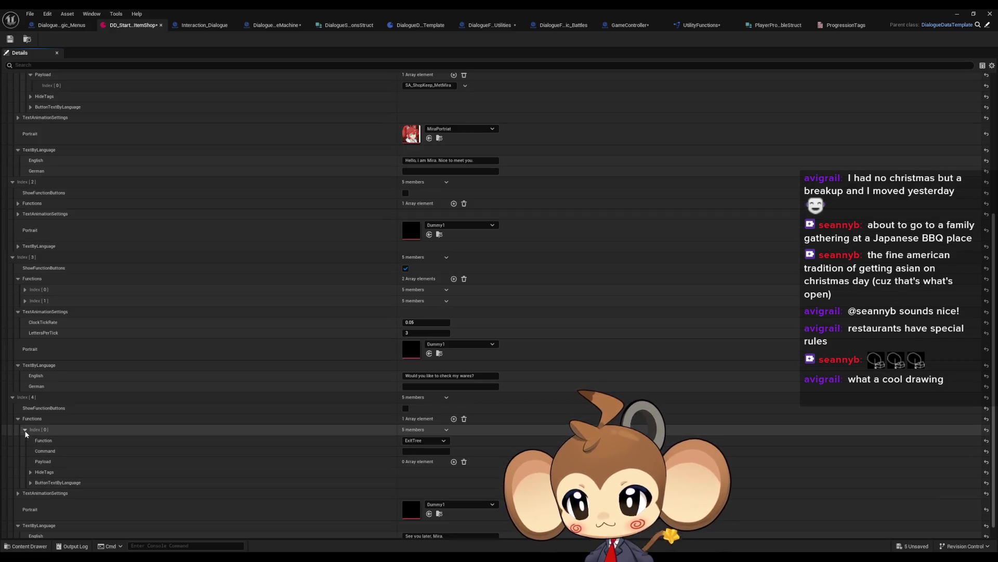
pyautogui.click(24, 429)
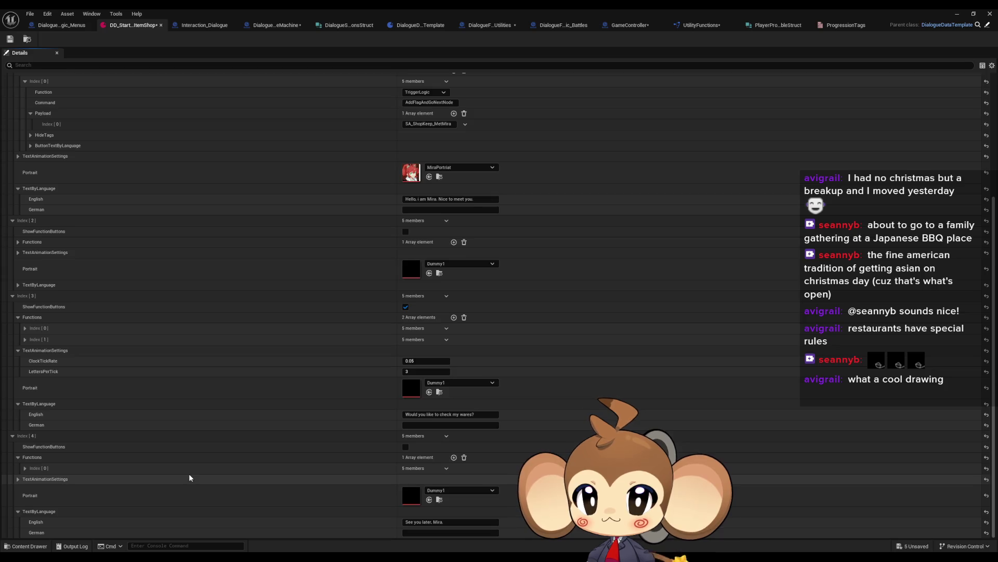
pyautogui.scroll(6, 189, 474)
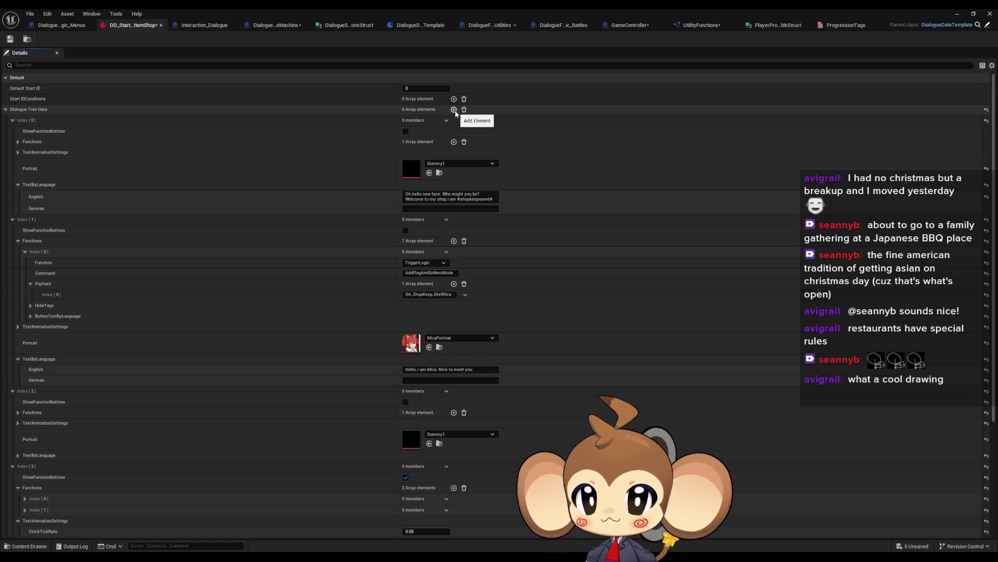
# - Add a sixth dialogue entry, Index [5], and expand its TextByLanguage settings
pyautogui.click(454, 109)
pyautogui.scroll(-5, 337, 357)
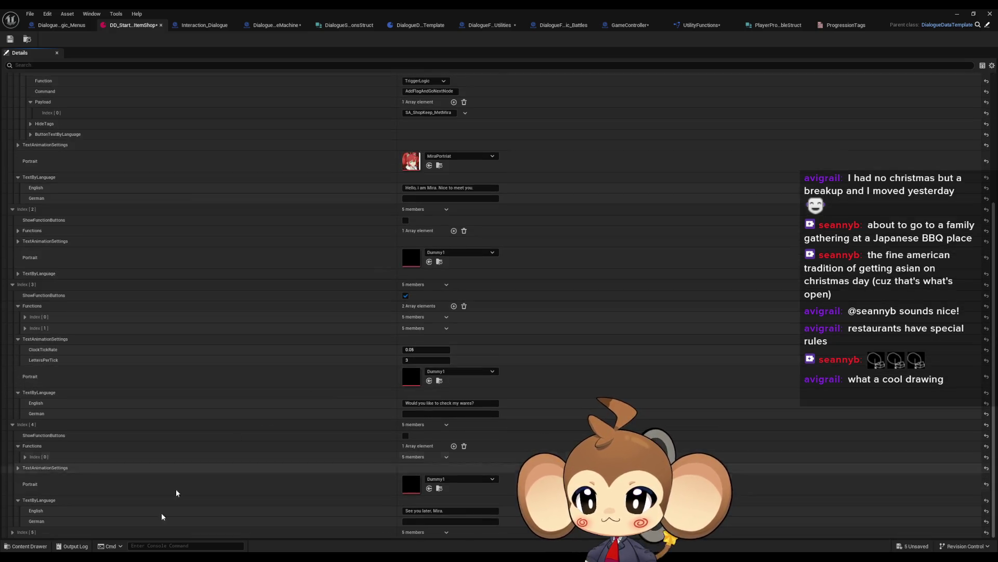
pyautogui.click(12, 532)
pyautogui.scroll(-2, 312, 458)
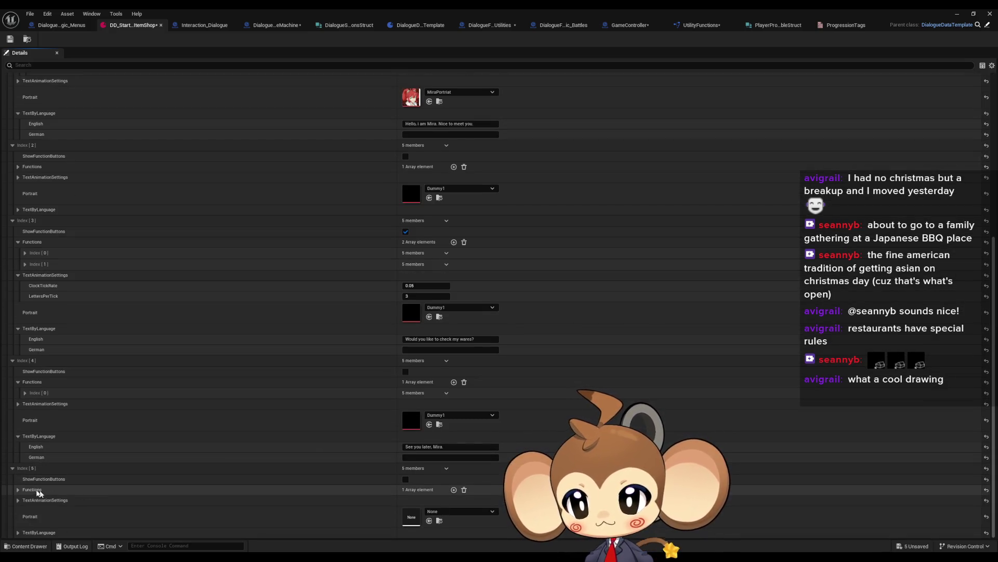
pyautogui.click(17, 532)
pyautogui.scroll(-1, 234, 499)
# - Type Index [5]'s English line 'Ah, Mira. Nice to see you again.'
pyautogui.click(404, 522)
pyautogui.press('BackSpace')
pyautogui.write('.')
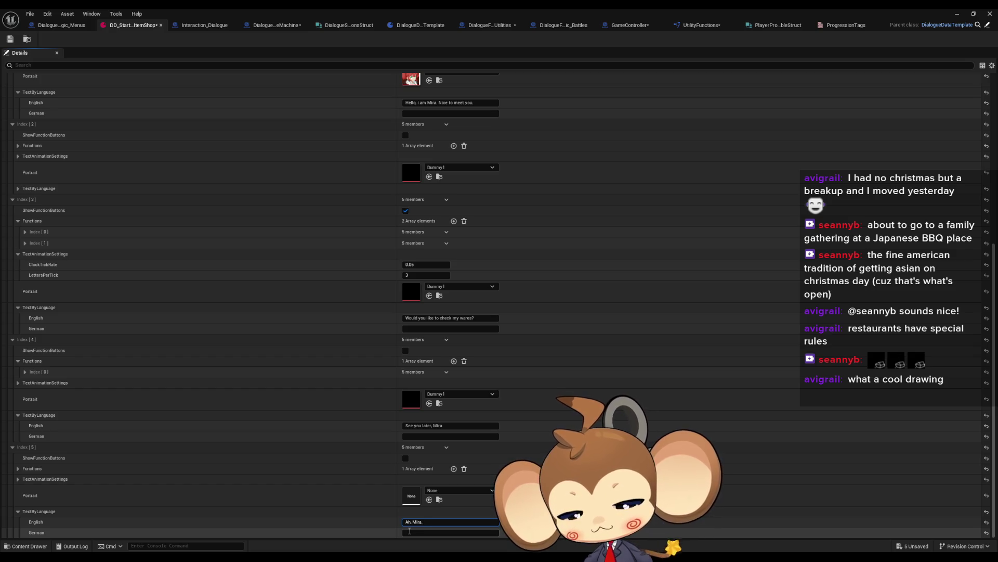
pyautogui.write(' Nice to see y')
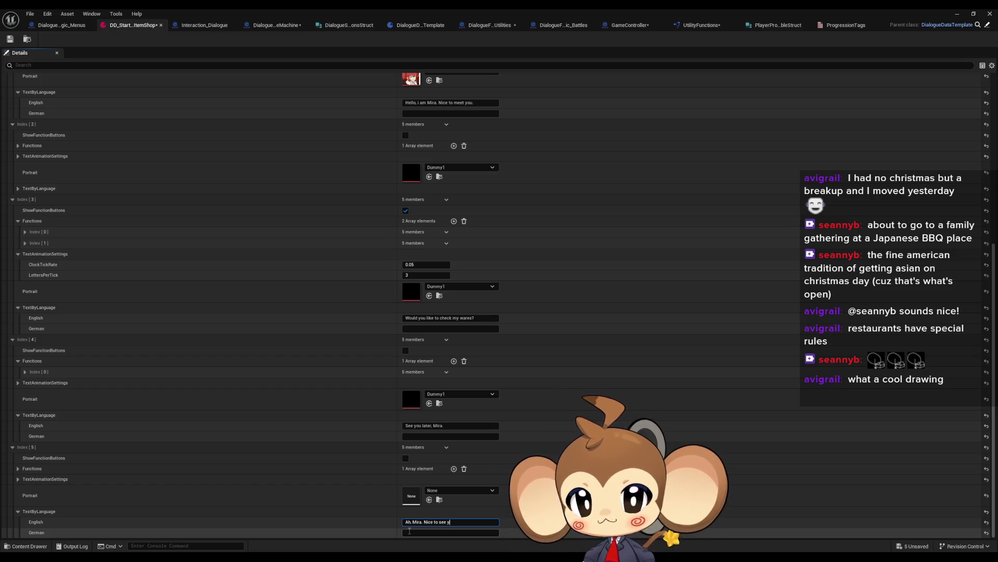
pyautogui.write('ou again')
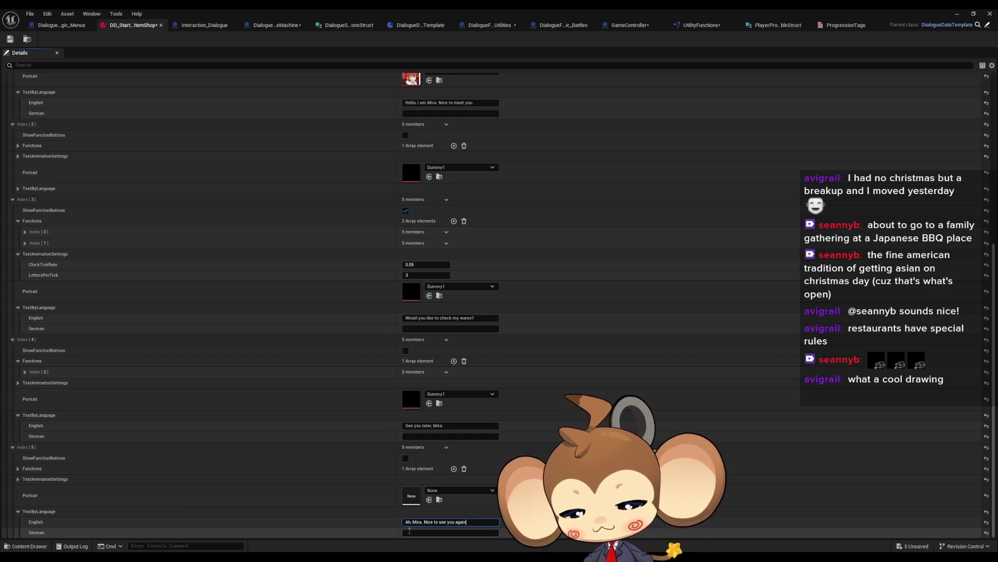
pyautogui.write('.')
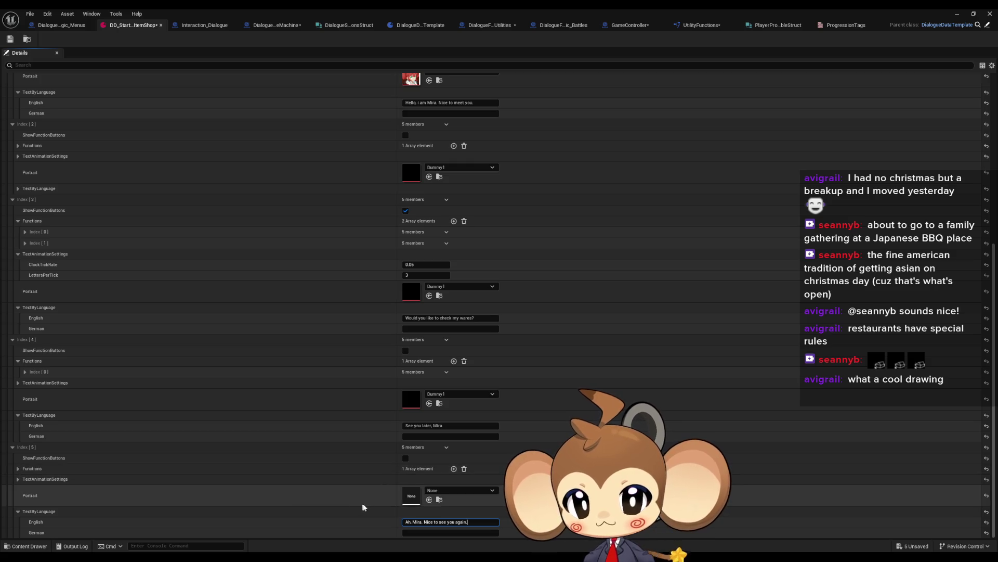
pyautogui.keyDown('shift'); pyautogui.click(431, 496); pyautogui.keyUp('shift')
pyautogui.click(18, 469)
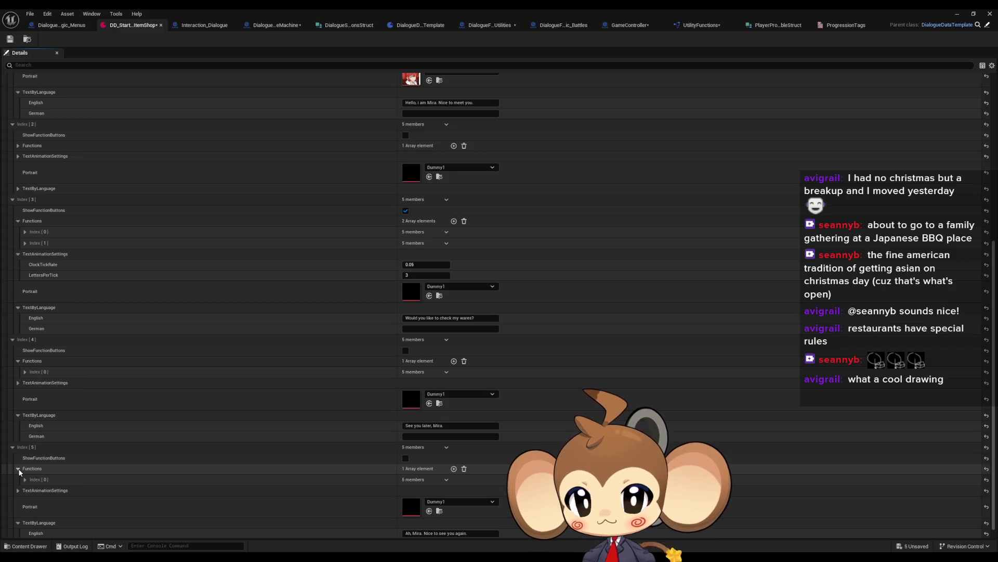
pyautogui.scroll(-1, 31, 470)
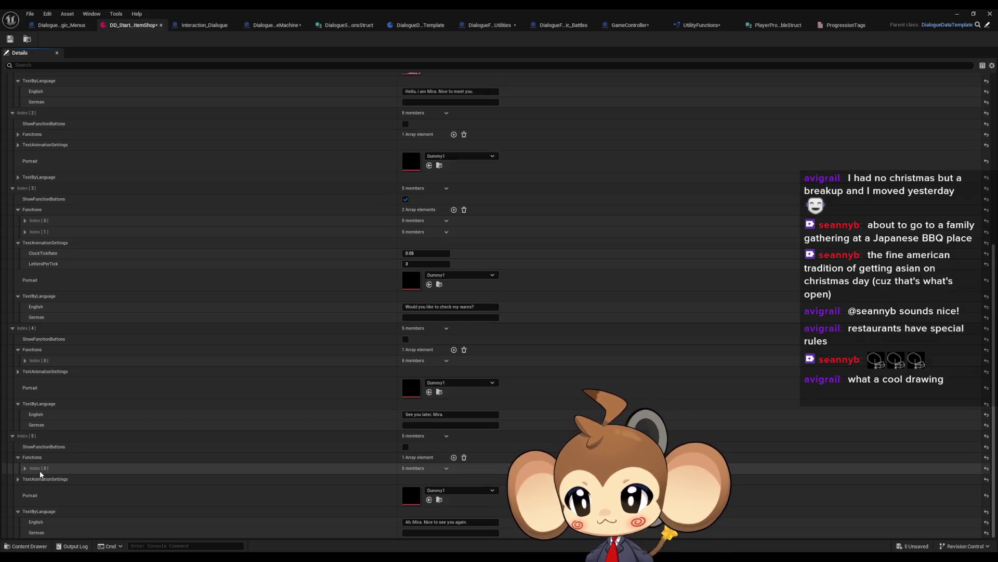
pyautogui.click(19, 458)
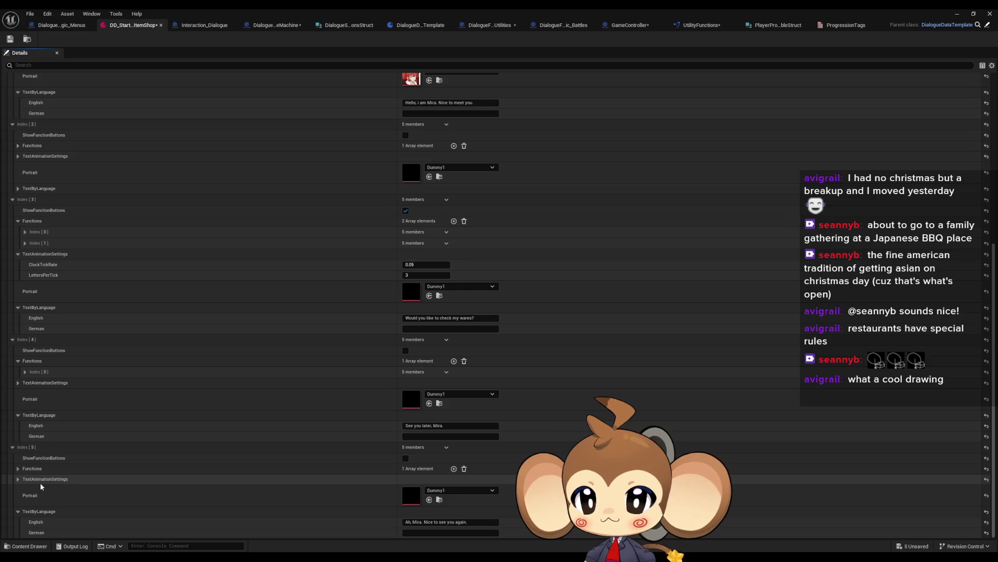
pyautogui.click(19, 469)
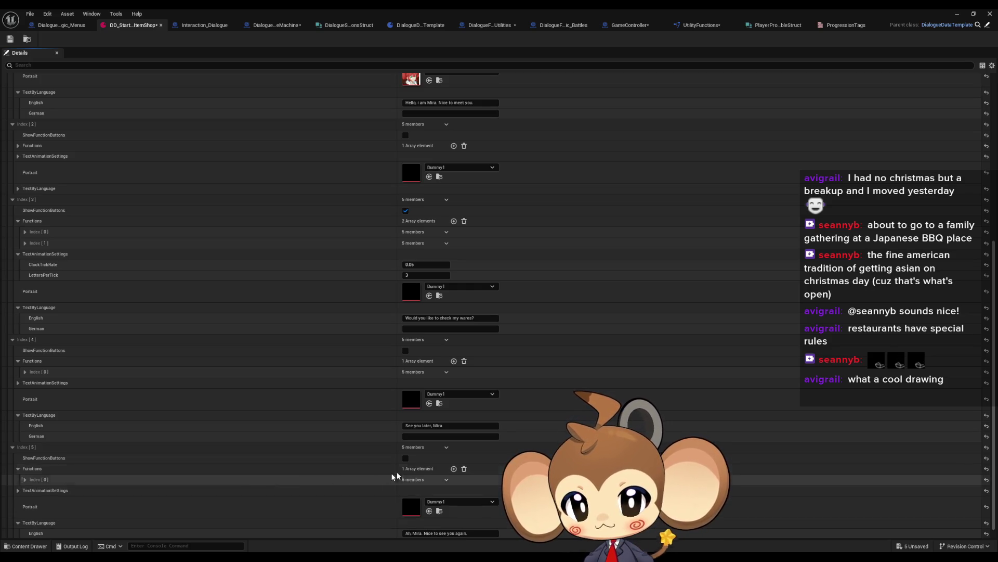
pyautogui.click(130, 481)
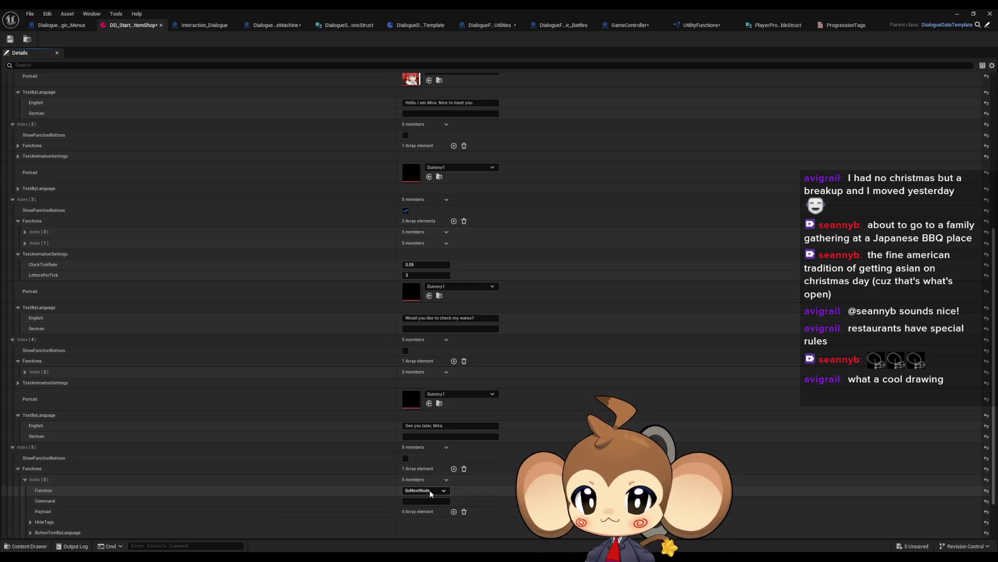
pyautogui.click(432, 491)
pyautogui.click(429, 505)
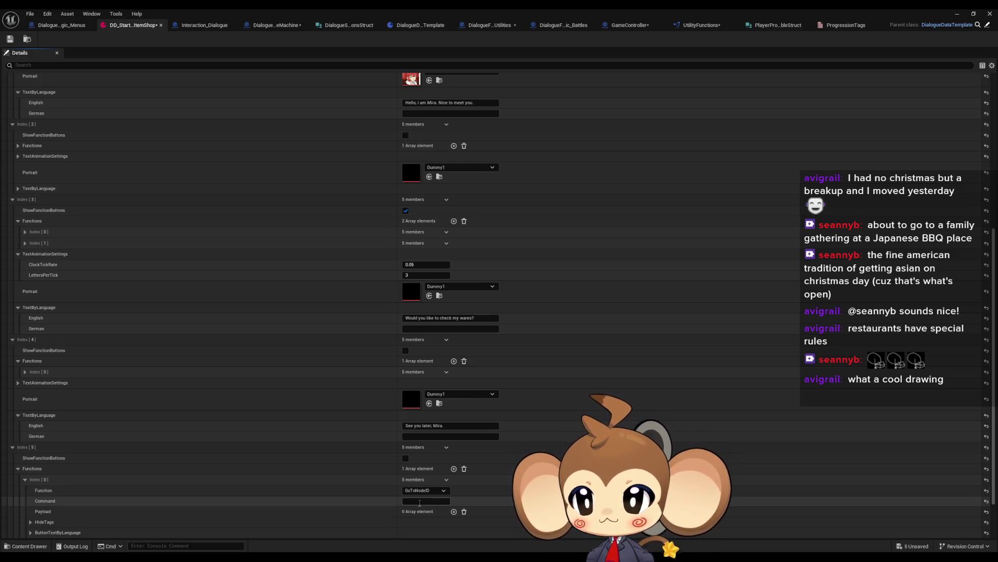
pyautogui.scroll(10, 421, 500)
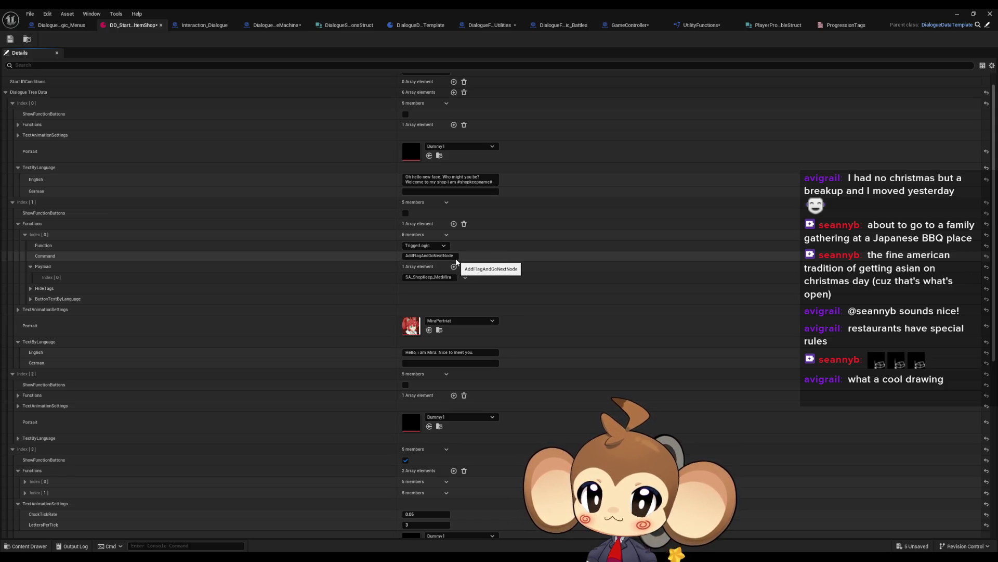
pyautogui.scroll(-3, 442, 291)
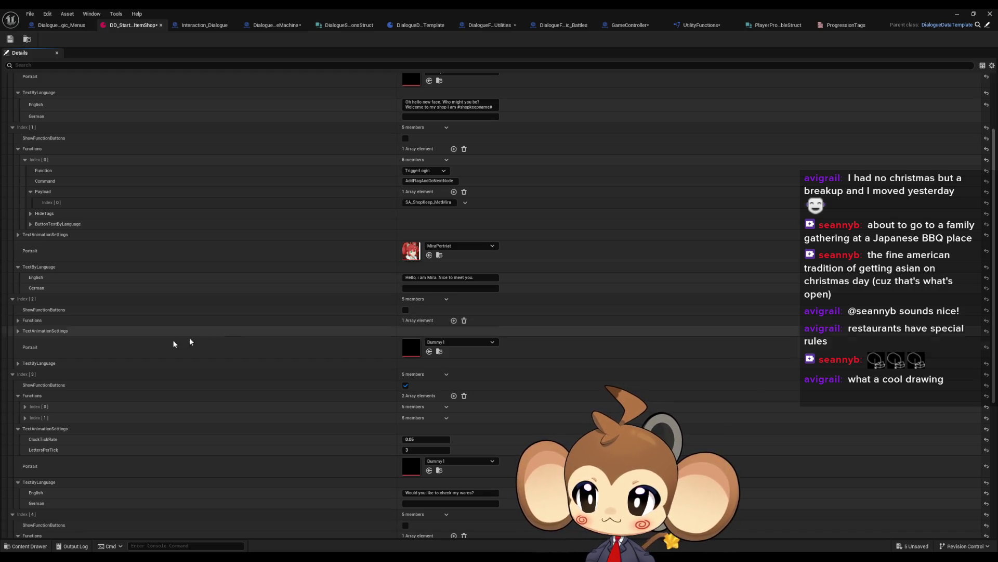
pyautogui.click(19, 363)
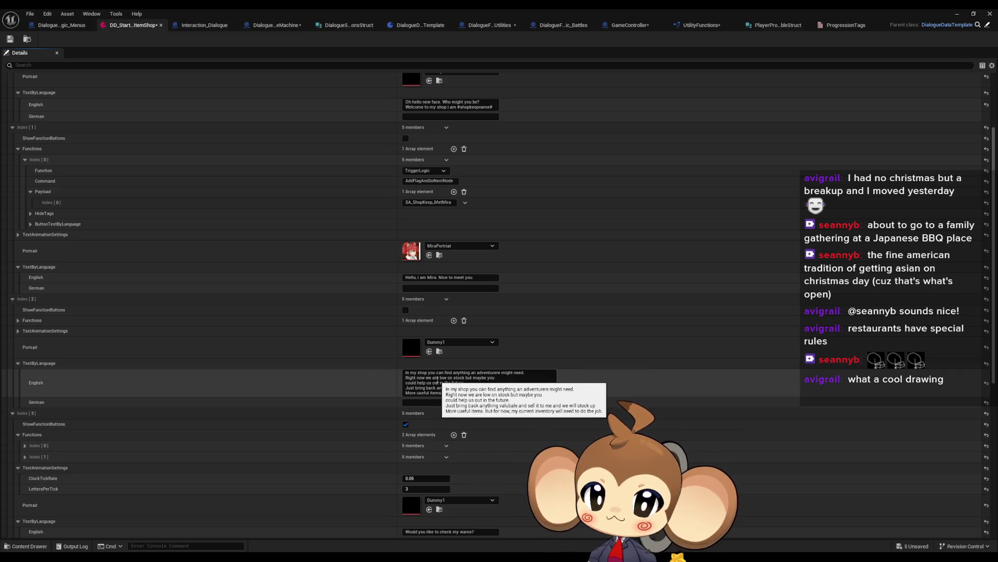
pyautogui.click(18, 364)
pyautogui.scroll(-3, 21, 369)
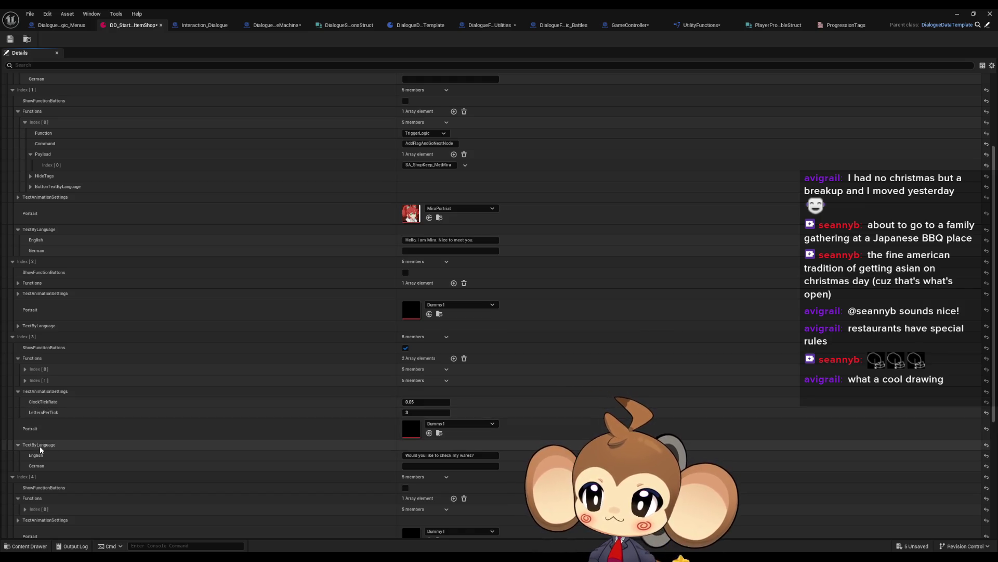
pyautogui.scroll(-5, 457, 457)
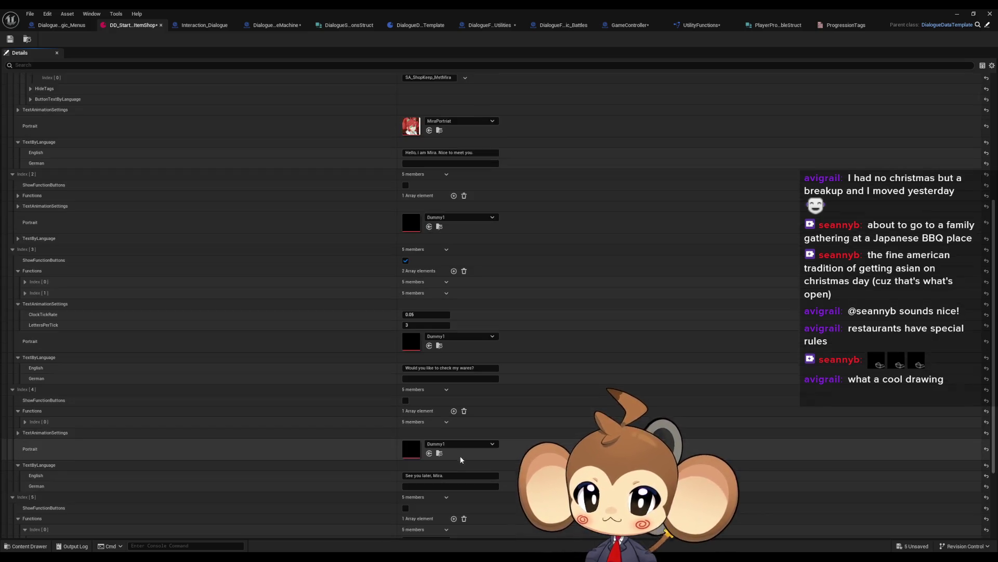
pyautogui.scroll(-5, 194, 330)
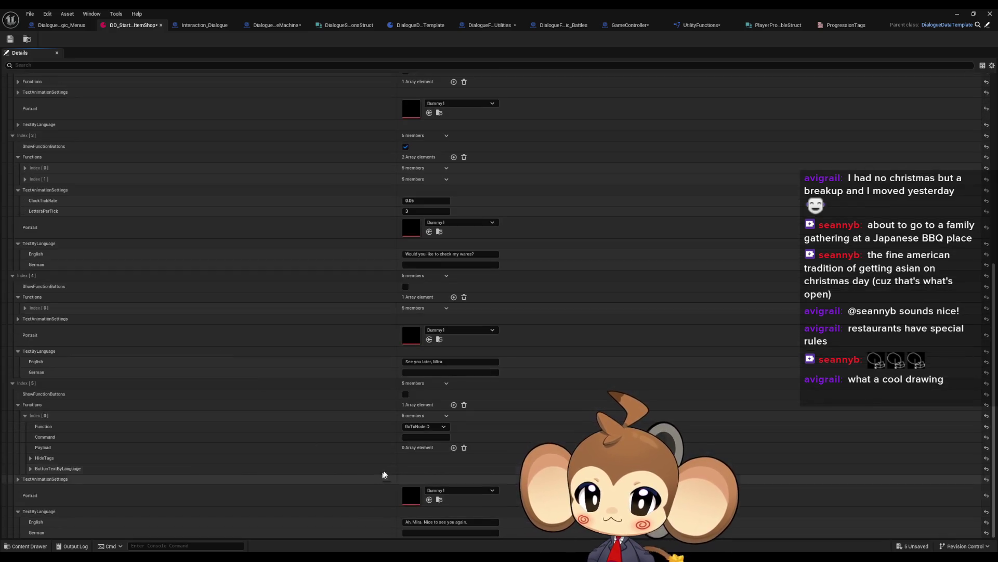
pyautogui.click(432, 532)
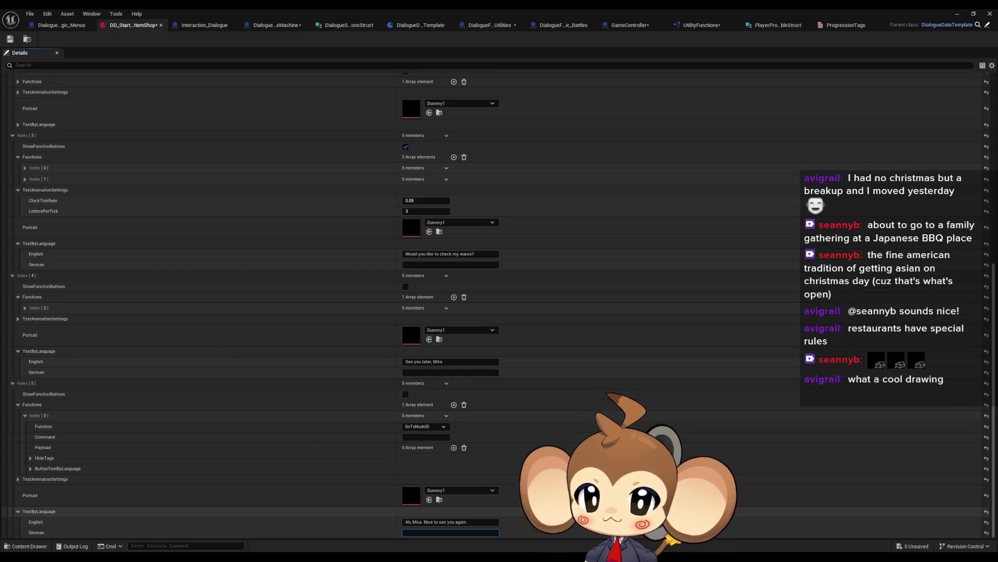
pyautogui.click(417, 437)
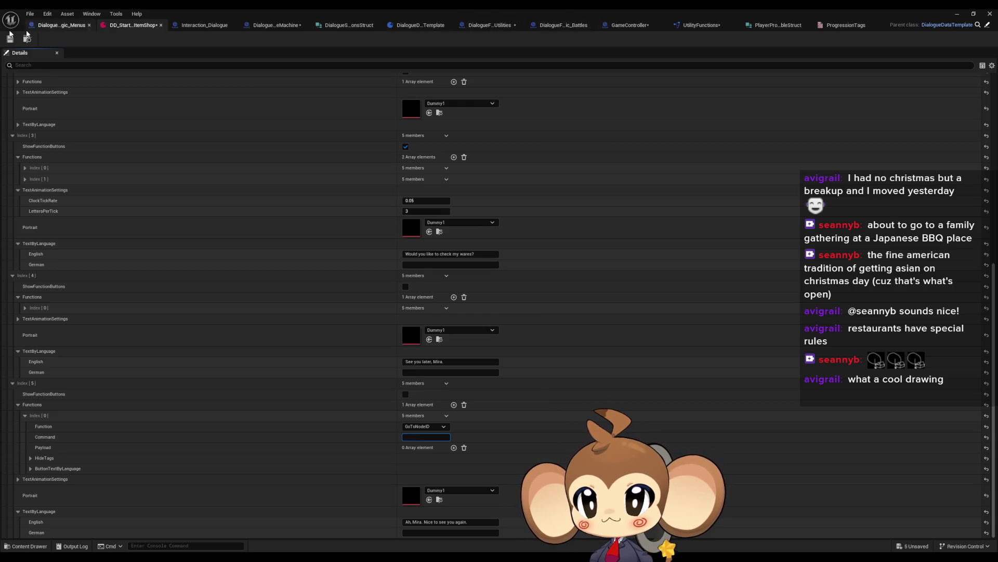
pyautogui.click(52, 26)
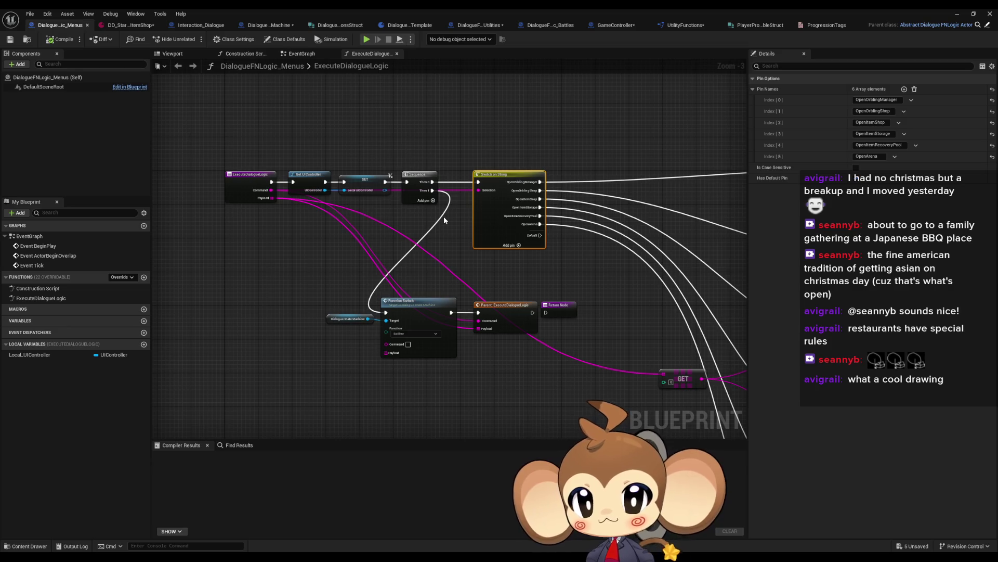
pyautogui.click(123, 26)
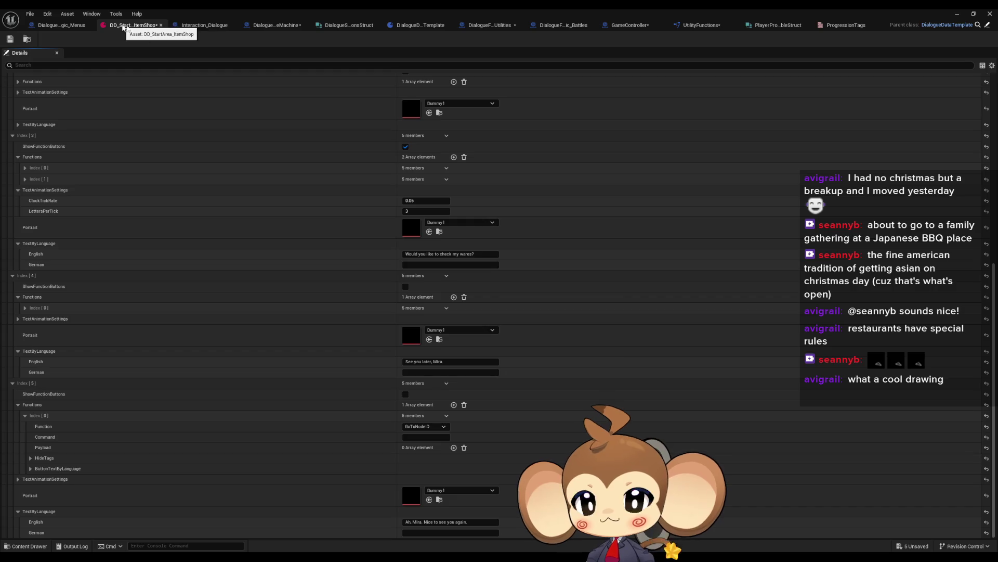
pyautogui.click(275, 26)
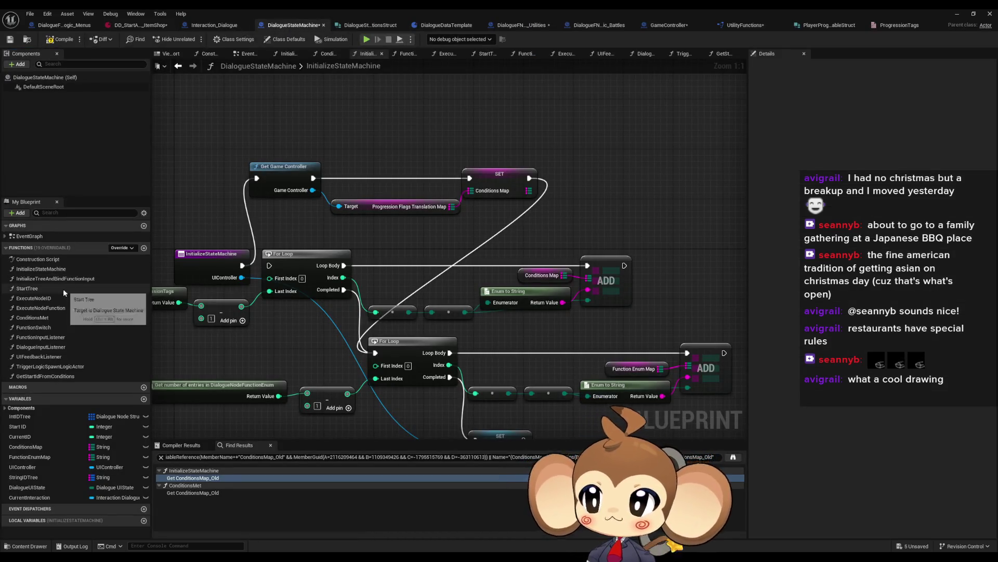
pyautogui.doubleClick(57, 327)
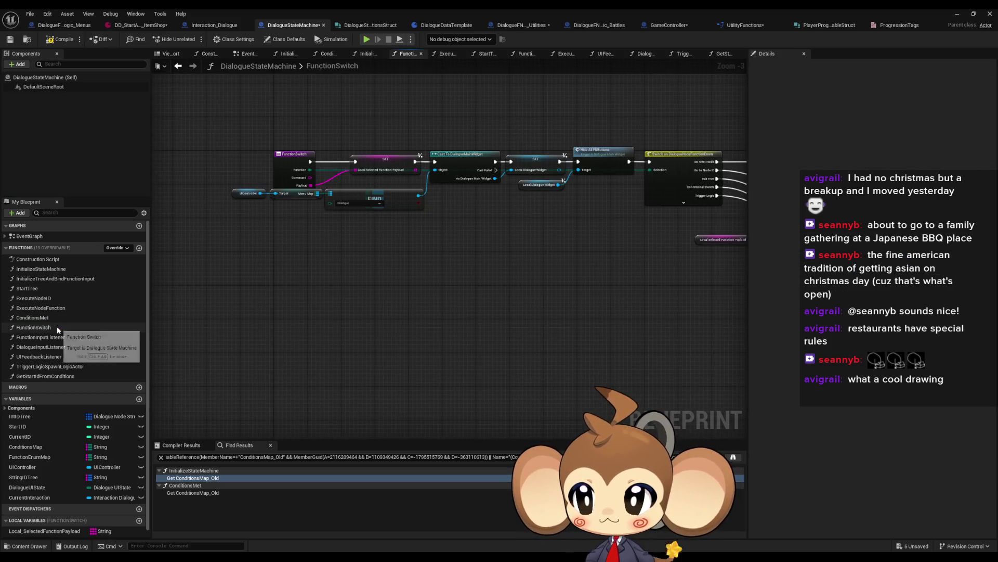
pyautogui.scroll(3, 282, 241)
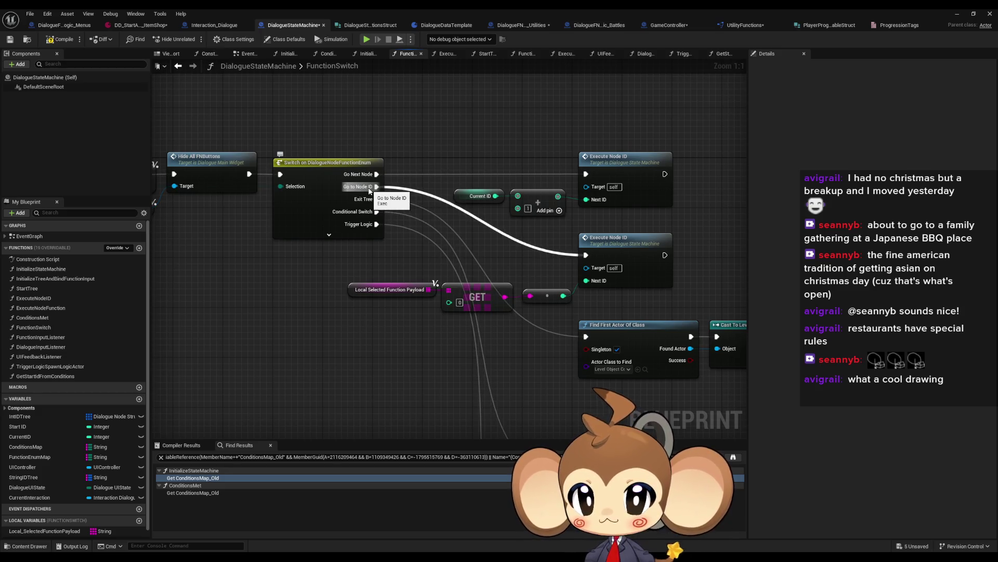
pyautogui.click(390, 290)
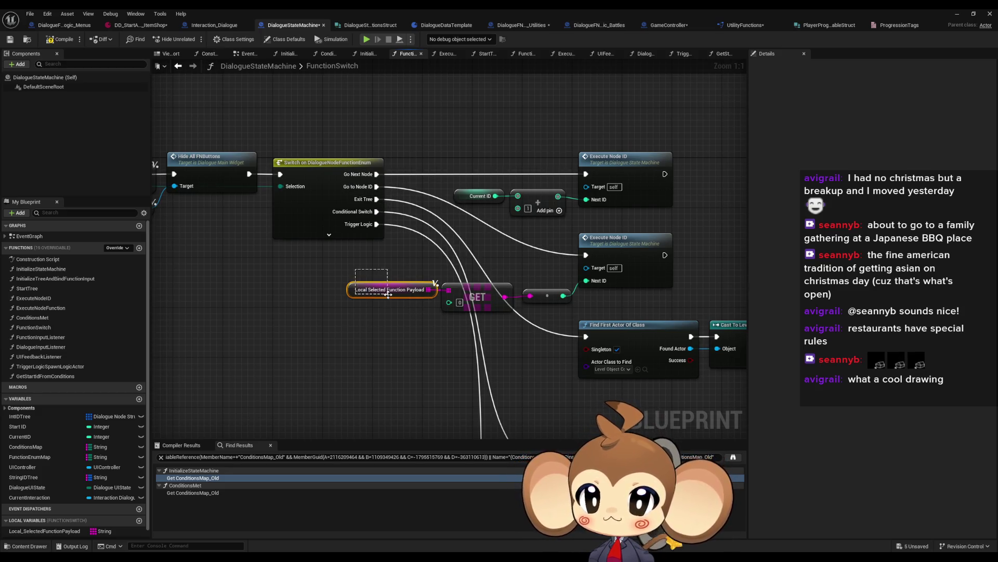
pyautogui.click(132, 26)
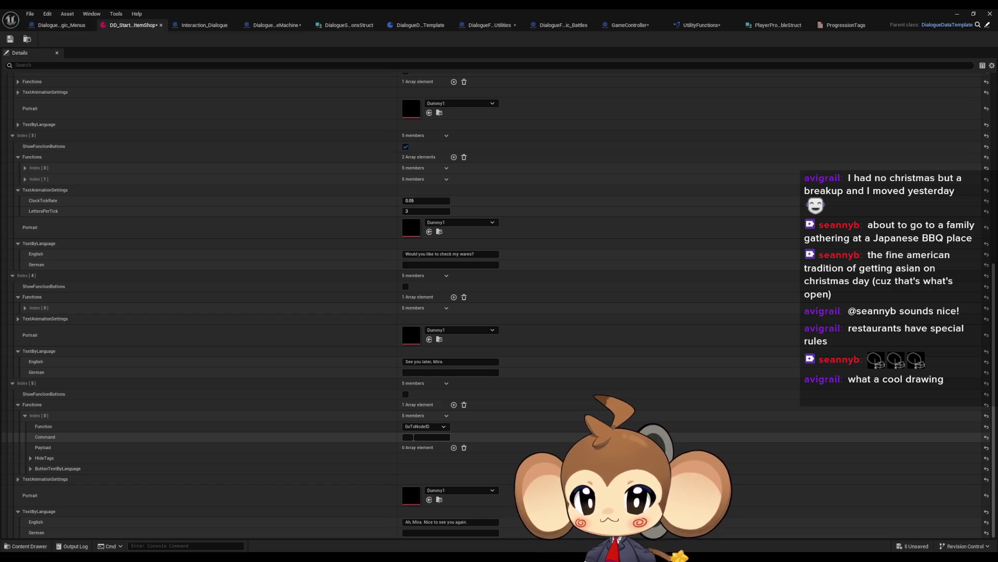
# - Add a payload element to node 5's GoToNodeID function and set it to 3
pyautogui.click(454, 447)
pyautogui.write('3')
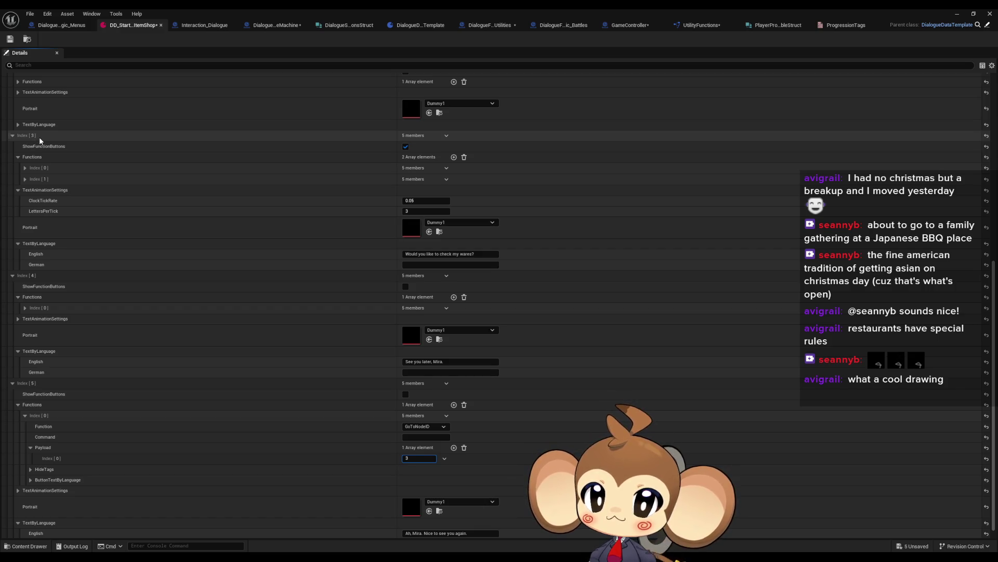
pyautogui.scroll(-1, 148, 311)
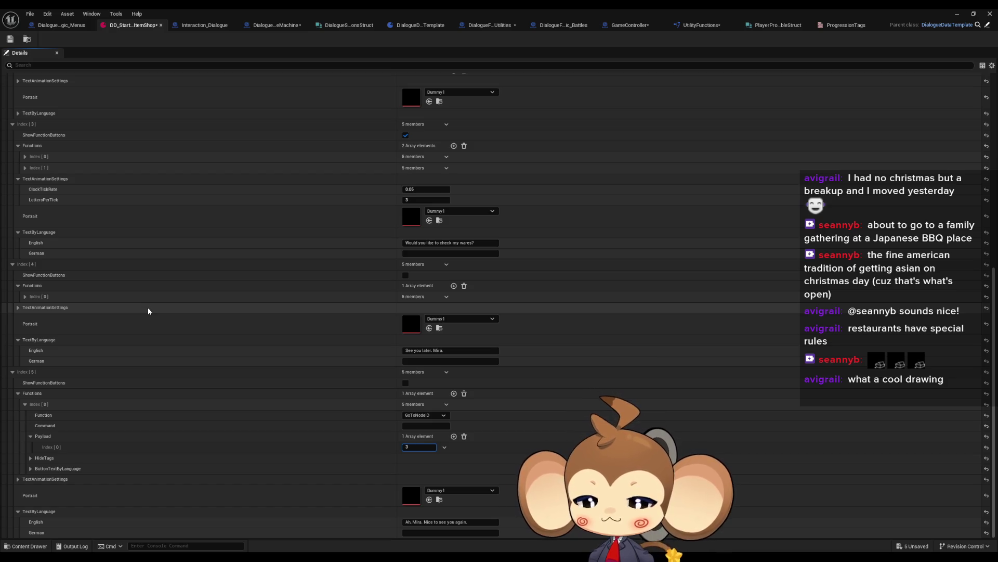
pyautogui.scroll(5, 147, 307)
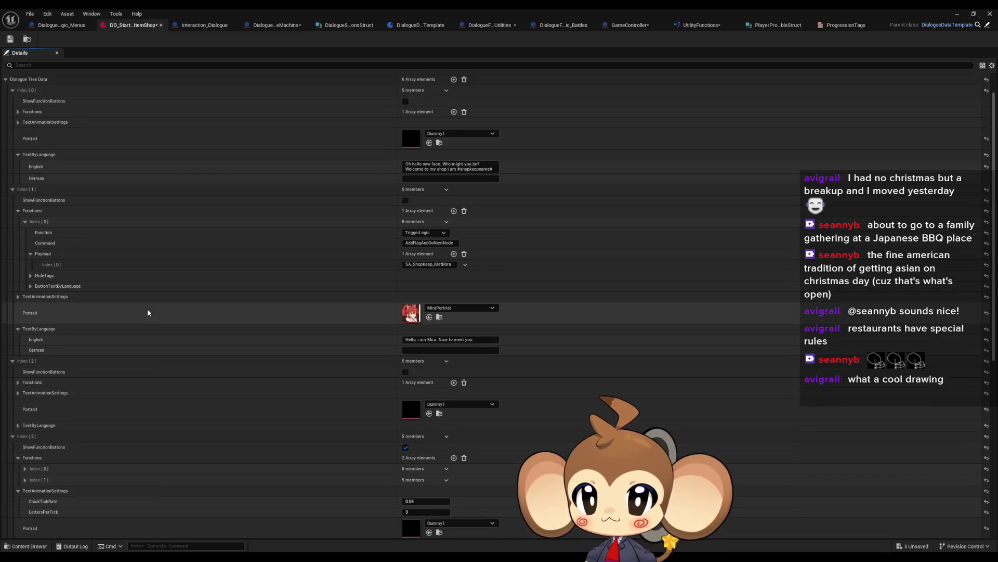
pyautogui.scroll(3, 149, 312)
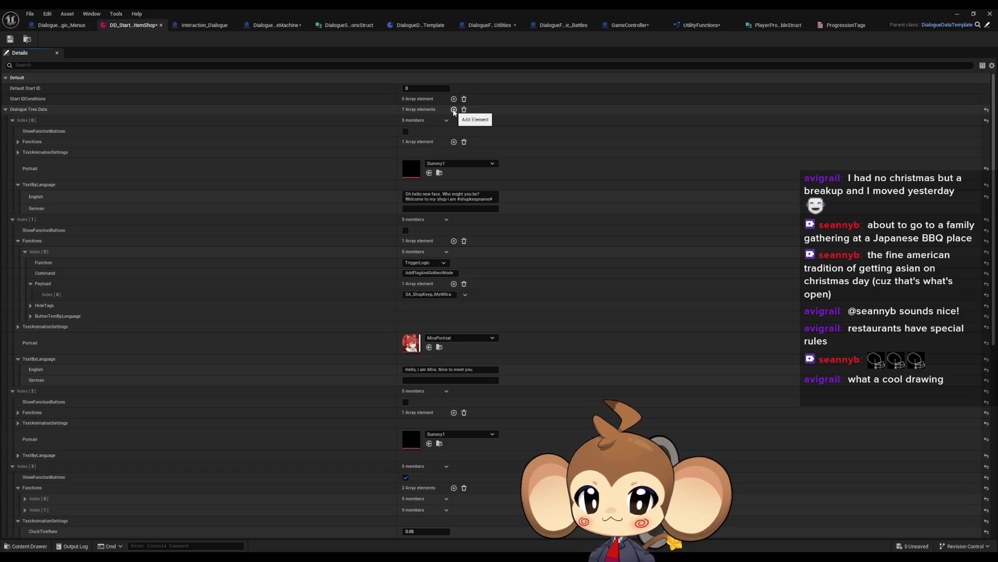
# - Expand dialogue node 6 and set its portrait to Dummy1
pyautogui.scroll(-3, 334, 283)
pyautogui.scroll(-10, 334, 283)
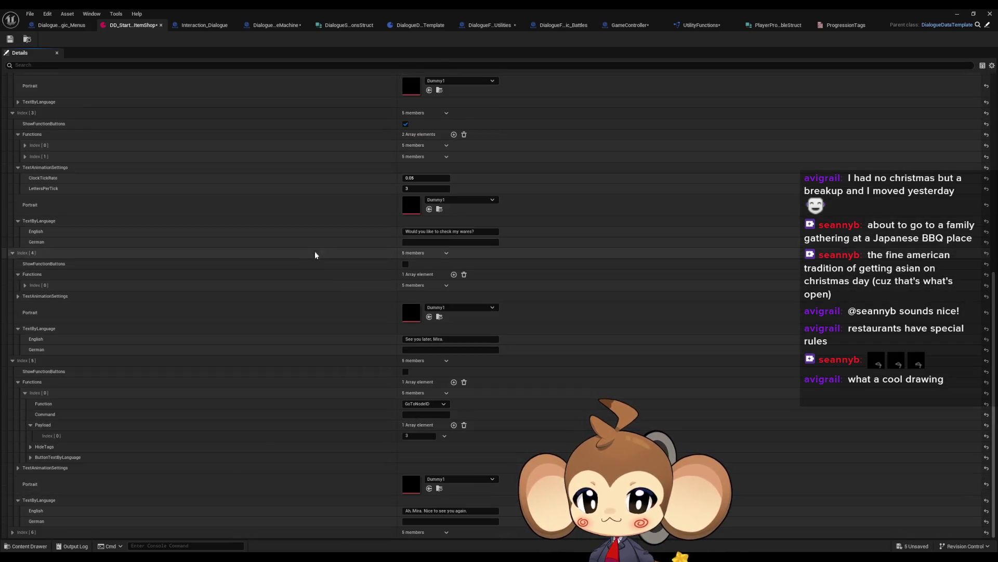
pyautogui.click(12, 532)
pyautogui.scroll(-3, 242, 500)
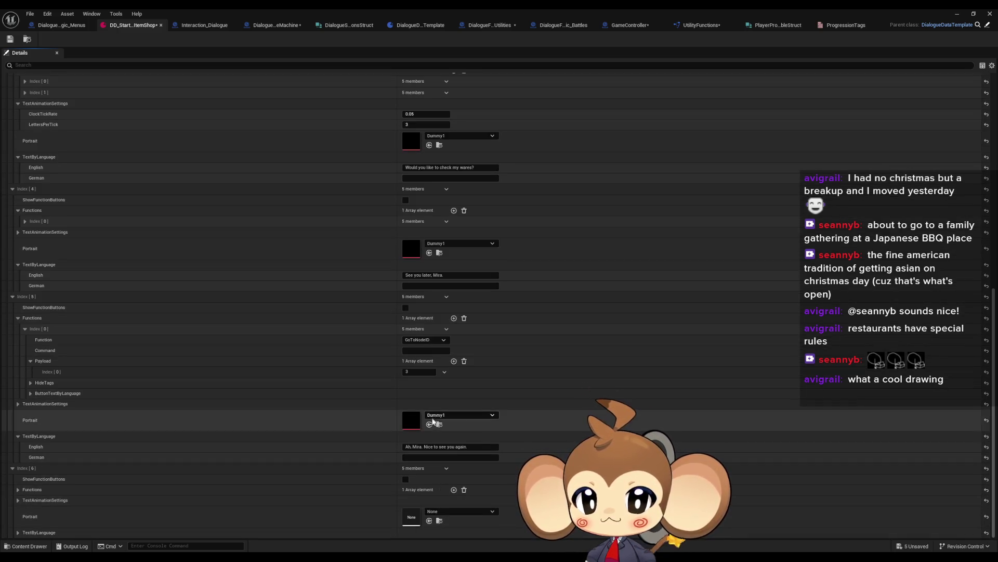
pyautogui.click(429, 521)
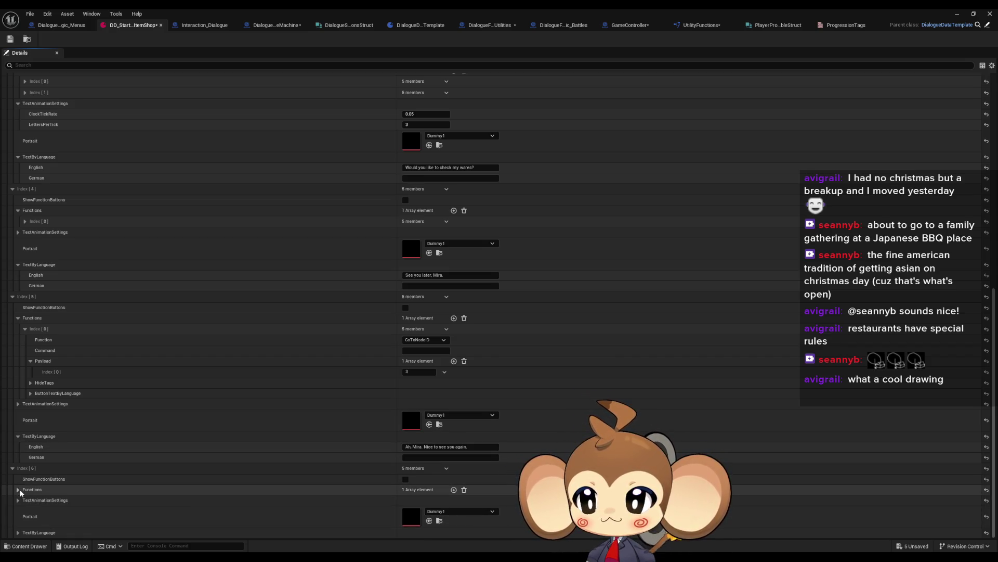
# - Type node 6's English line 'Welcome welcome. Buy as much as you want.'
pyautogui.click(18, 532)
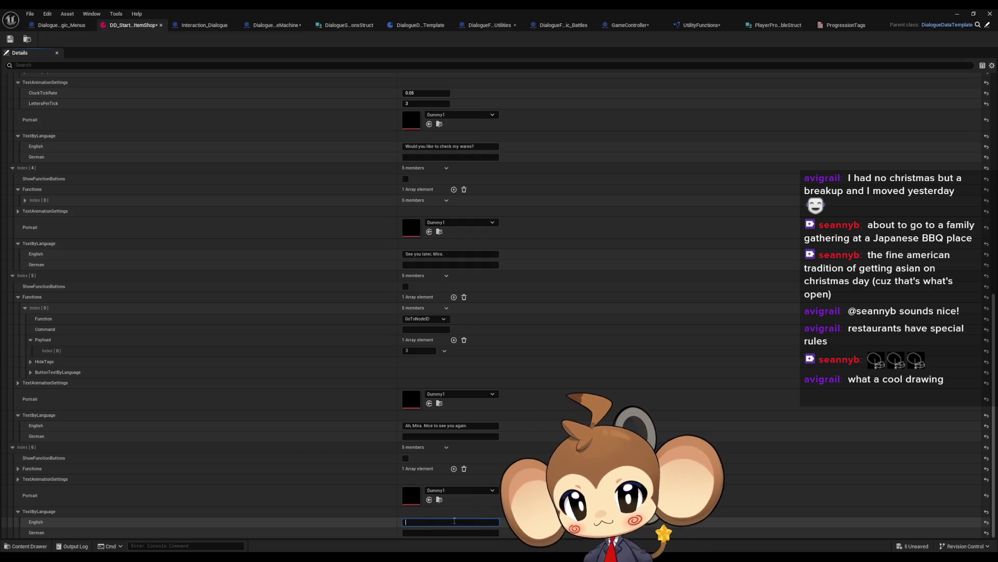
pyautogui.write('WElcom')
pyautogui.press('BackSpace')
pyautogui.press('BackSpace')
pyautogui.press('BackSpace')
pyautogui.write('we')
pyautogui.press('BackSpace')
pyautogui.press('BackSpace')
pyautogui.press('BackSpace')
pyautogui.write('elc')
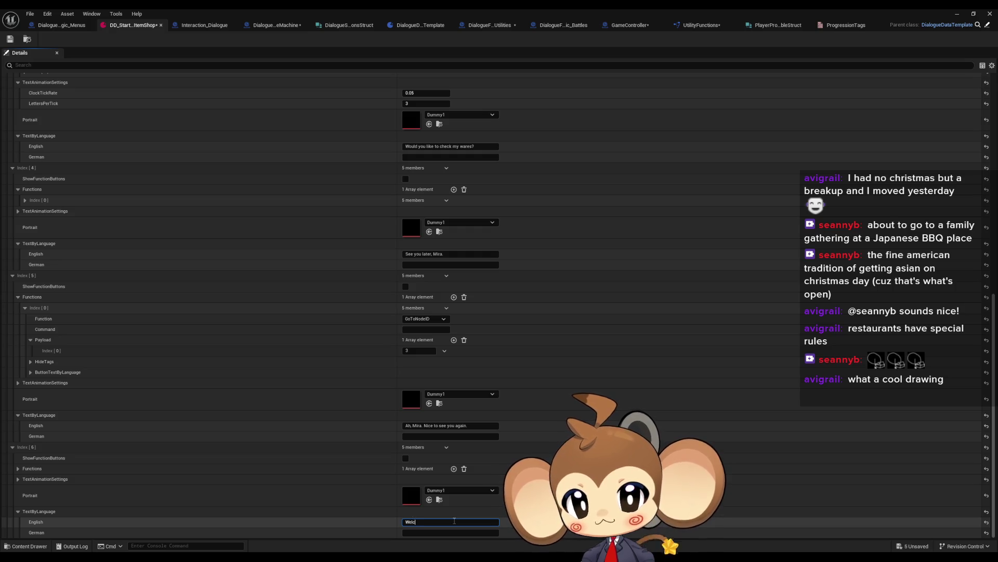
pyautogui.write('ome welcome.')
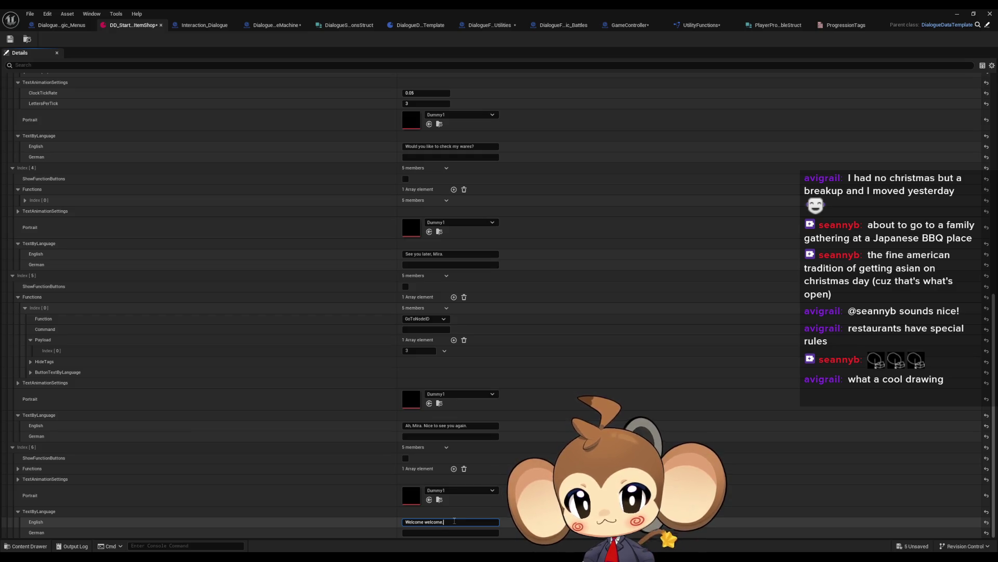
pyautogui.write(' Buy')
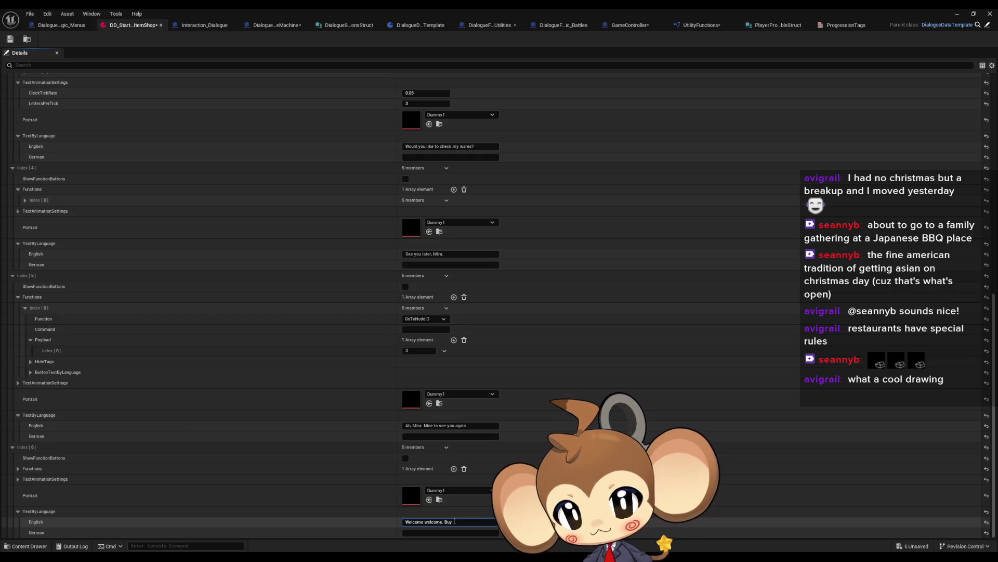
pyautogui.write(' as much')
pyautogui.scroll(15, 378, 458)
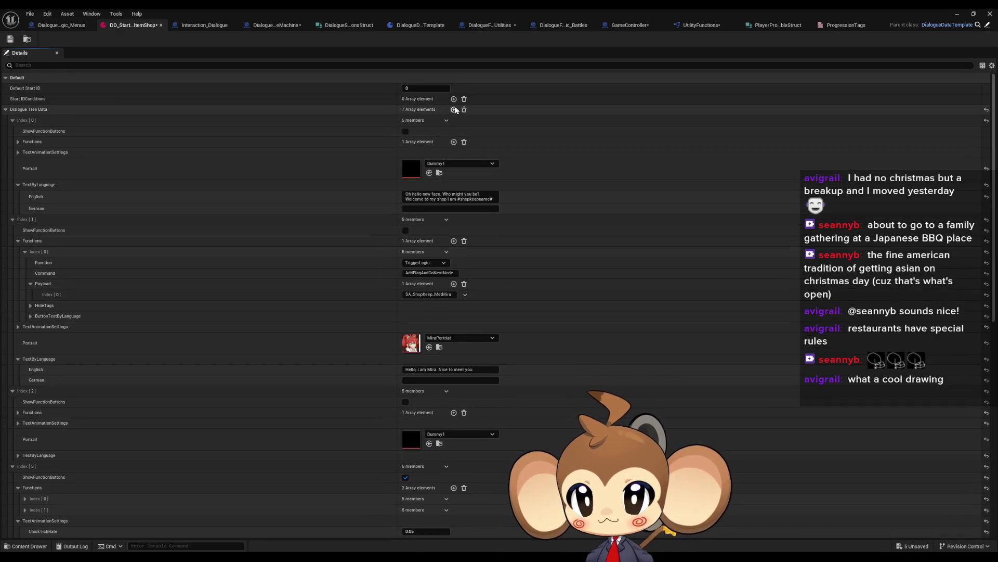
pyautogui.scroll(-10, 369, 413)
pyautogui.scroll(-4, 369, 413)
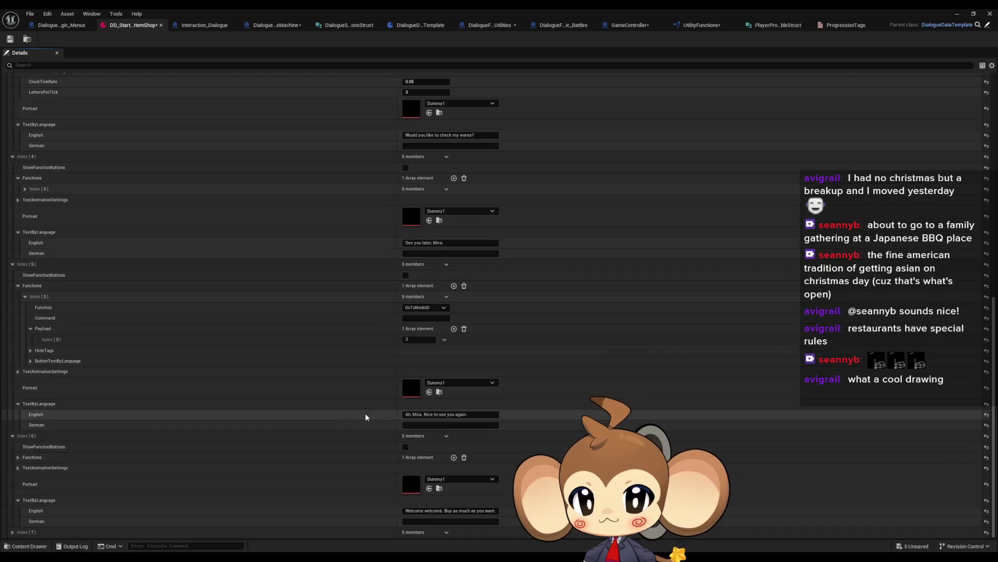
# - Set Index [7]'s Portrait to Dummy1 and its English text to 'Needs something special?'
pyautogui.click(12, 532)
pyautogui.scroll(-2, 220, 479)
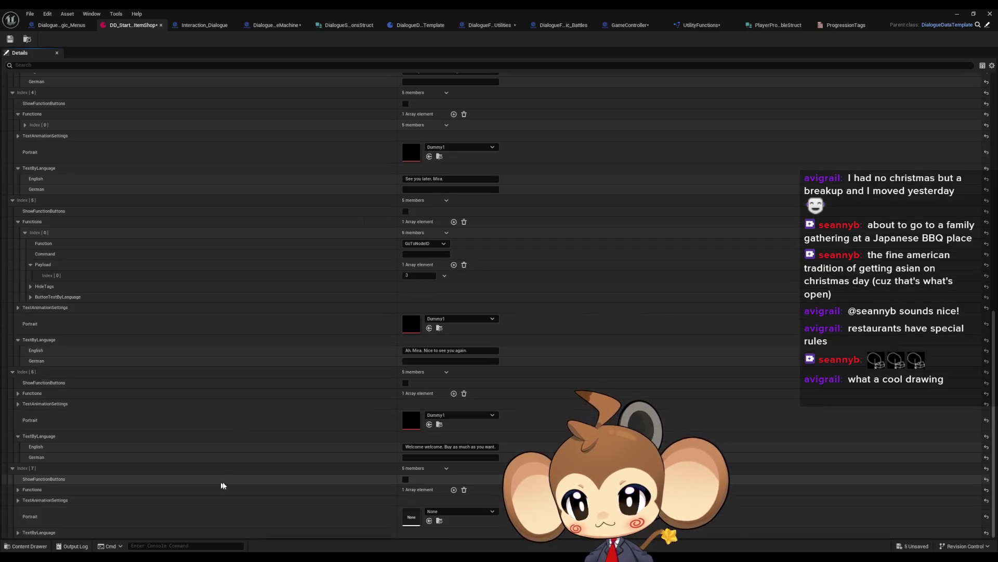
pyautogui.click(430, 520)
pyautogui.click(18, 532)
pyautogui.scroll(-2, 281, 508)
pyautogui.write('Nee')
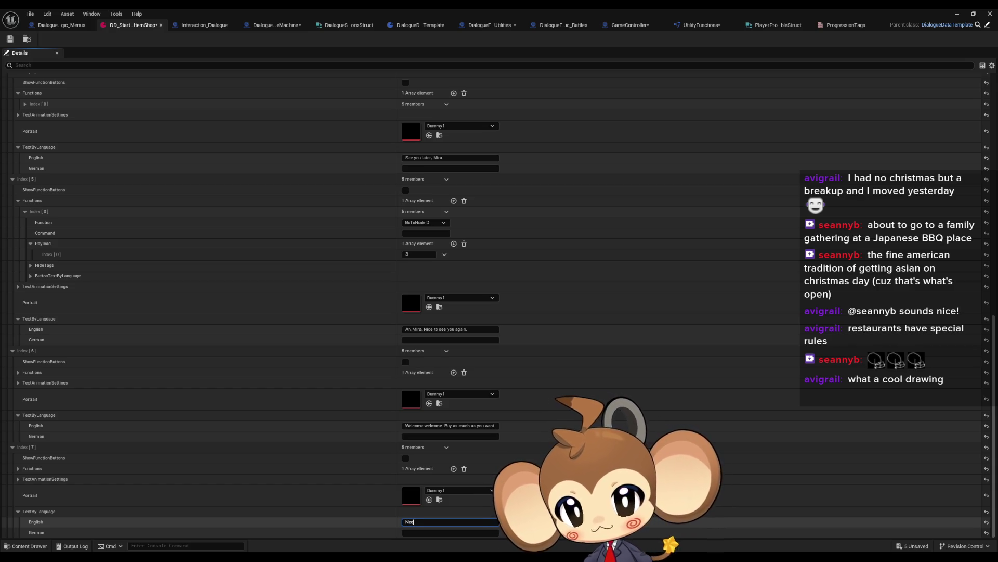
pyautogui.write('ds something special?')
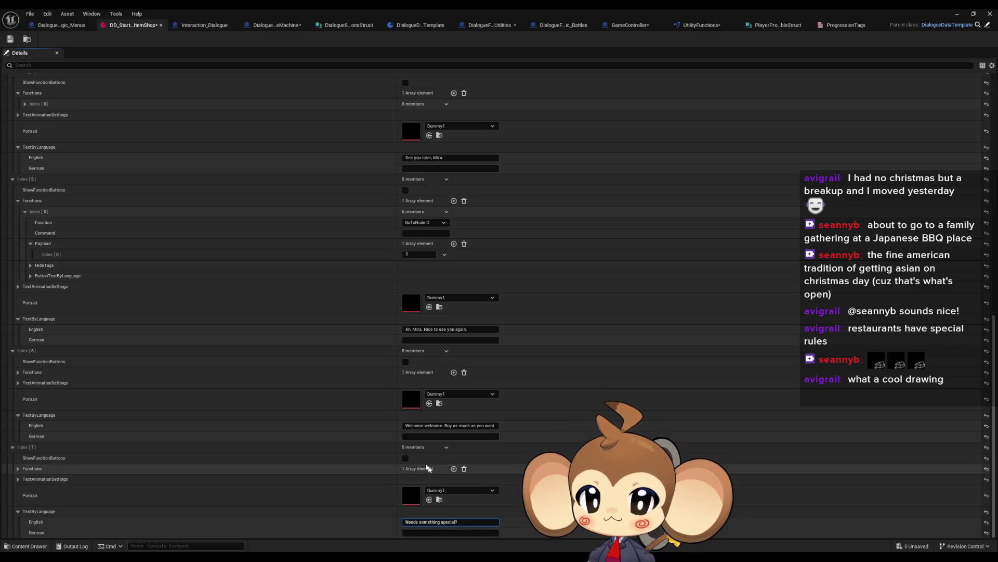
pyautogui.click(18, 469)
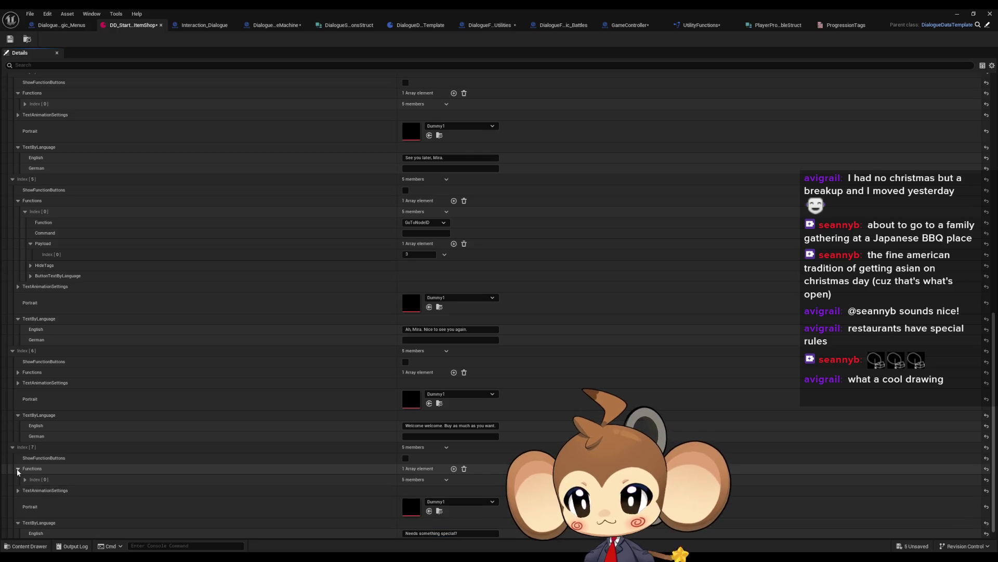
pyautogui.click(25, 479)
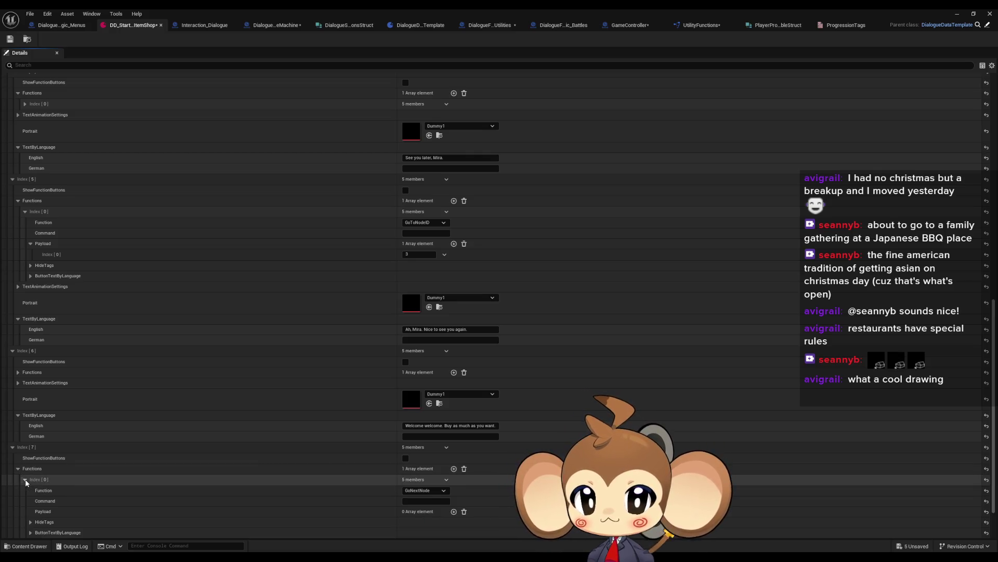
pyautogui.click(25, 479)
pyautogui.click(18, 469)
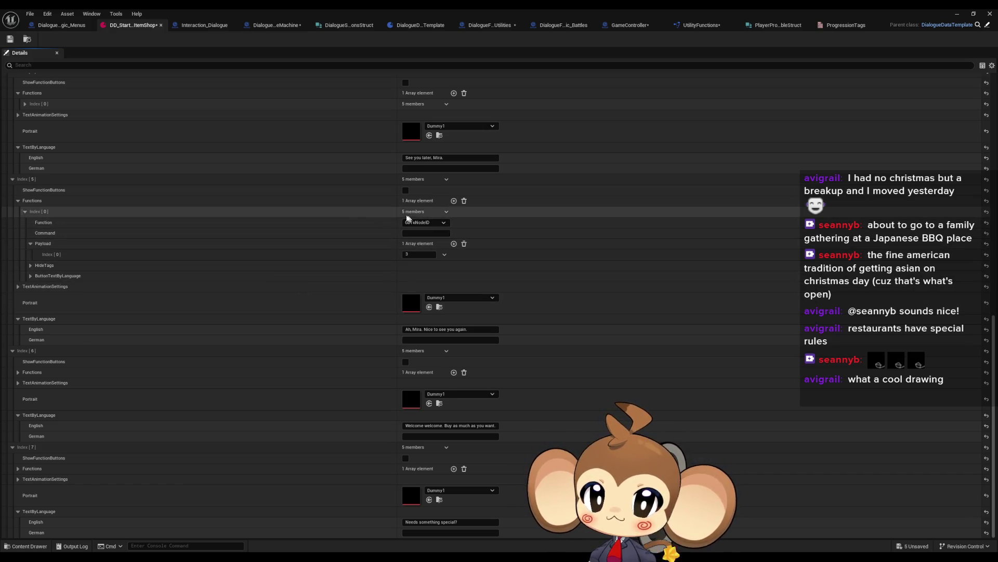
pyautogui.rightClick(67, 207)
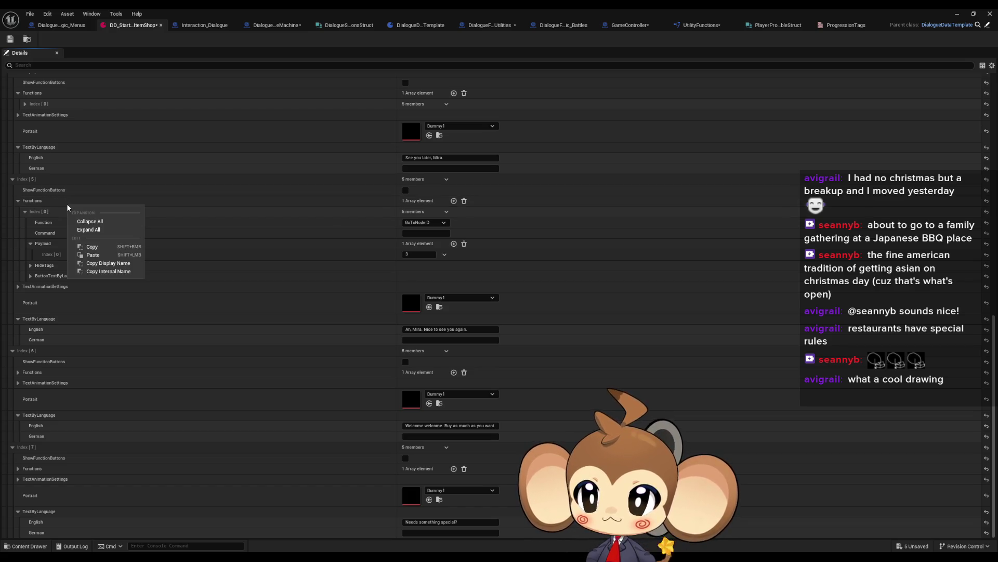
pyautogui.click(120, 203)
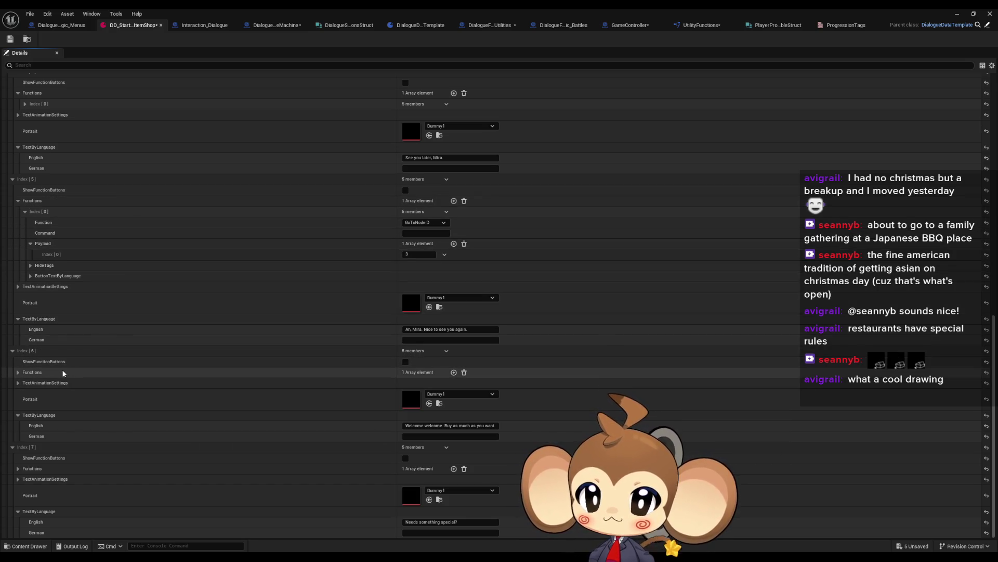
pyautogui.click(18, 372)
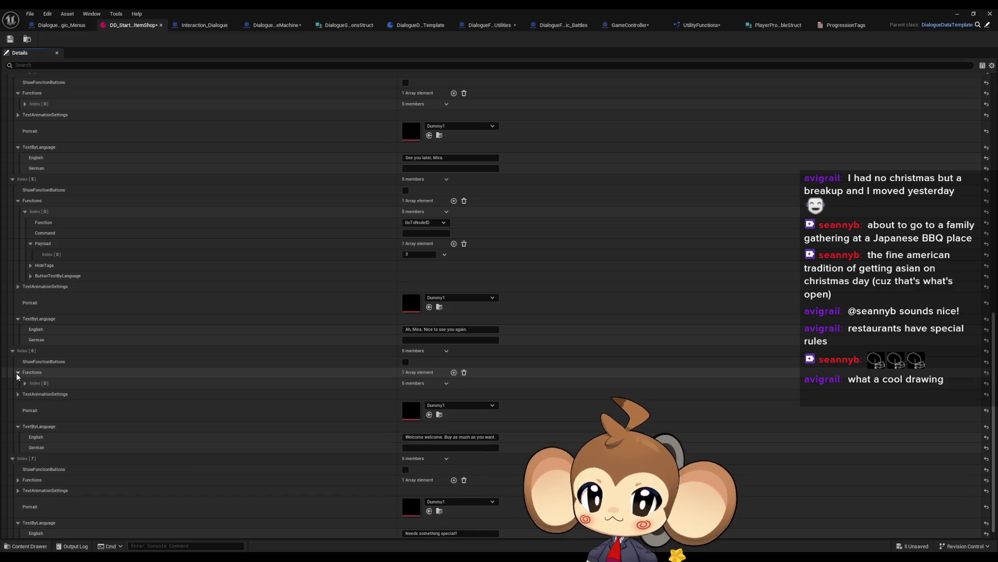
pyautogui.click(24, 383)
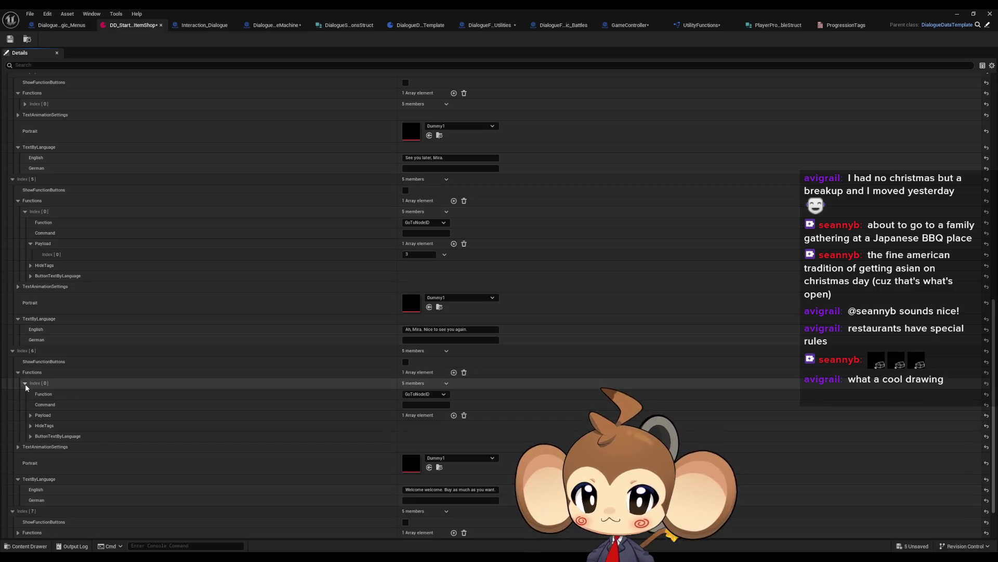
pyautogui.click(25, 384)
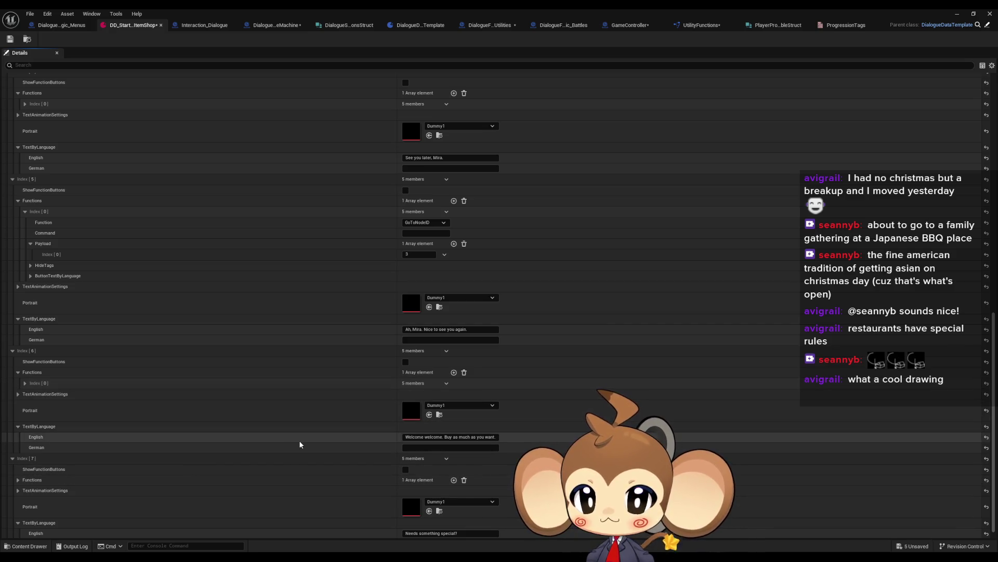
pyautogui.scroll(-1, 305, 453)
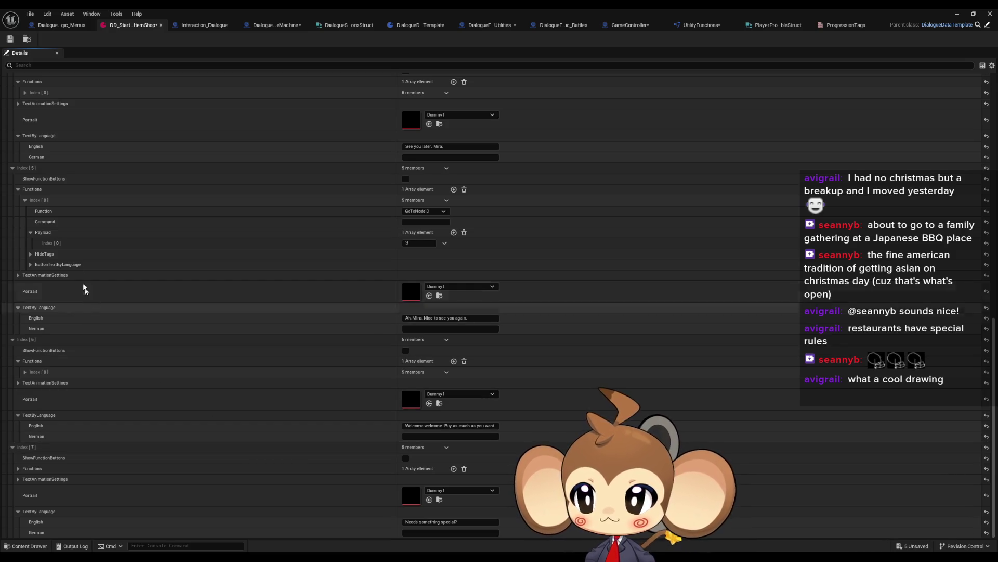
pyautogui.scroll(15, 78, 445)
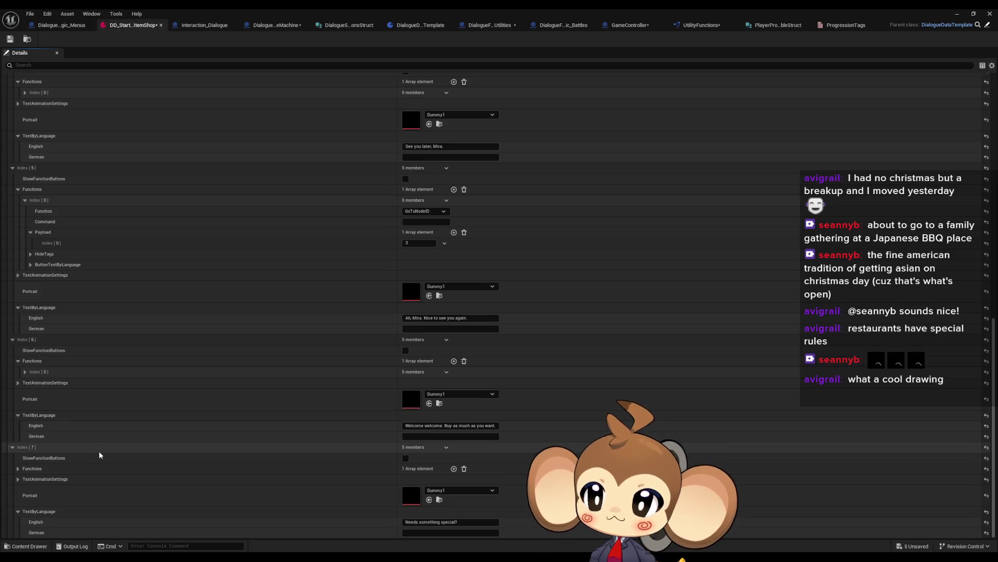
pyautogui.scroll(8, 110, 448)
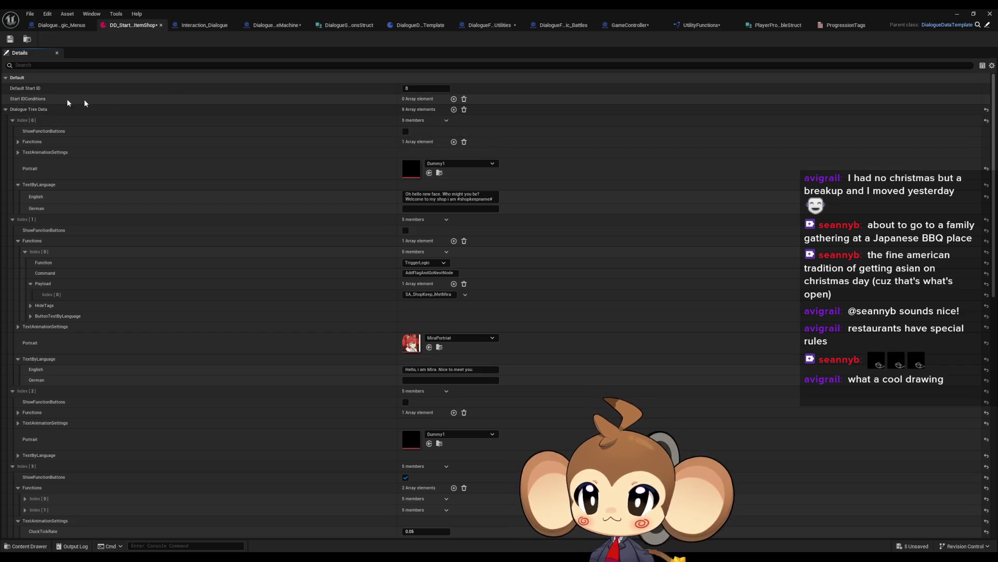
# - Add a start condition requiring the flag SA_ShopKeep_MetMira
pyautogui.click(454, 99)
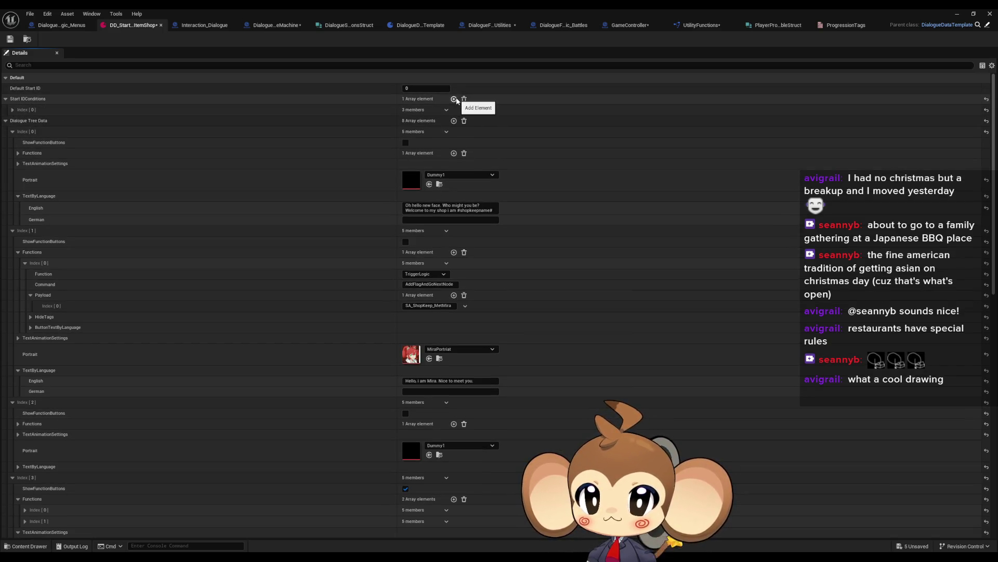
pyautogui.click(12, 110)
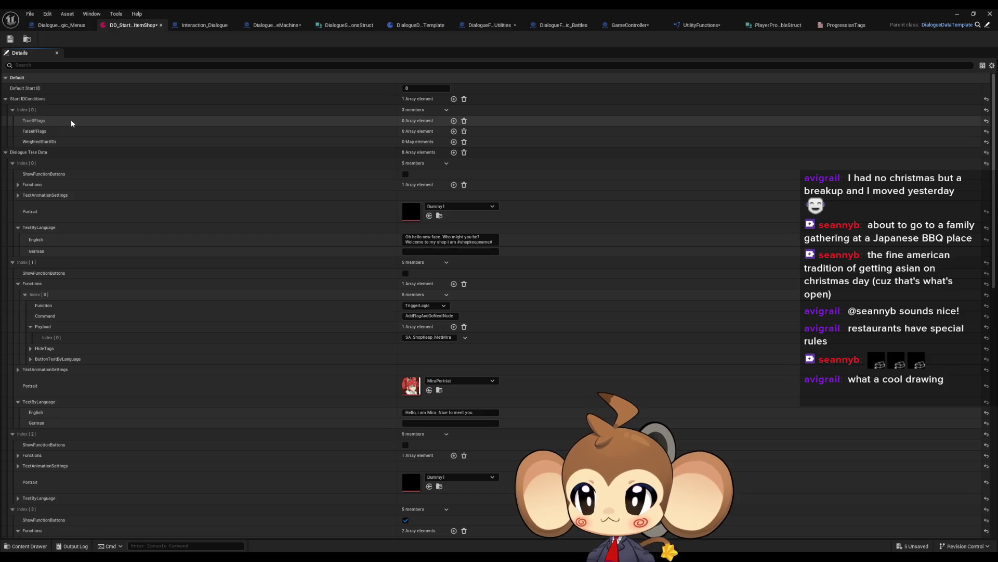
pyautogui.click(453, 120)
pyautogui.click(434, 134)
pyautogui.click(424, 148)
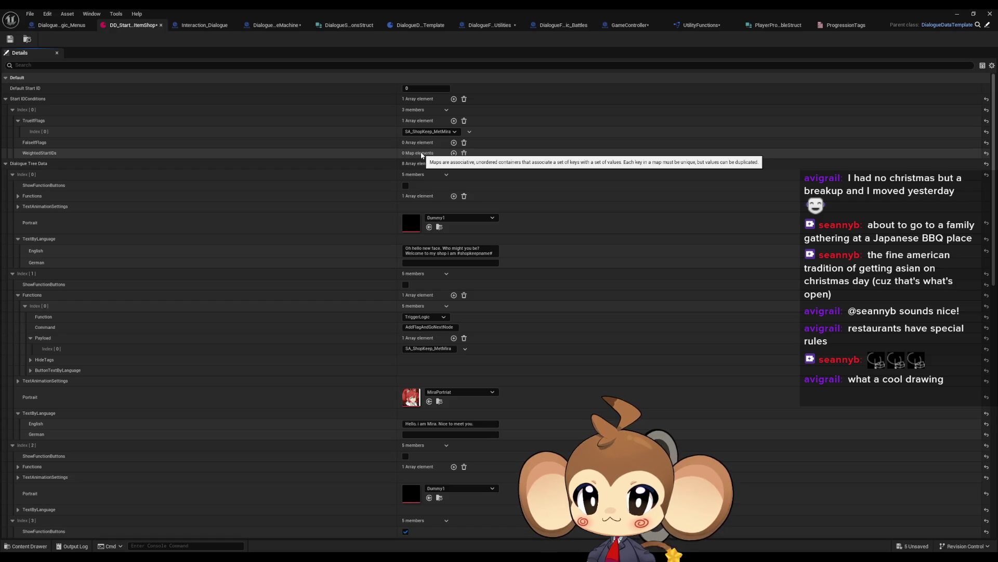
# - Add weighted start ID entries for nodes 5, 6 and 7
pyautogui.click(453, 154)
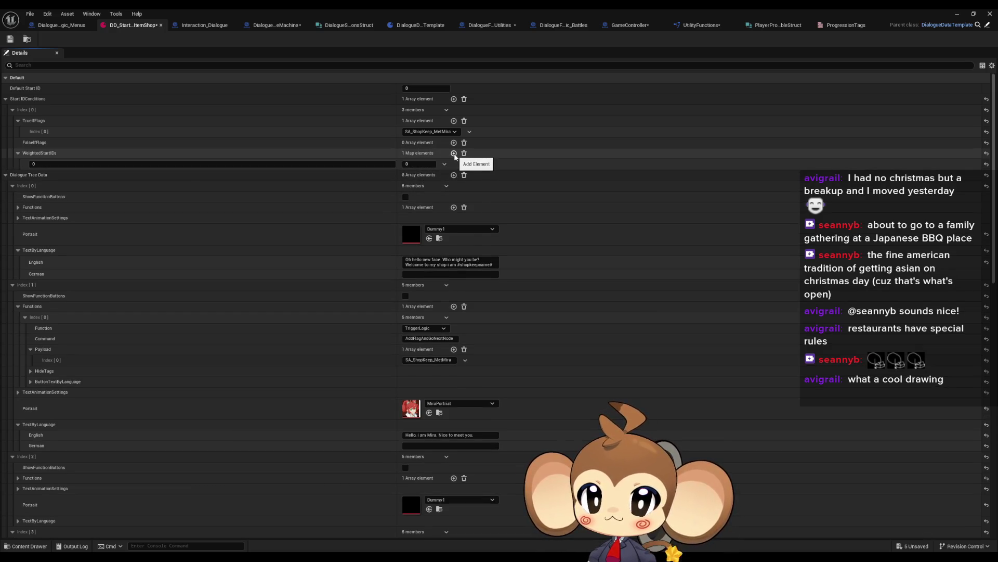
pyautogui.click(201, 164)
pyautogui.write('5')
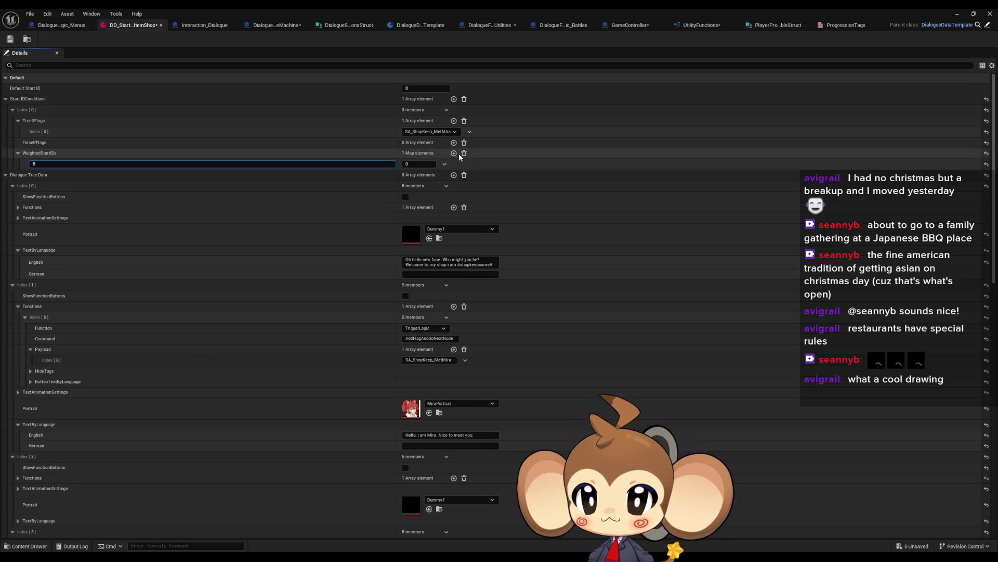
pyautogui.click(454, 154)
pyautogui.write('6')
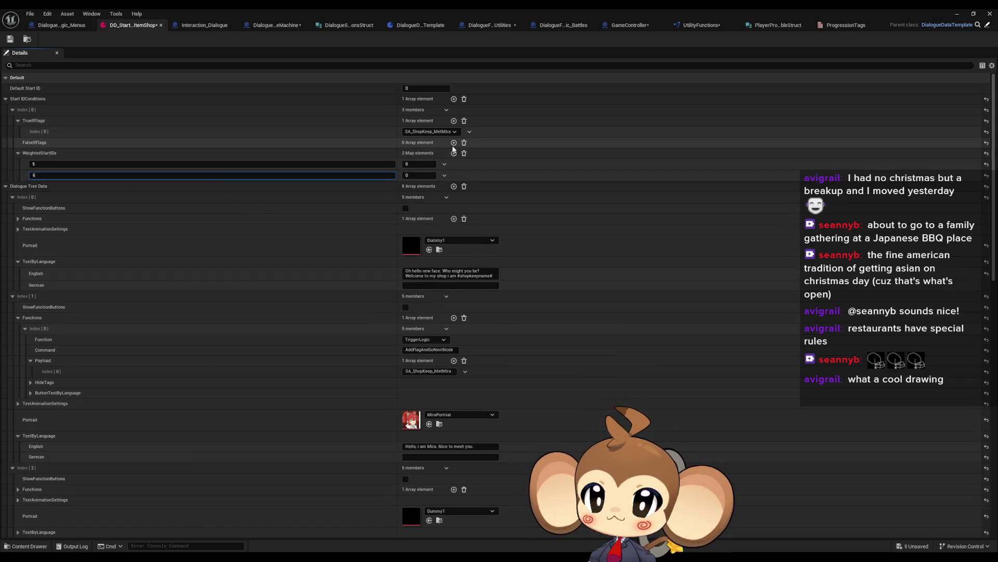
pyautogui.click(453, 153)
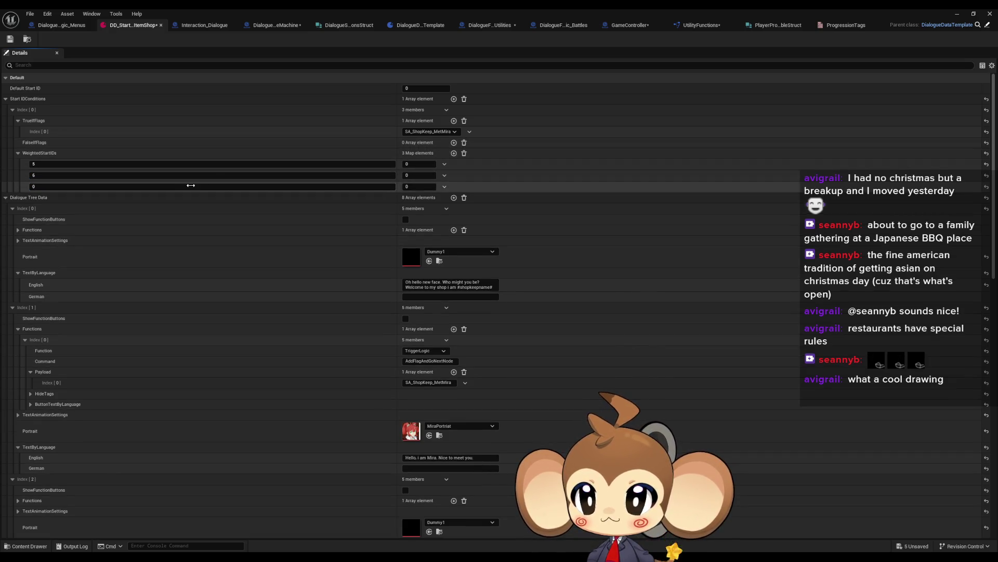
pyautogui.scroll(-15, 229, 208)
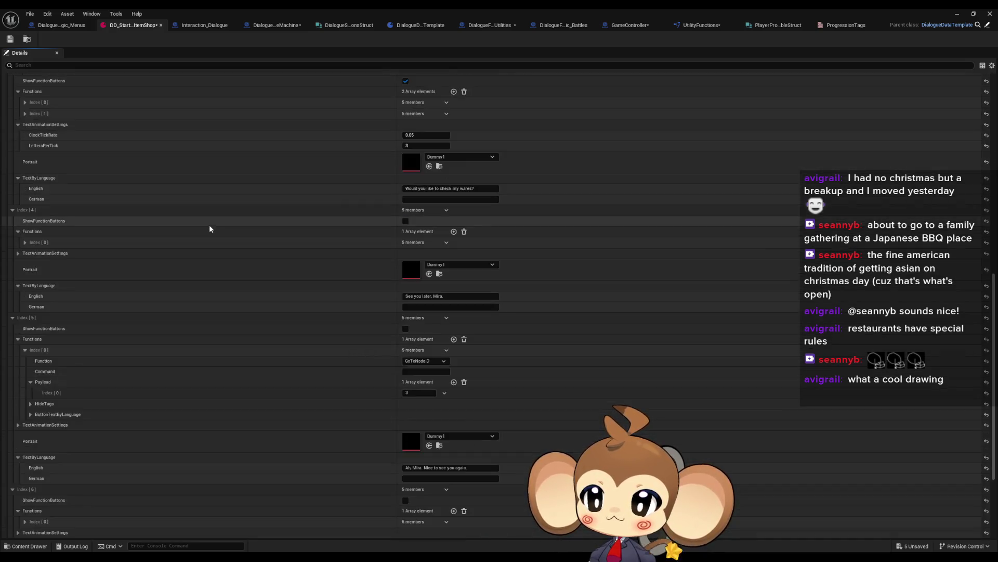
pyautogui.scroll(-3, 209, 226)
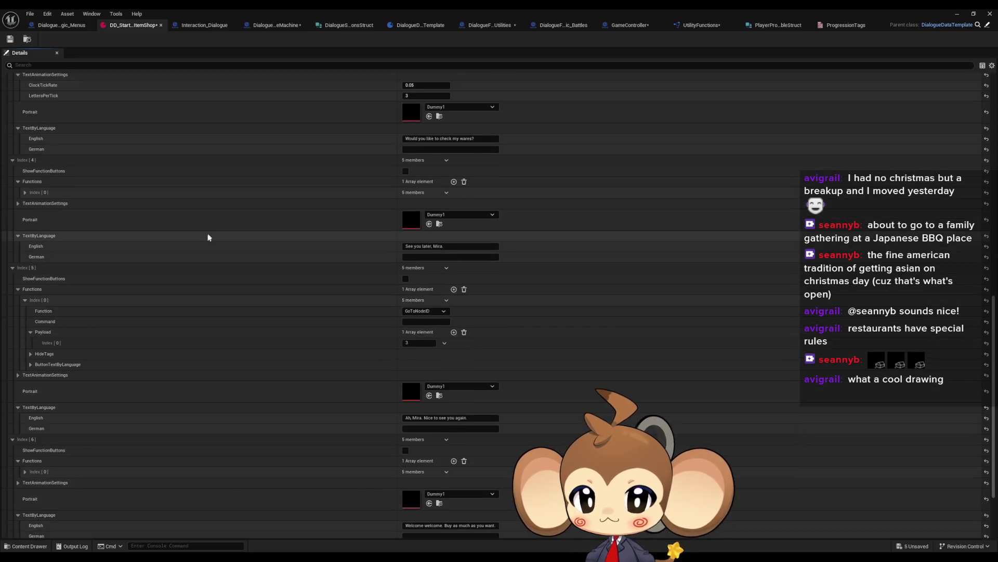
pyautogui.scroll(20, 206, 238)
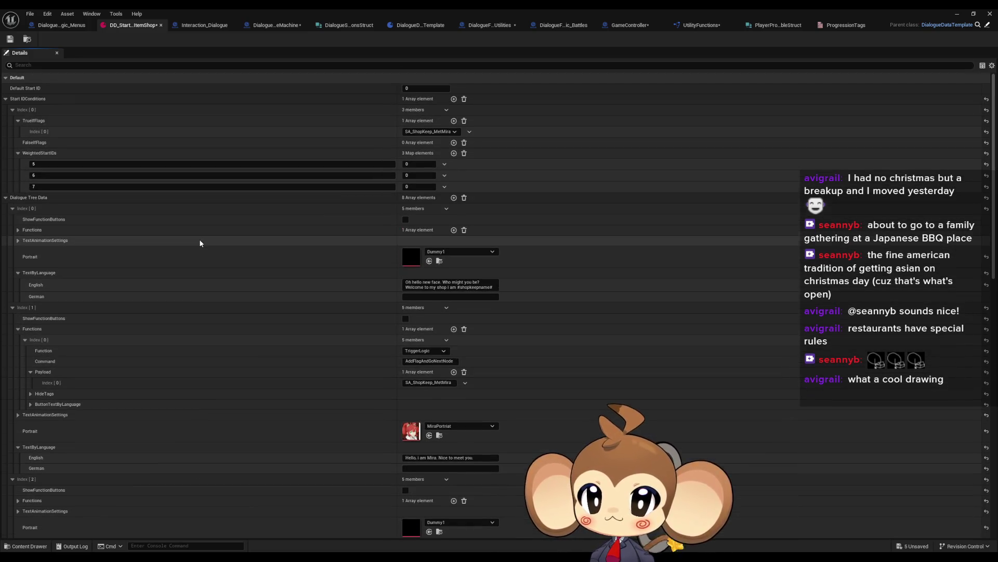
# - Give start IDs 5, 6, 7 weights 1, 3, 4 and save the dialogue asset
pyautogui.click(416, 164)
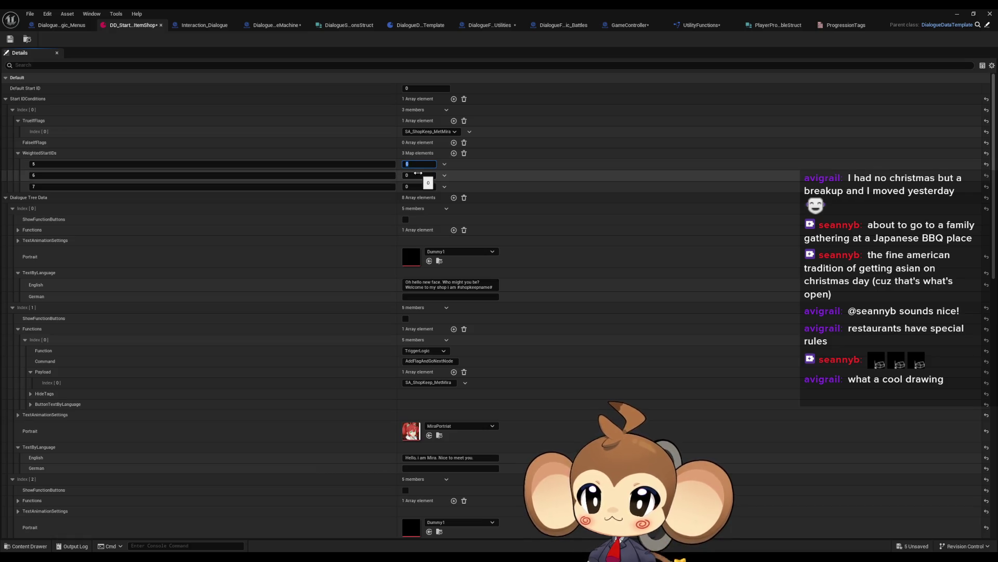
pyautogui.write('1')
pyautogui.press('Tab')
pyautogui.write('3')
pyautogui.press('Tab')
pyautogui.write('4')
pyautogui.hotkey('ctrl', 's')
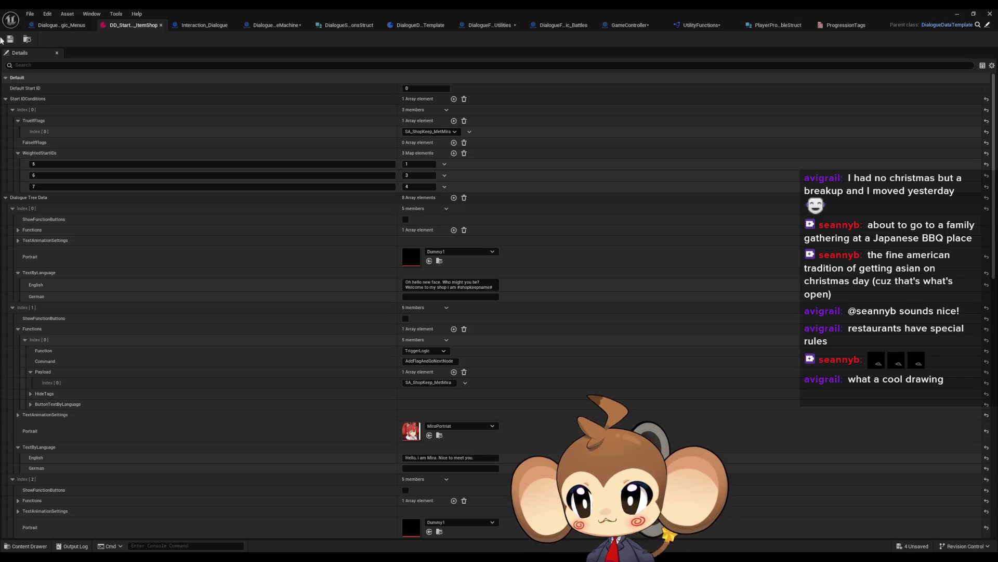
pyautogui.click(960, 14)
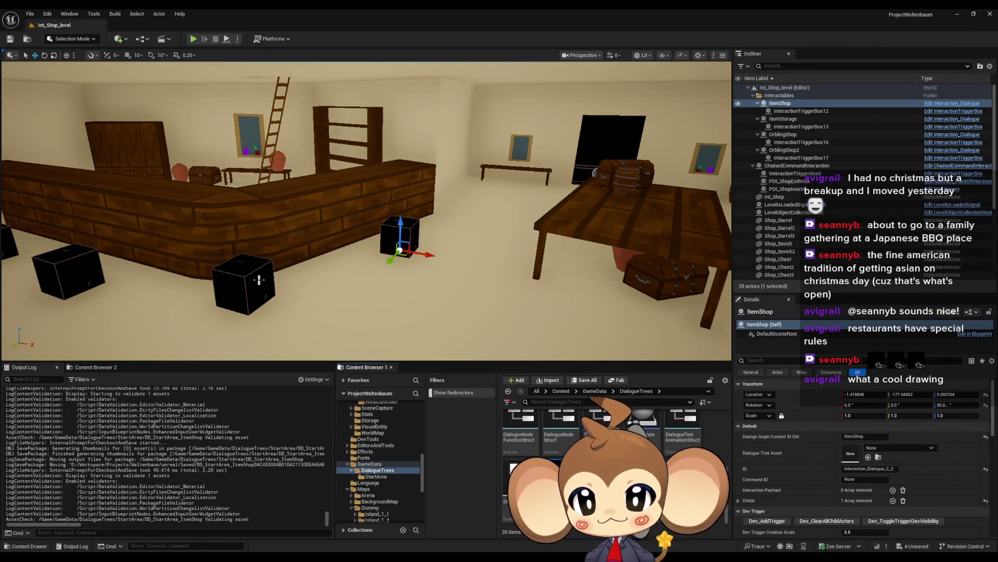
# - Assign DD_StartArea_ItemShop as ItemShop's Dialogue Tree Asset and save the shop level
pyautogui.click(883, 448)
pyautogui.write('Item')
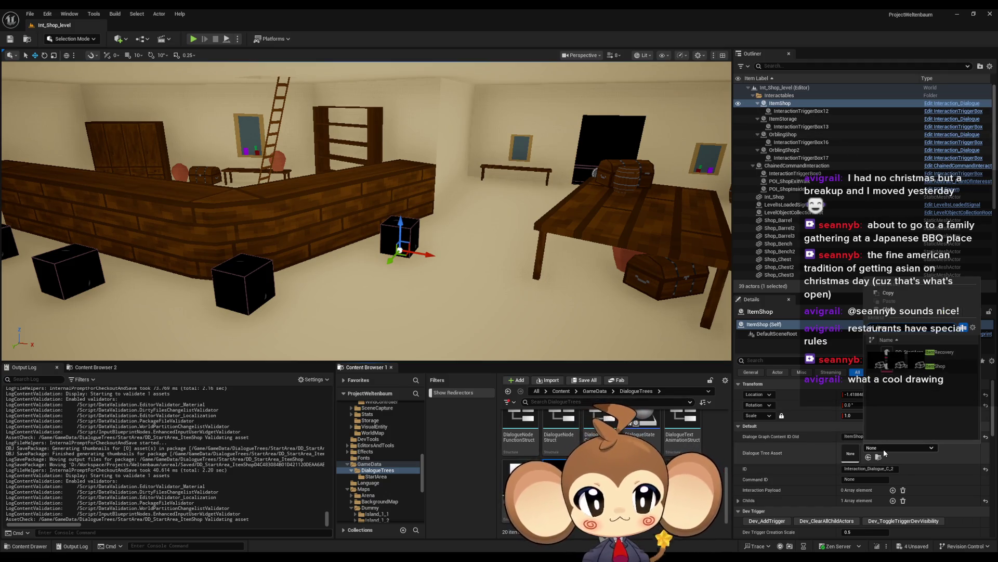
pyautogui.click(936, 366)
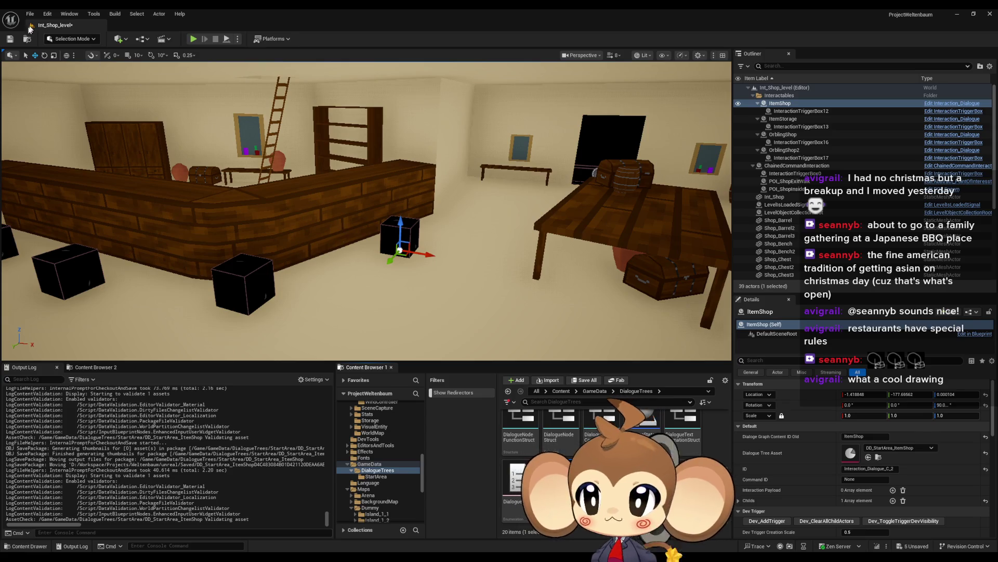
pyautogui.hotkey('ctrl', 's')
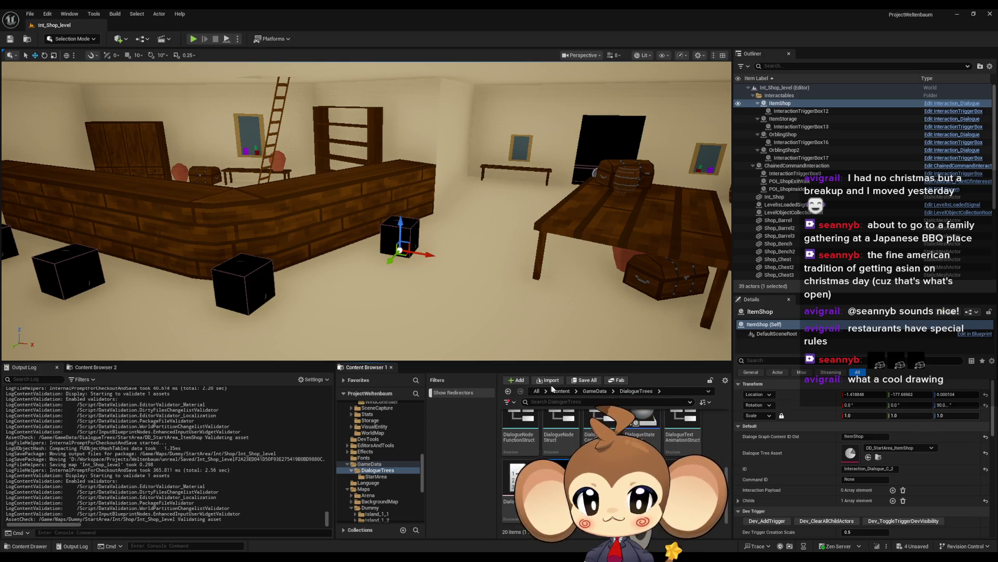
# - Save pending assets, load the Main level, run a brief play-test, and return to the dialogue asset
pyautogui.click(560, 390)
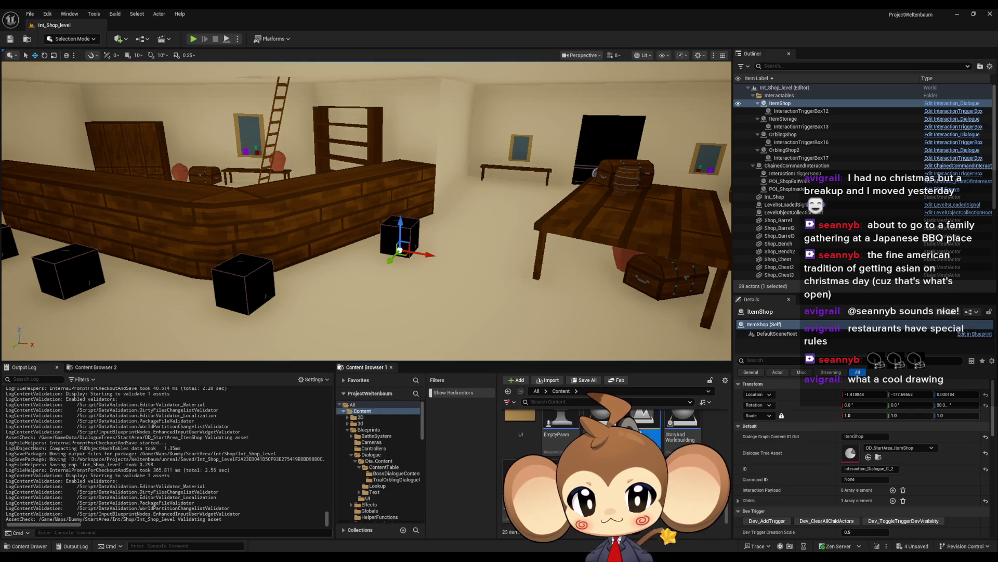
pyautogui.click(582, 380)
pyautogui.click(514, 373)
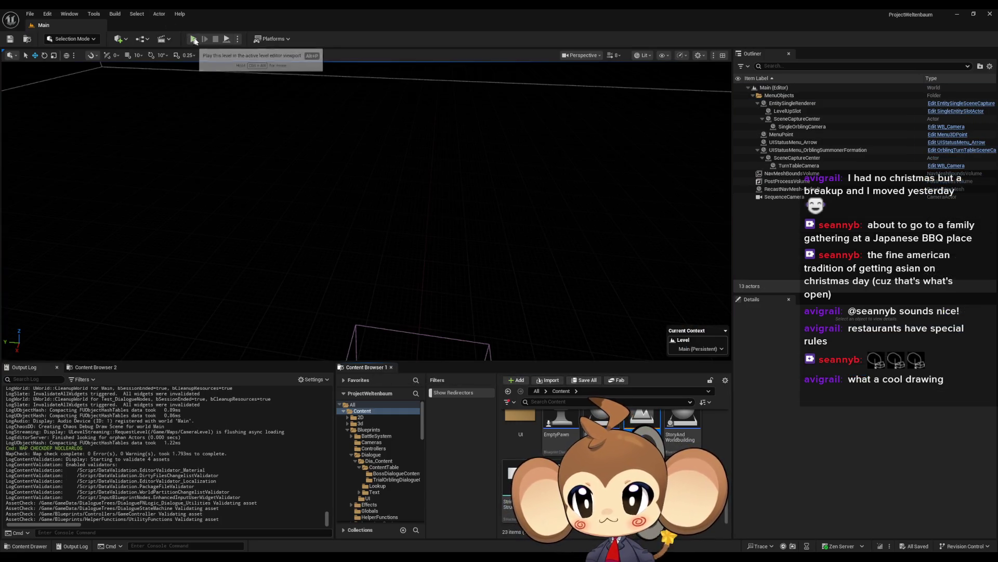
pyautogui.click(193, 39)
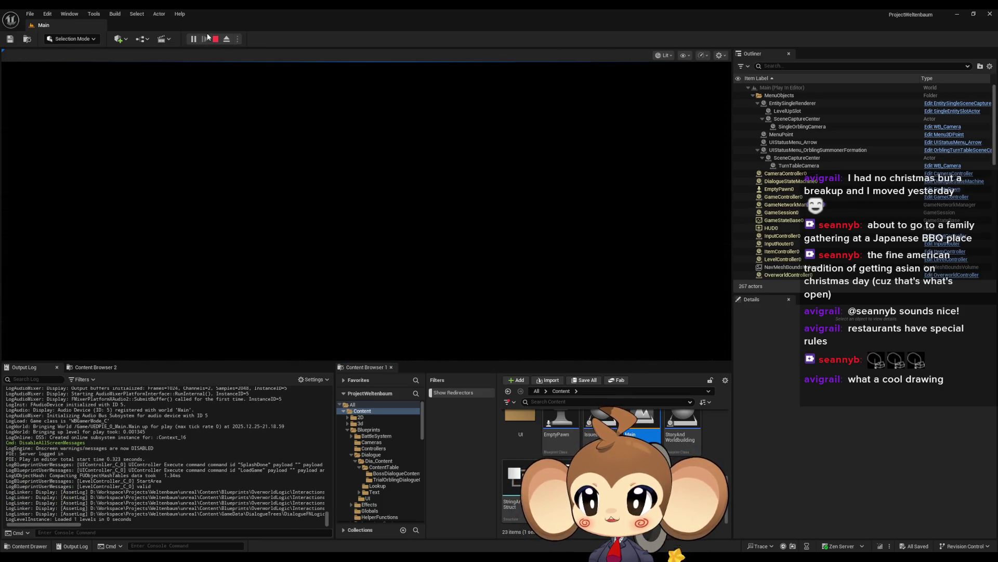
pyautogui.press('Escape')
pyautogui.moveTo(428, 541)
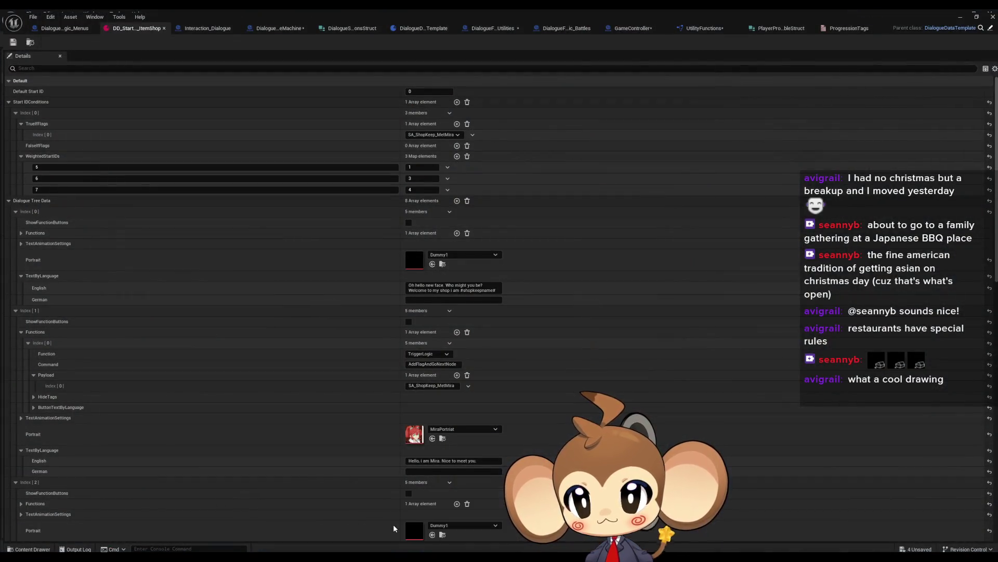
pyautogui.click(394, 524)
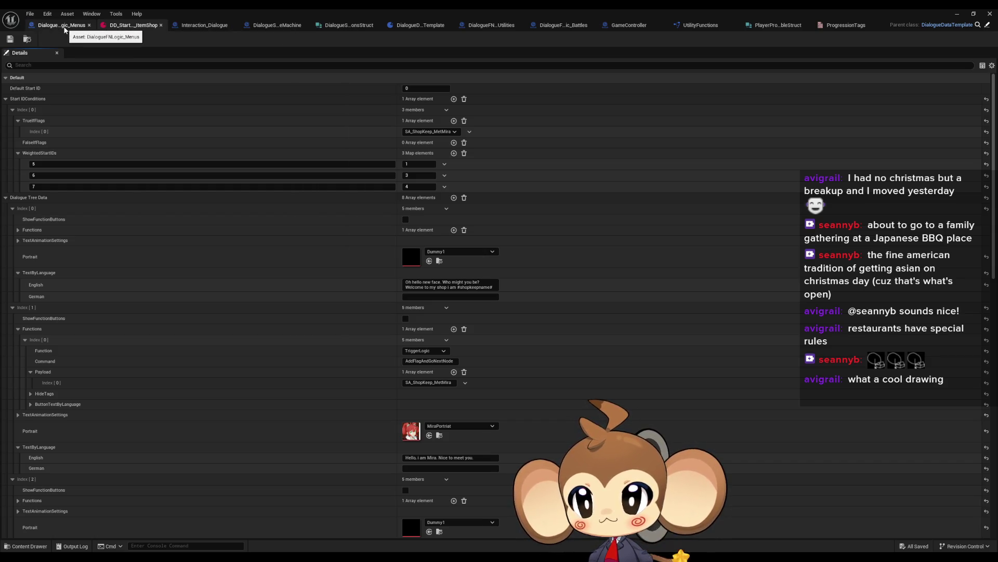
# - Inspect the Dialogue State Machine node in the Menus and Battles dialogue logic blueprints
pyautogui.click(490, 26)
pyautogui.click(430, 253)
pyautogui.moveTo(431, 253)
pyautogui.mouseDown()
pyautogui.moveTo(370, 257)
pyautogui.moveTo(665, 267)
pyautogui.moveTo(624, 274)
pyautogui.mouseUp()
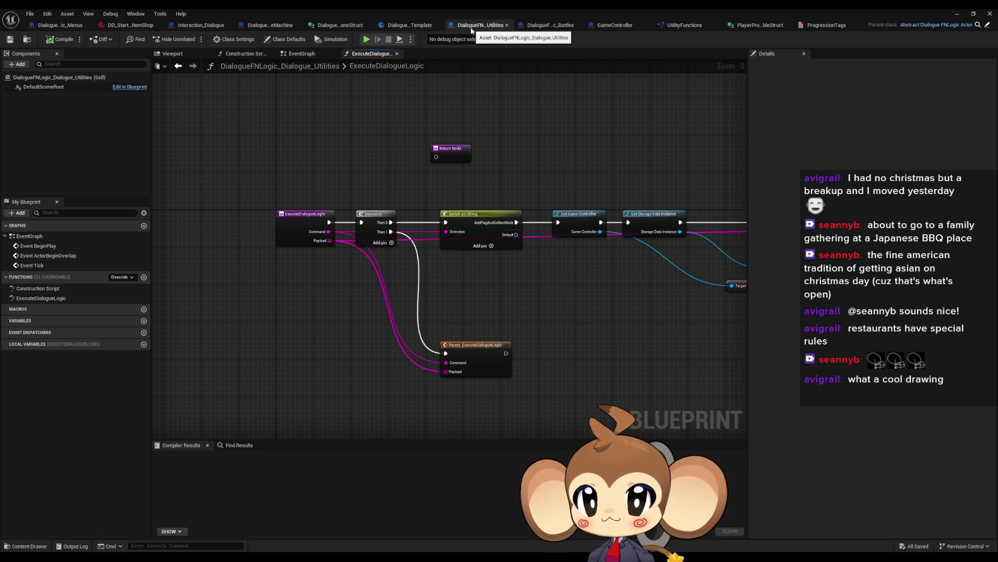
pyautogui.click(45, 26)
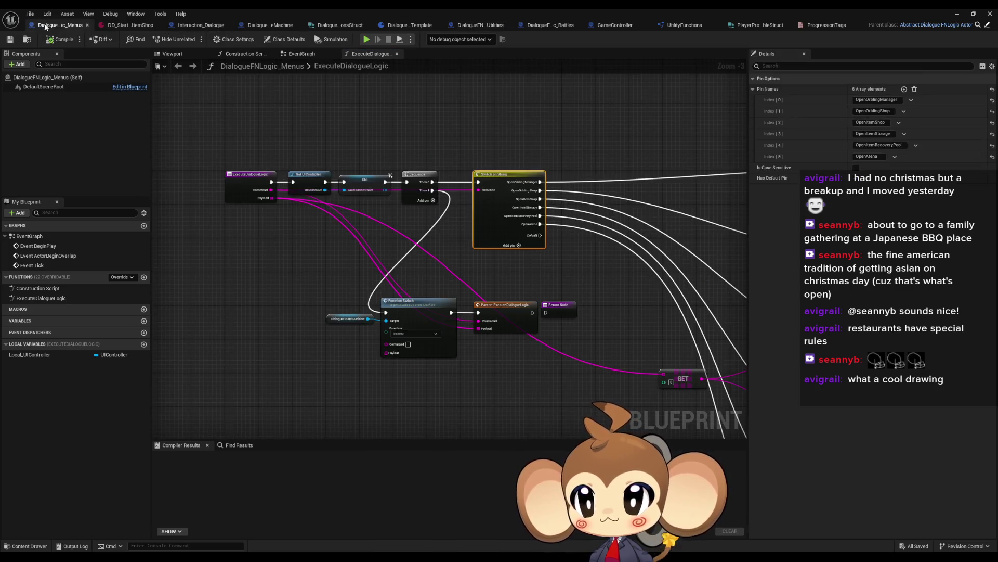
pyautogui.scroll(3, 389, 333)
pyautogui.moveTo(273, 283); pyautogui.dragTo(307, 332)
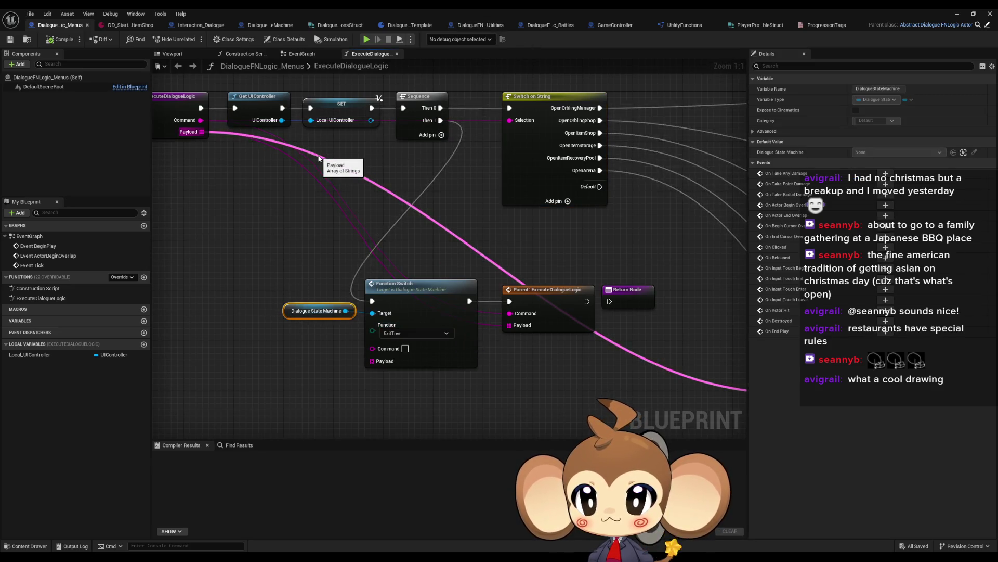
pyautogui.click(543, 27)
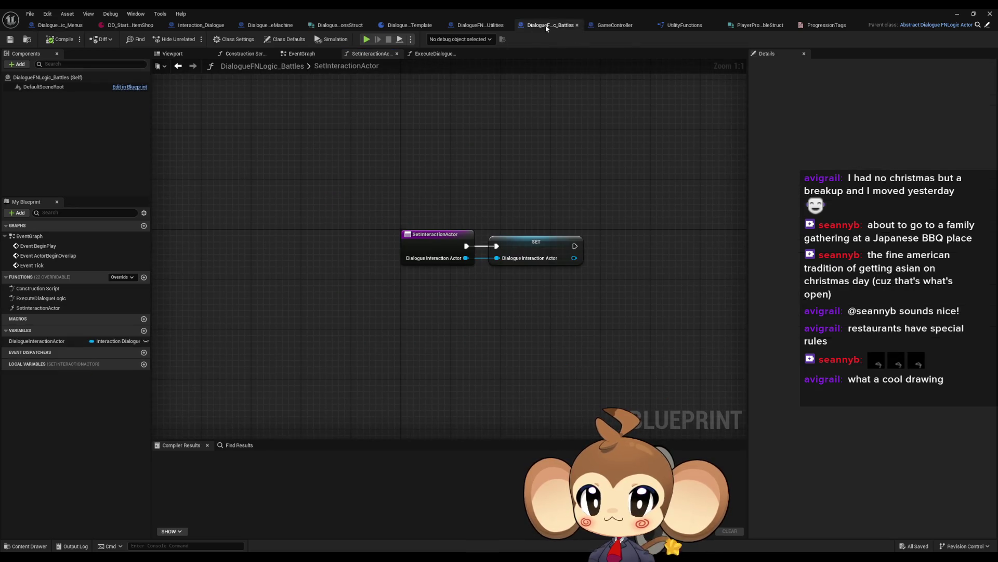
pyautogui.click(485, 24)
# - Paste a Dialogue State Machine reference beside FIND and ADDUNIQUE, dismissing the action menu unused
pyautogui.scroll(-2, 398, 288)
pyautogui.moveTo(420, 281)
pyautogui.mouseDown()
pyautogui.moveTo(556, 259)
pyautogui.moveTo(520, 254)
pyautogui.mouseUp()
pyautogui.hotkey('ctrl', 'v')
pyautogui.scroll(4, 470, 254)
pyautogui.write('nex')
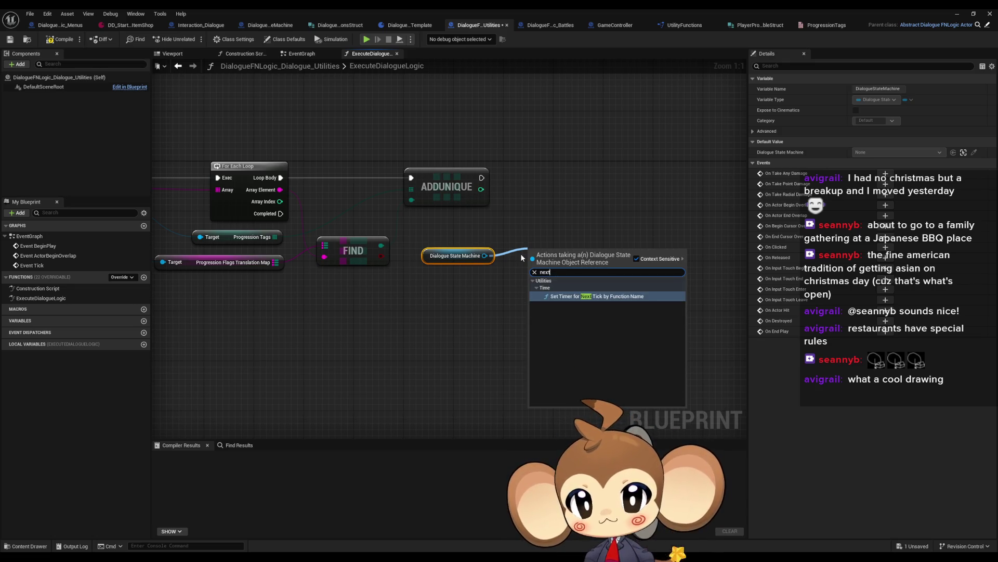
pyautogui.hotkey('ctrl', 'a')
pyautogui.write('def')
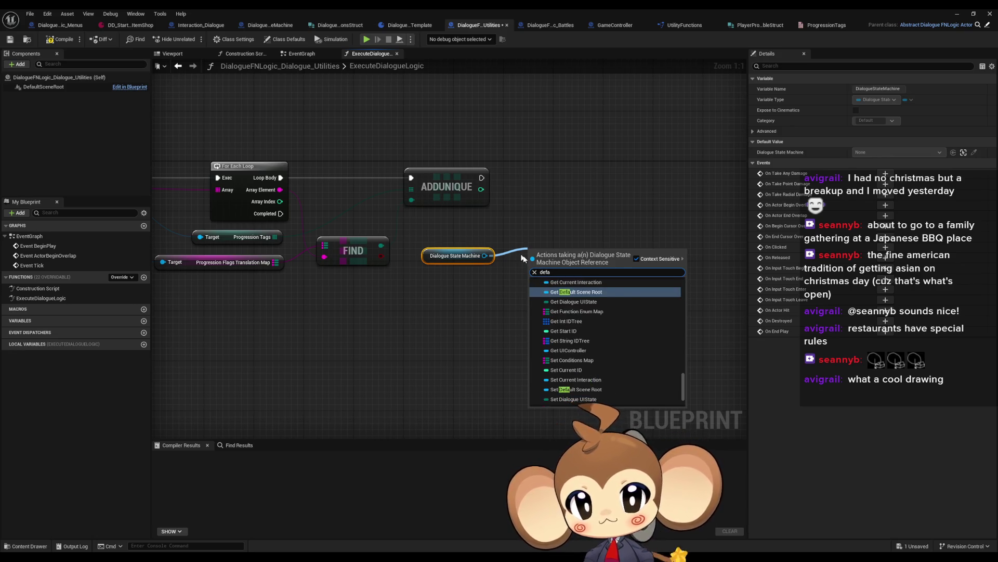
pyautogui.moveTo(685, 389); pyautogui.dragTo(684, 278)
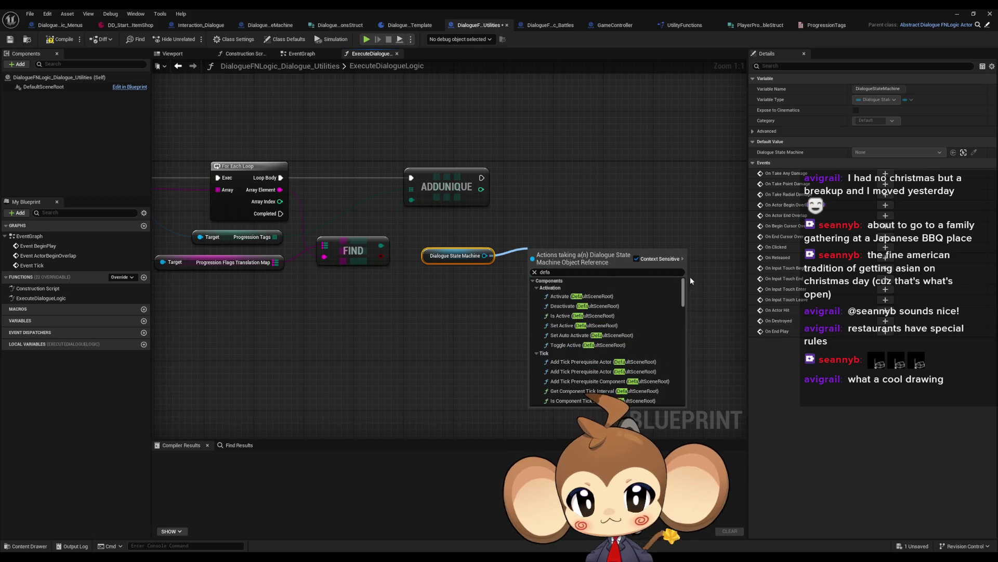
pyautogui.click(541, 281)
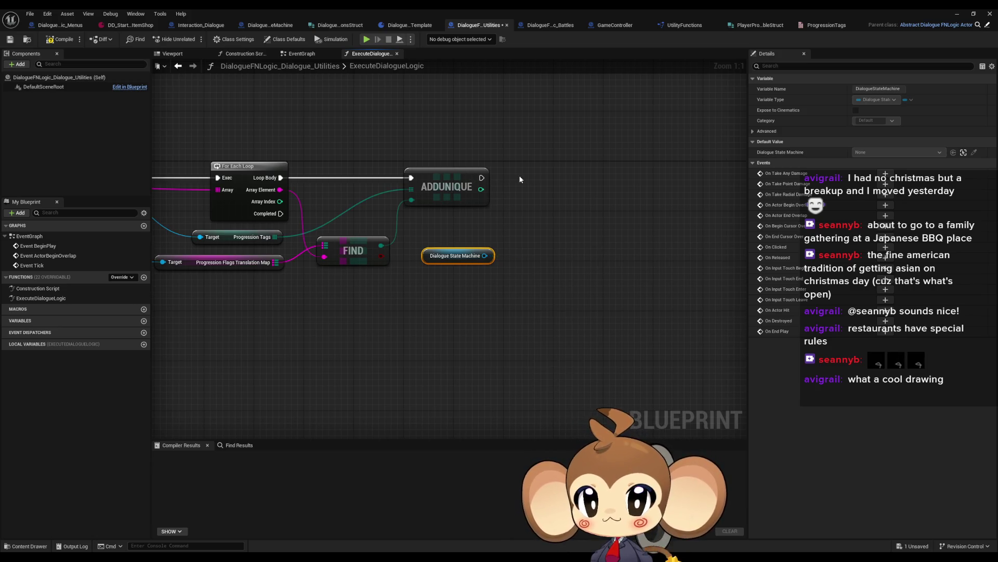
pyautogui.click(416, 130)
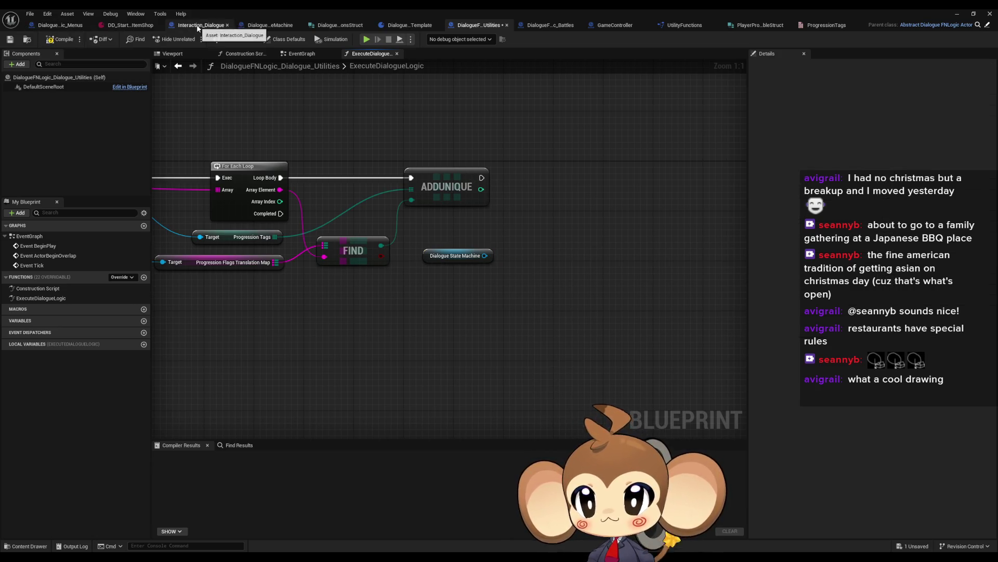
pyautogui.click(267, 26)
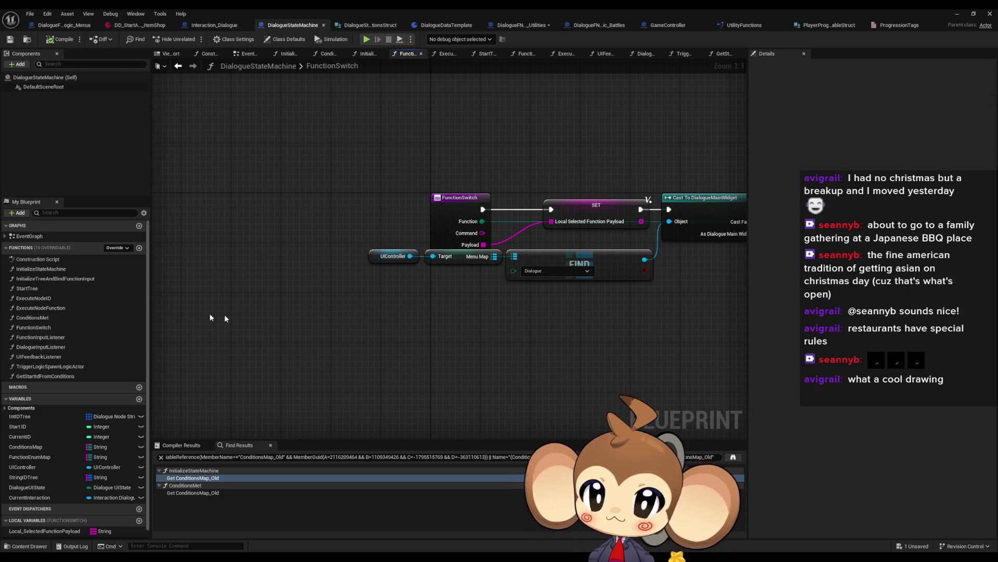
pyautogui.scroll(-6, 475, 345)
pyautogui.scroll(2, 274, 337)
pyautogui.scroll(4, 465, 313)
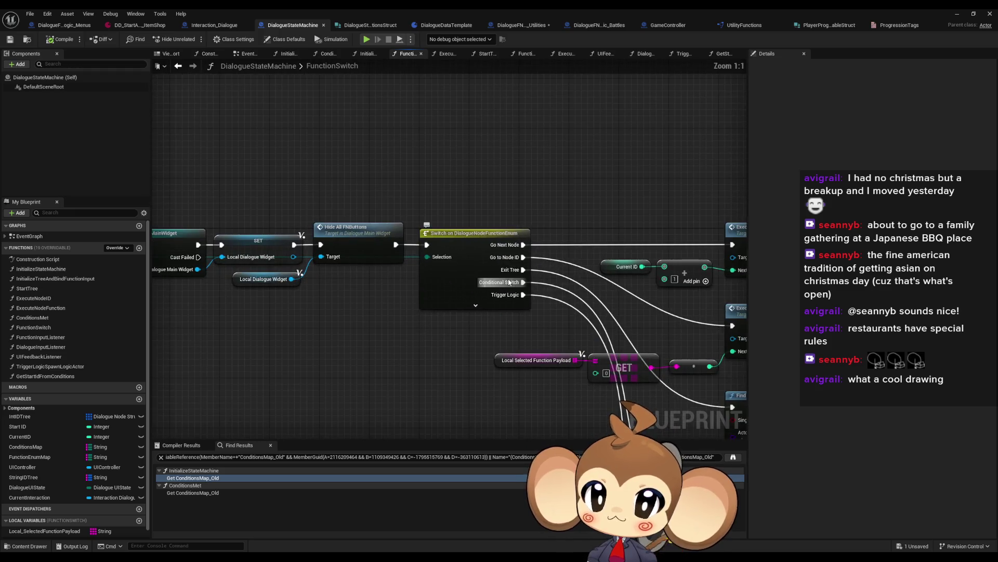
pyautogui.moveTo(539, 301); pyautogui.dragTo(482, 303)
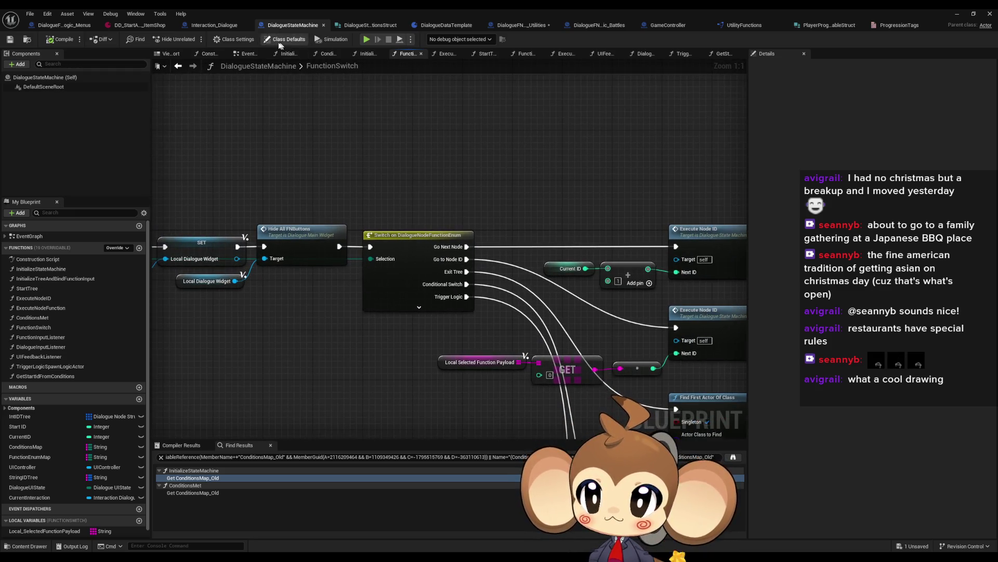
pyautogui.click(531, 24)
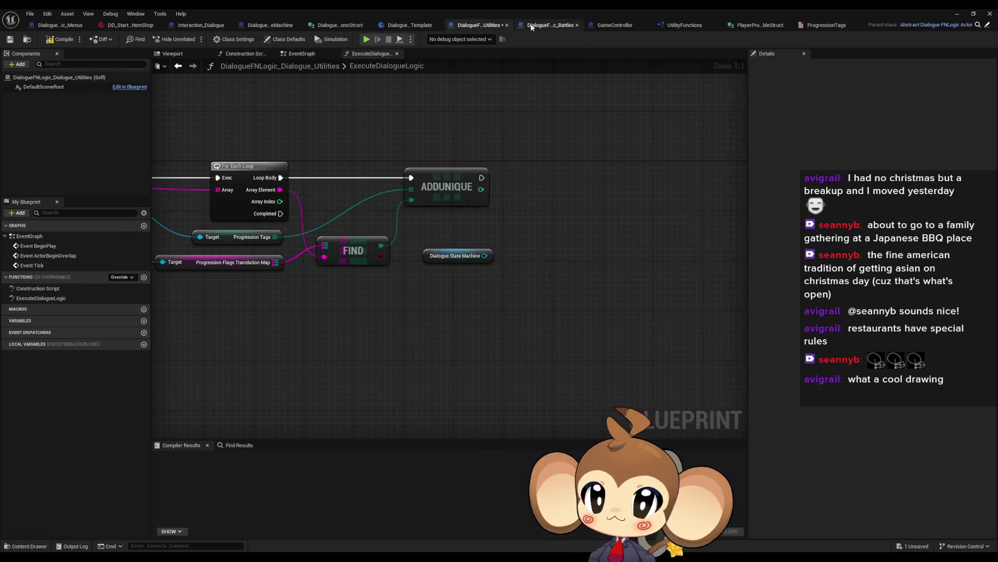
# - Add a Function Switch call on the Dialogue State Machine, wire it after ADDUNIQUE, and compile
pyautogui.moveTo(485, 256); pyautogui.dragTo(519, 251)
pyautogui.write('func s')
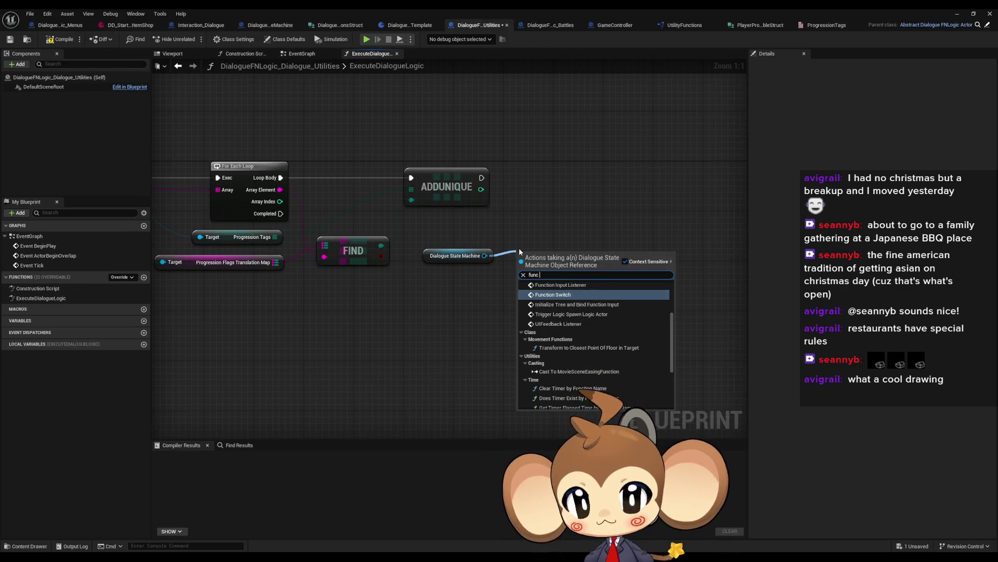
pyautogui.click(553, 294)
pyautogui.moveTo(574, 271)
pyautogui.mouseDown()
pyautogui.moveTo(600, 183)
pyautogui.moveTo(481, 177)
pyautogui.mouseUp()
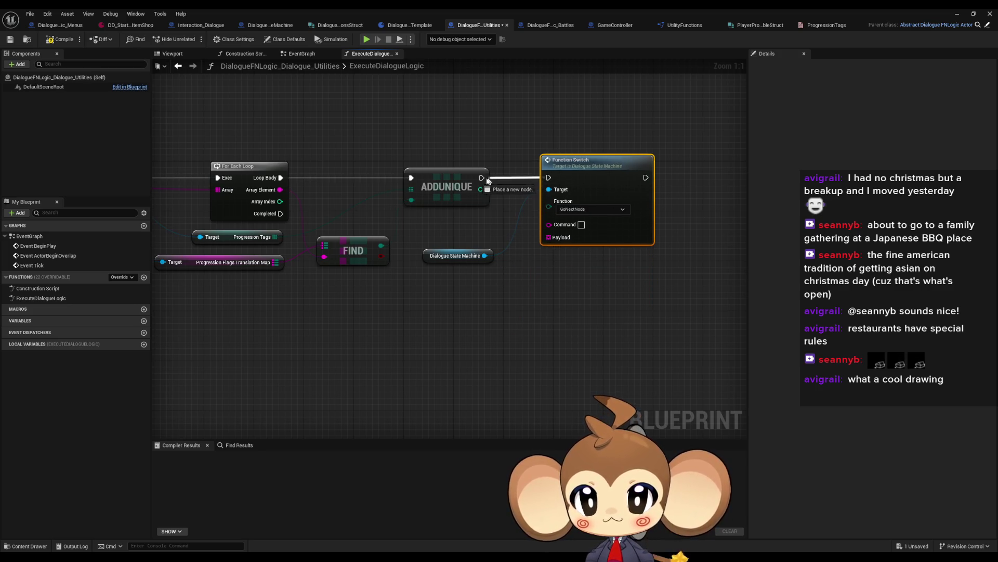
pyautogui.moveTo(447, 260); pyautogui.dragTo(441, 229)
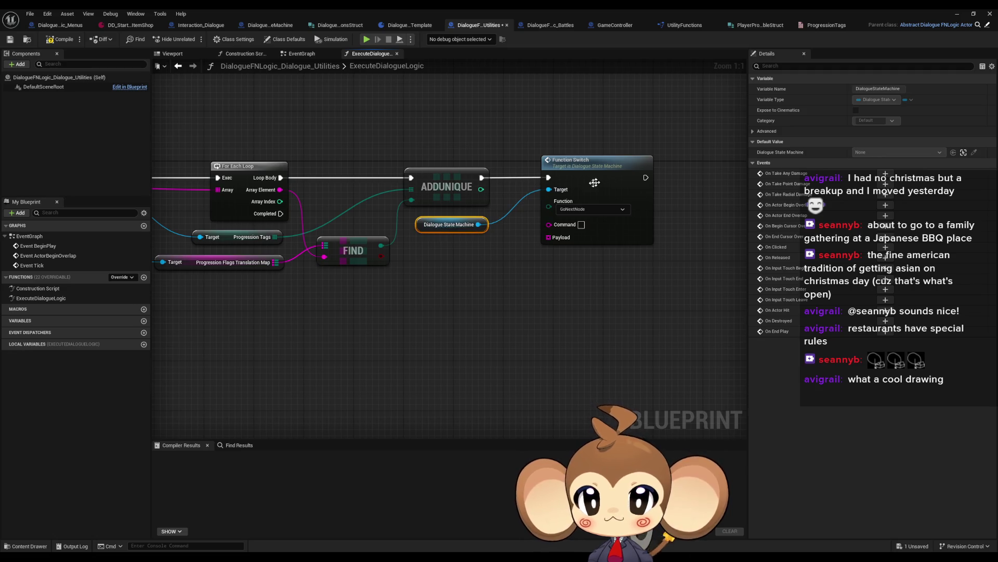
pyautogui.moveTo(572, 161); pyautogui.dragTo(541, 161)
pyautogui.click(459, 293)
pyautogui.click(66, 39)
pyautogui.click(957, 13)
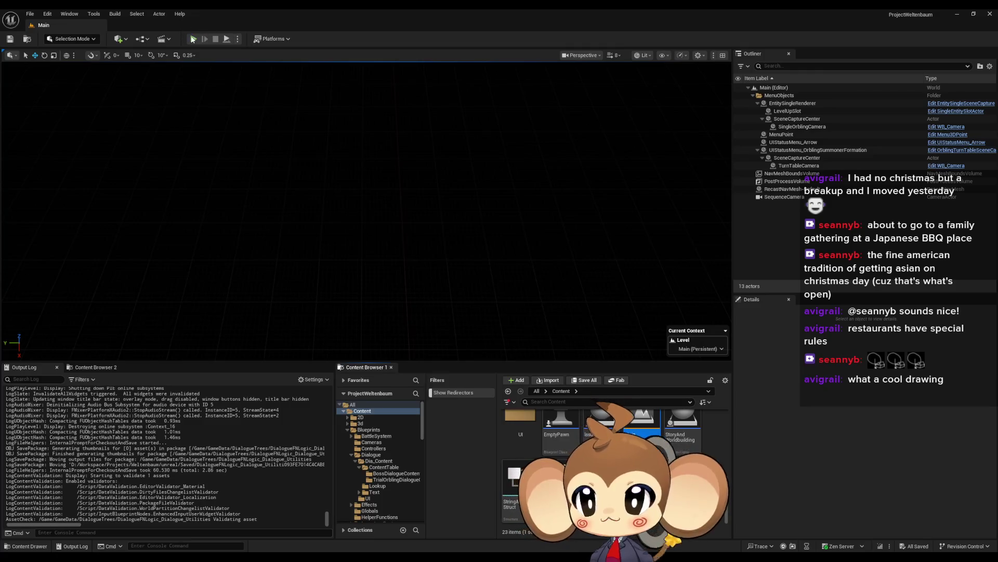
# - Play-test into the shop until the shopkeeper introduces himself, then reopen the Blueprint editor
pyautogui.click(193, 39)
pyautogui.click(88, 313)
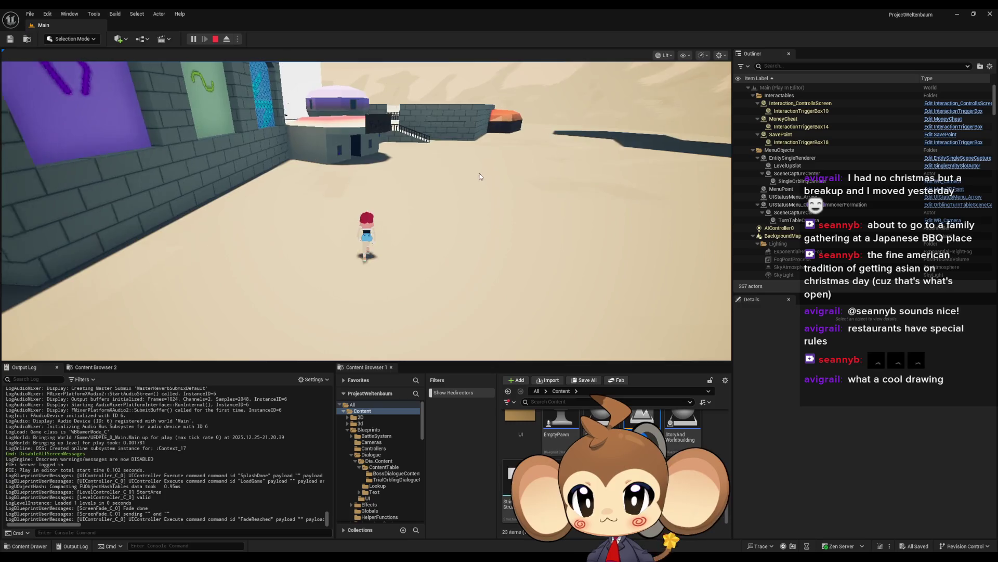
pyautogui.click(451, 182)
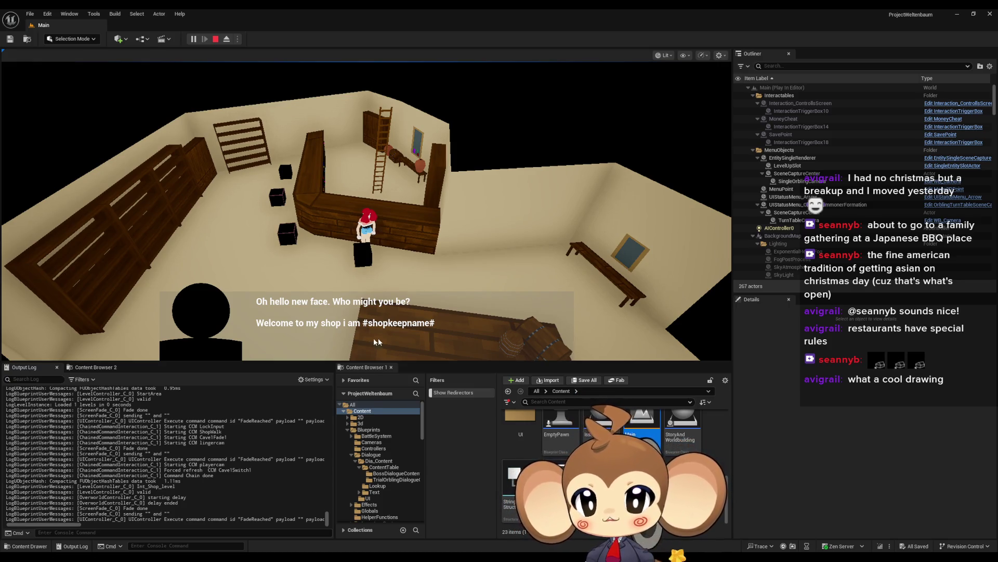
pyautogui.click(422, 326)
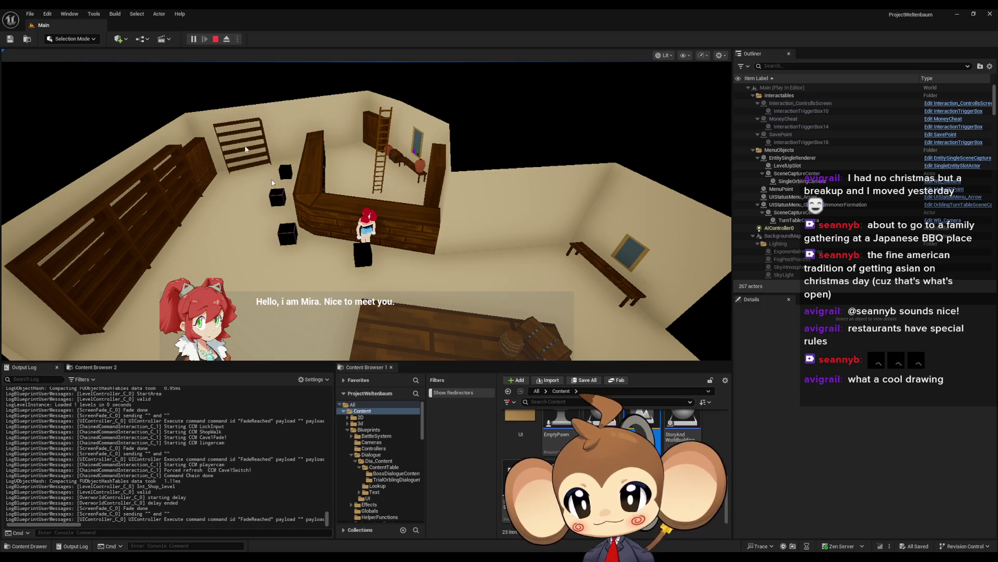
pyautogui.click(216, 38)
pyautogui.moveTo(395, 557)
pyautogui.moveTo(391, 515)
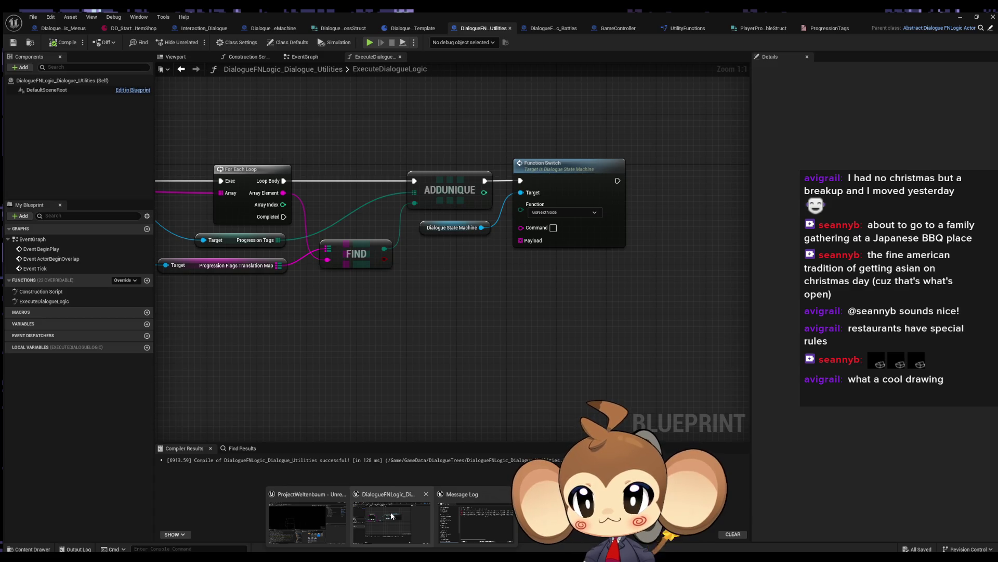
# - Review the full ExecuteDialogueLogic chain, check Interaction_Dialogue, then show DialogueStateMachine's FunctionSwitch graph
pyautogui.click(392, 515)
pyautogui.scroll(-5, 410, 310)
pyautogui.moveTo(411, 310)
pyautogui.mouseDown()
pyautogui.moveTo(678, 318)
pyautogui.moveTo(457, 313)
pyautogui.mouseUp()
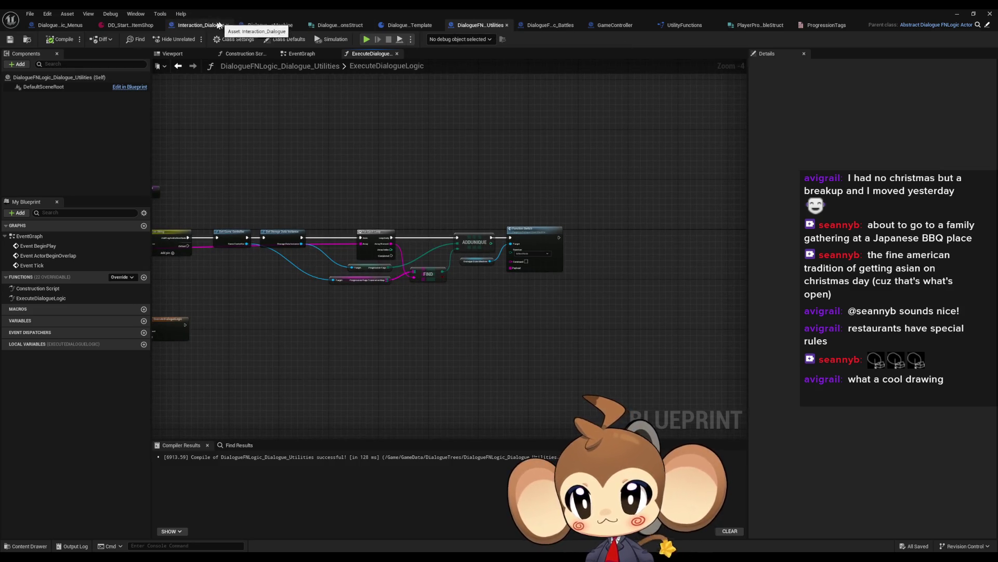
pyautogui.click(202, 26)
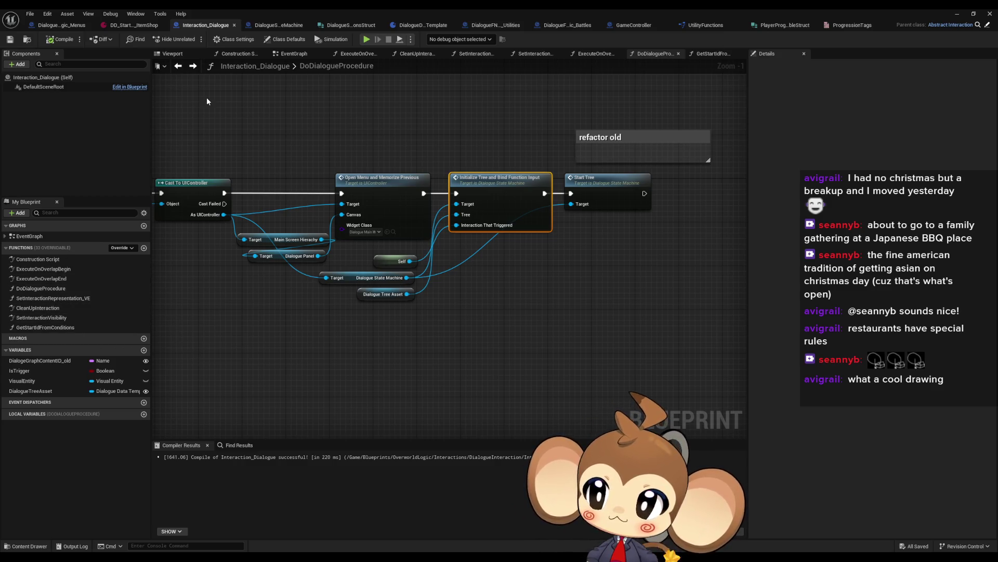
pyautogui.click(279, 25)
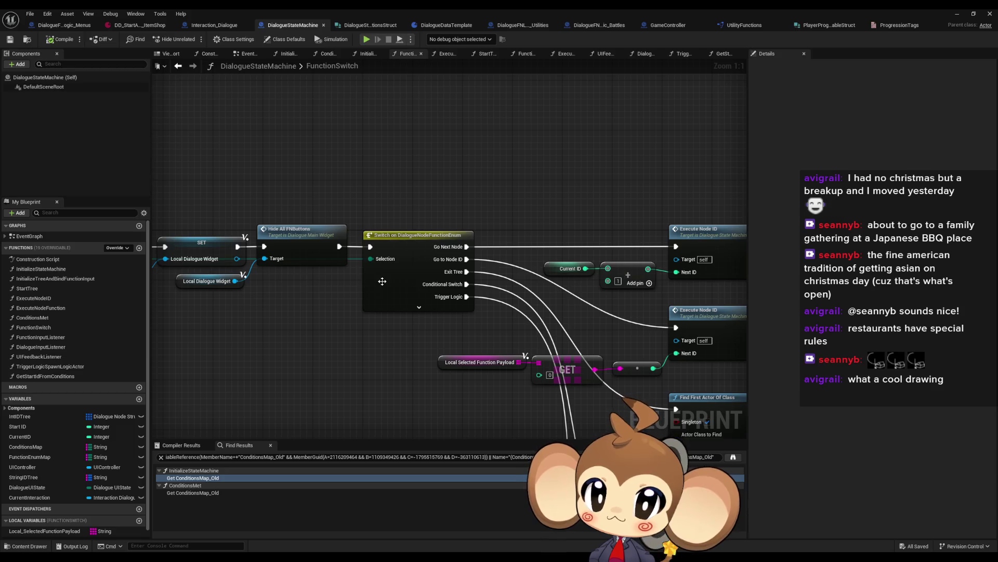
pyautogui.moveTo(382, 281); pyautogui.dragTo(208, 290)
pyautogui.moveTo(465, 197); pyautogui.dragTo(585, 270)
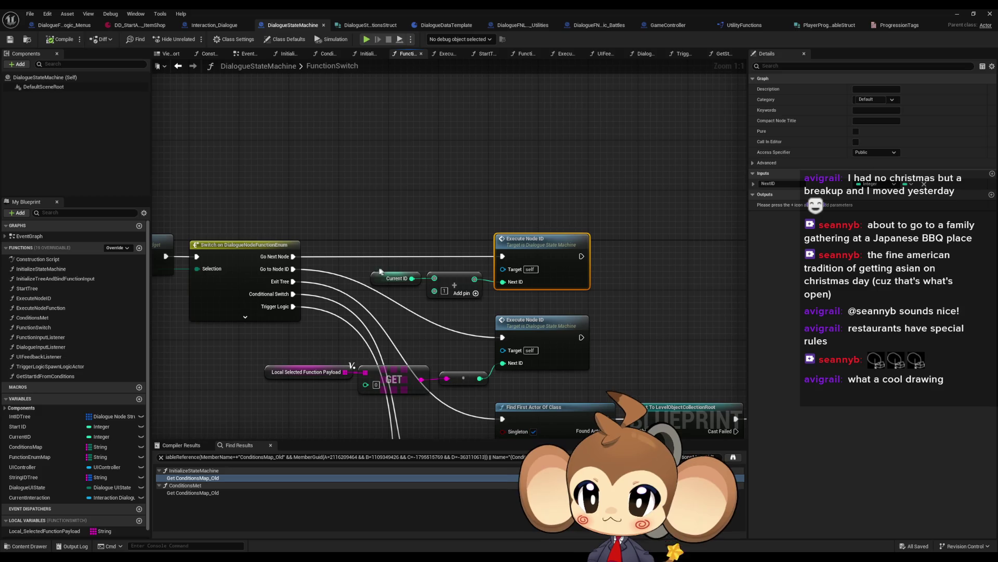
pyautogui.moveTo(369, 268)
pyautogui.mouseDown()
pyautogui.moveTo(391, 246)
pyautogui.moveTo(506, 246)
pyautogui.moveTo(463, 306)
pyautogui.moveTo(442, 295)
pyautogui.mouseUp()
pyautogui.scroll(-3, 462, 306)
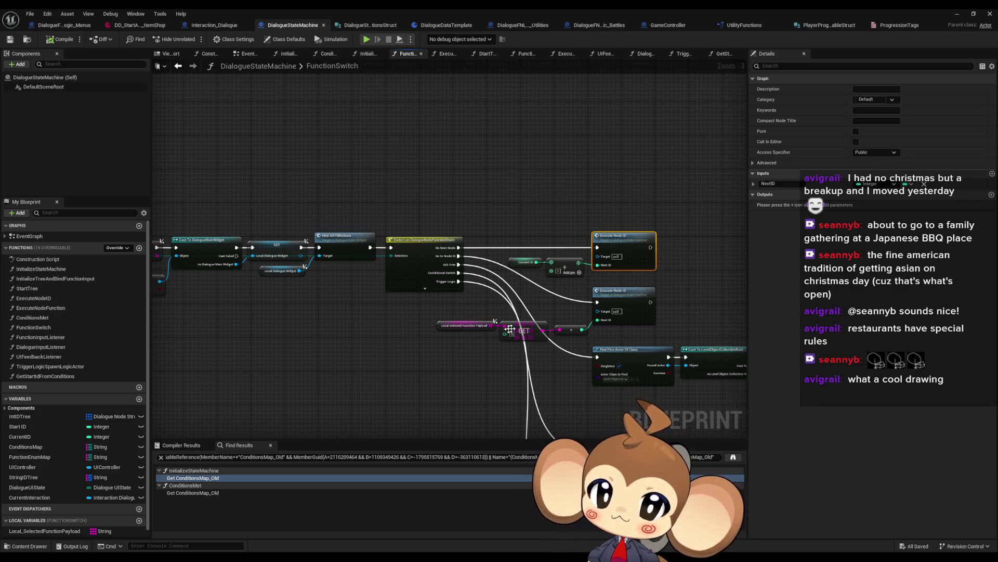
pyautogui.moveTo(522, 328); pyautogui.dragTo(466, 231)
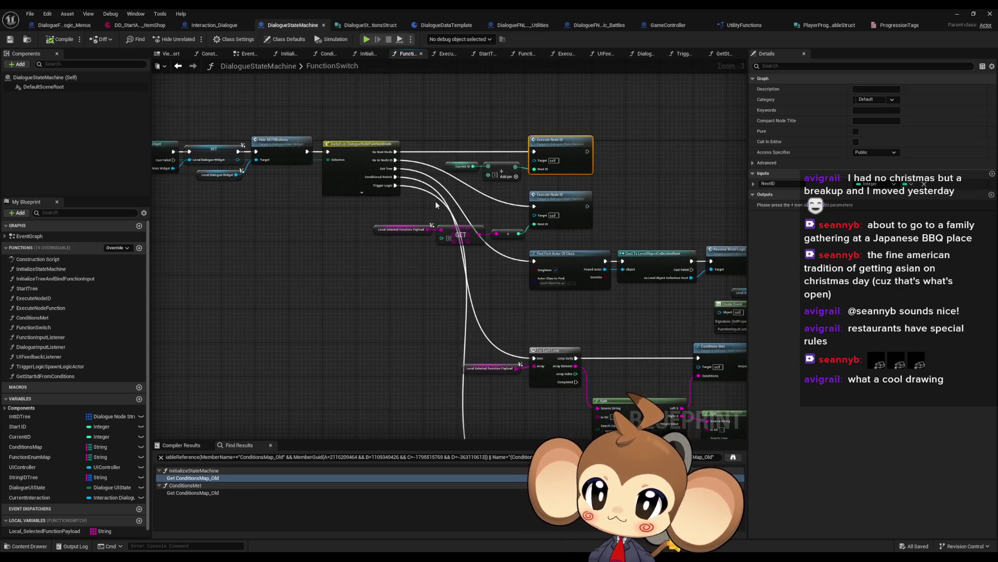
pyautogui.scroll(-4, 435, 205)
pyautogui.scroll(5, 464, 208)
pyautogui.moveTo(529, 377); pyautogui.dragTo(463, 215)
pyautogui.moveTo(364, 308); pyautogui.dragTo(479, 374)
pyautogui.moveTo(479, 286); pyautogui.dragTo(496, 221)
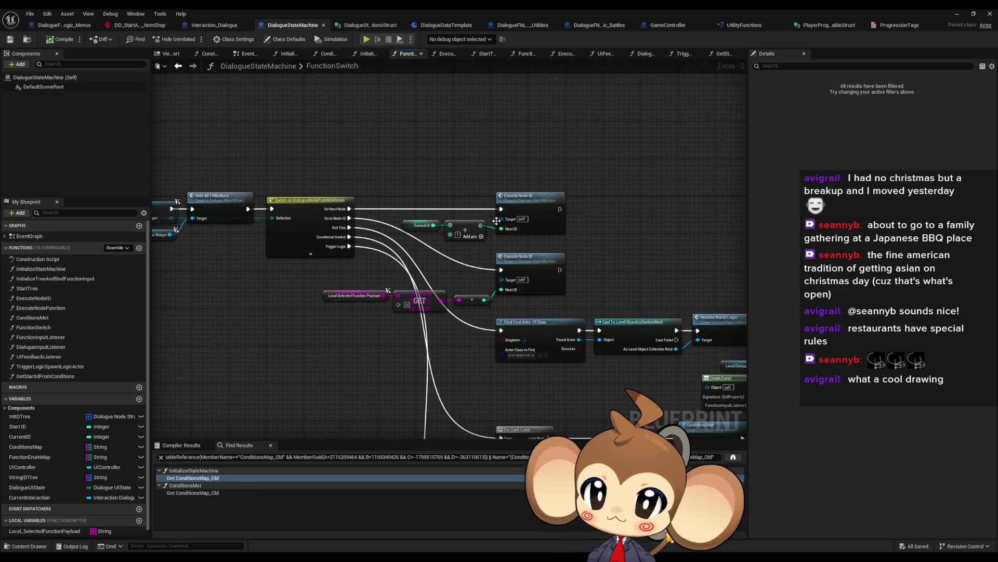
pyautogui.click(522, 198)
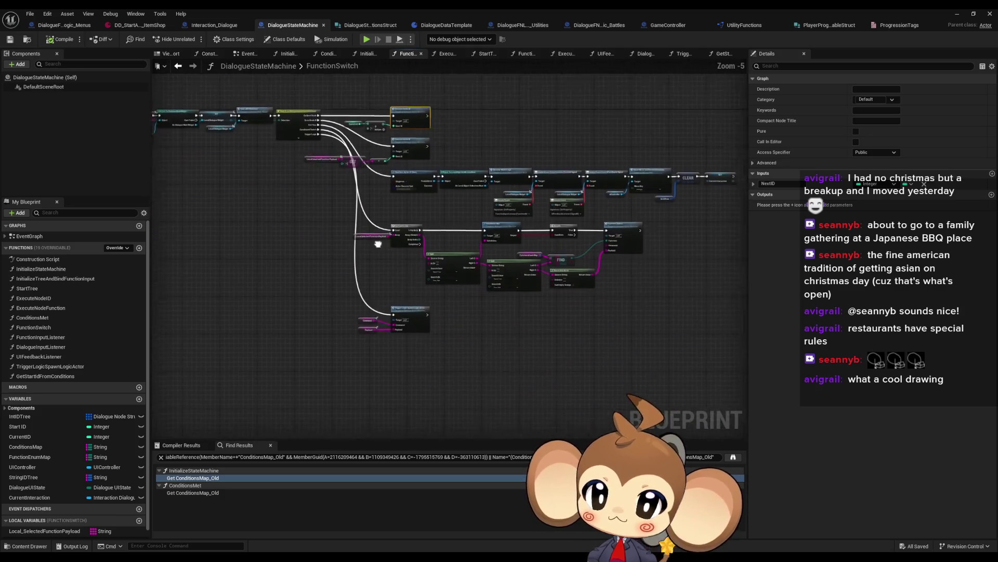
pyautogui.scroll(4, 385, 270)
pyautogui.click(386, 240)
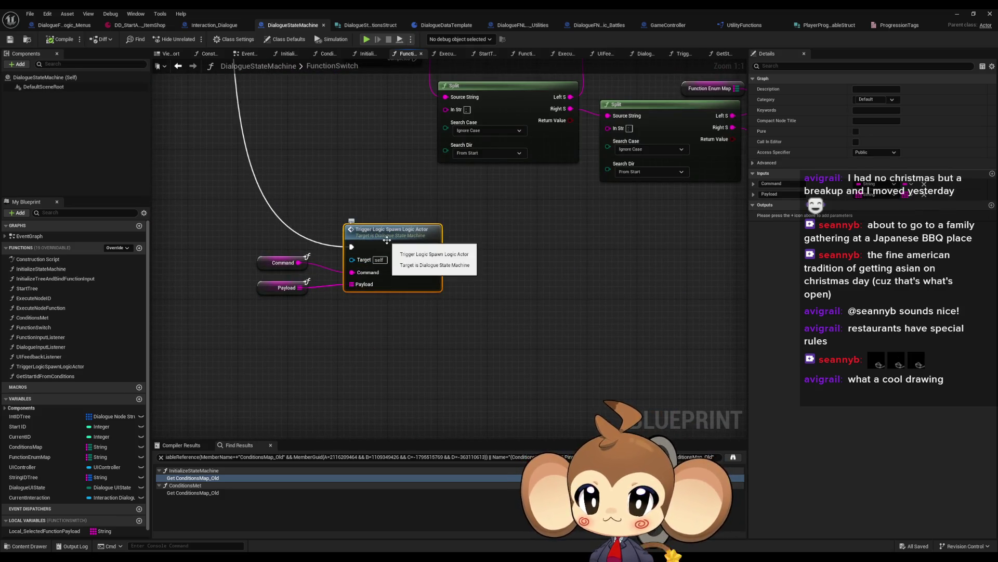
pyautogui.scroll(-1, 390, 239)
pyautogui.moveTo(393, 236); pyautogui.dragTo(479, 383)
pyautogui.scroll(-2, 479, 382)
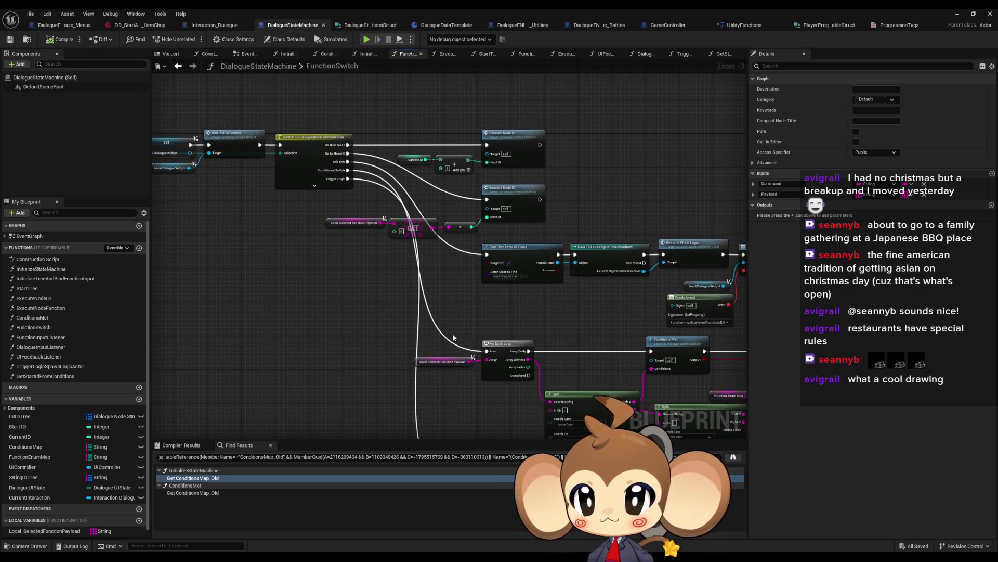
pyautogui.moveTo(492, 179); pyautogui.dragTo(485, 275)
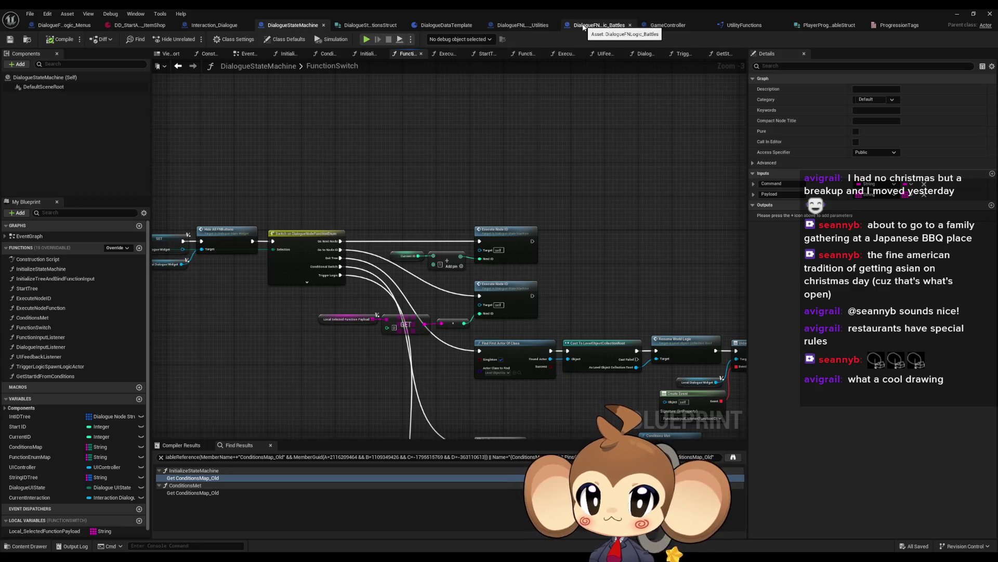
# - Switch to the Dialogue Utilities graph and close the DialogueFNLogic_Battles blueprint
pyautogui.click(584, 26)
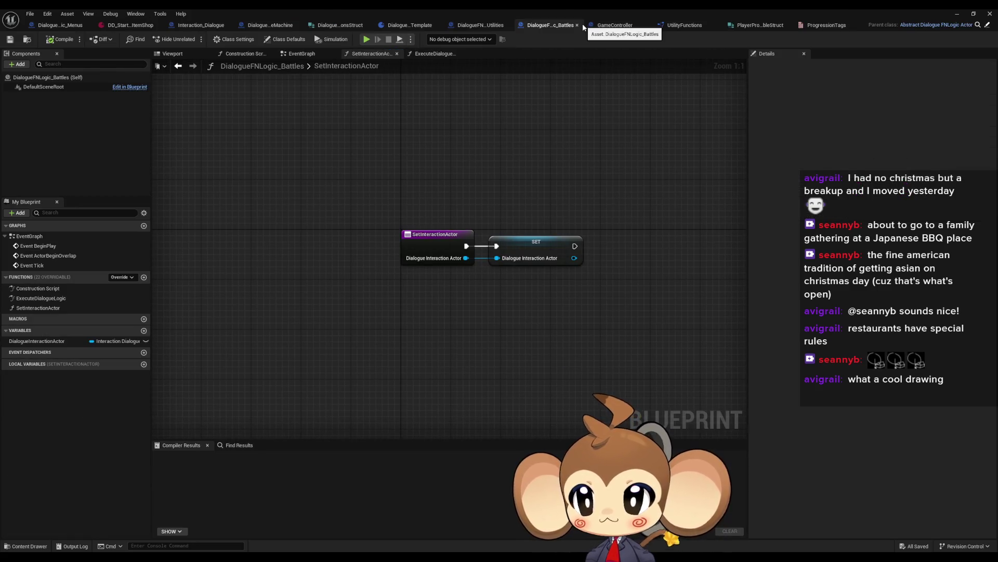
pyautogui.click(480, 25)
pyautogui.middleClick(546, 26)
# - Add a breakpoint on the Function Switch node and minimize the blueprint editor
pyautogui.scroll(2, 515, 283)
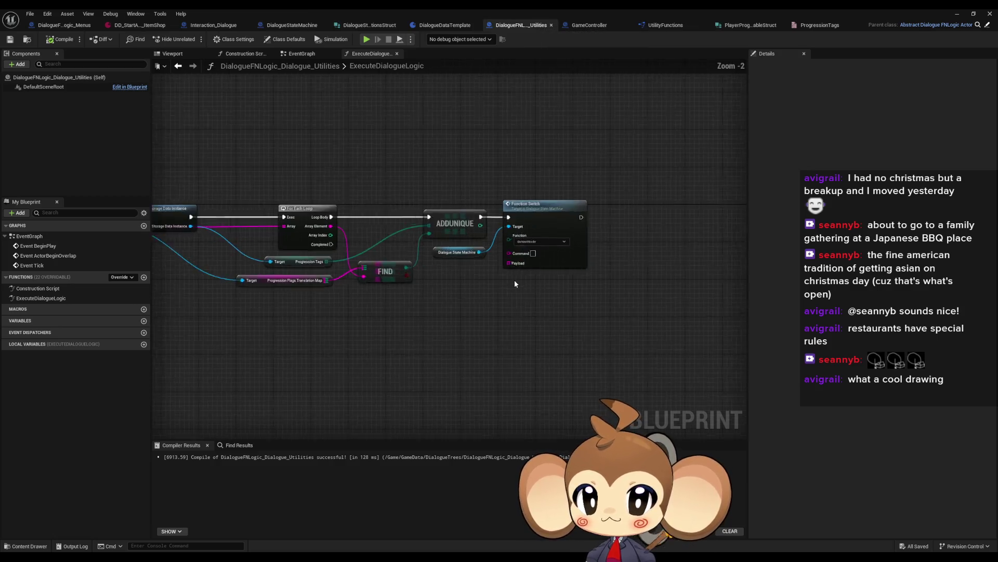
pyautogui.scroll(2, 514, 283)
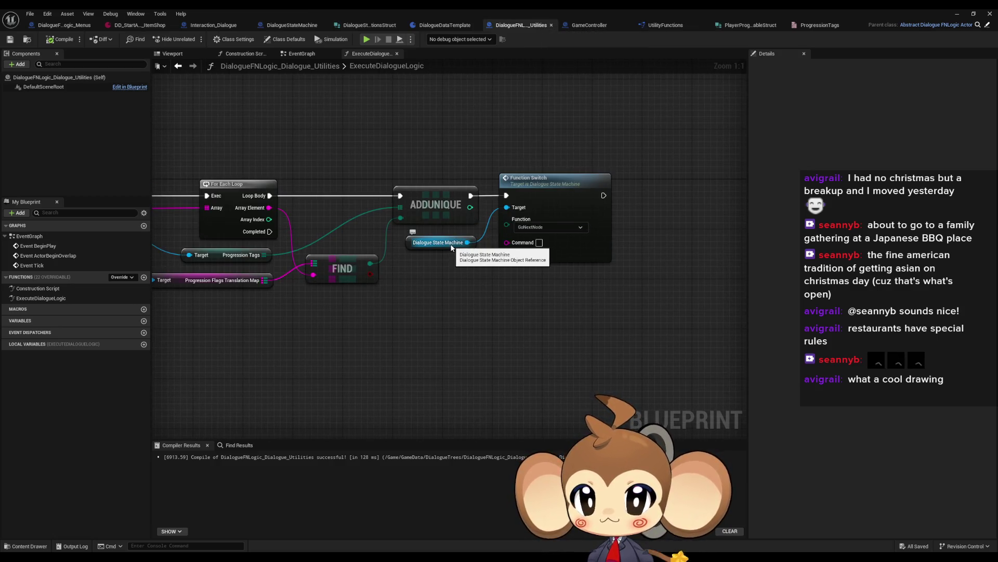
pyautogui.rightClick(550, 196)
pyautogui.moveTo(585, 336)
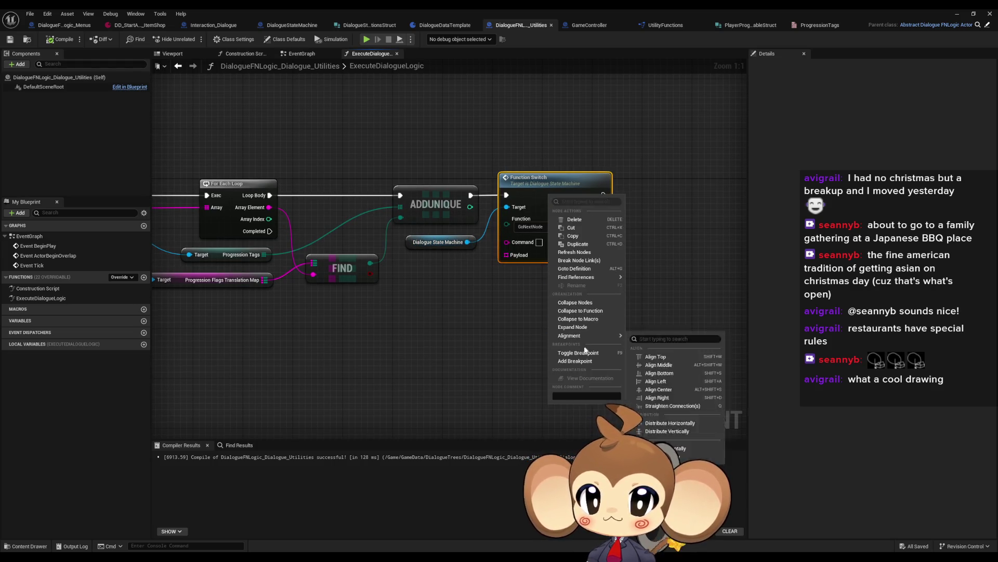
pyautogui.click(576, 361)
pyautogui.click(955, 14)
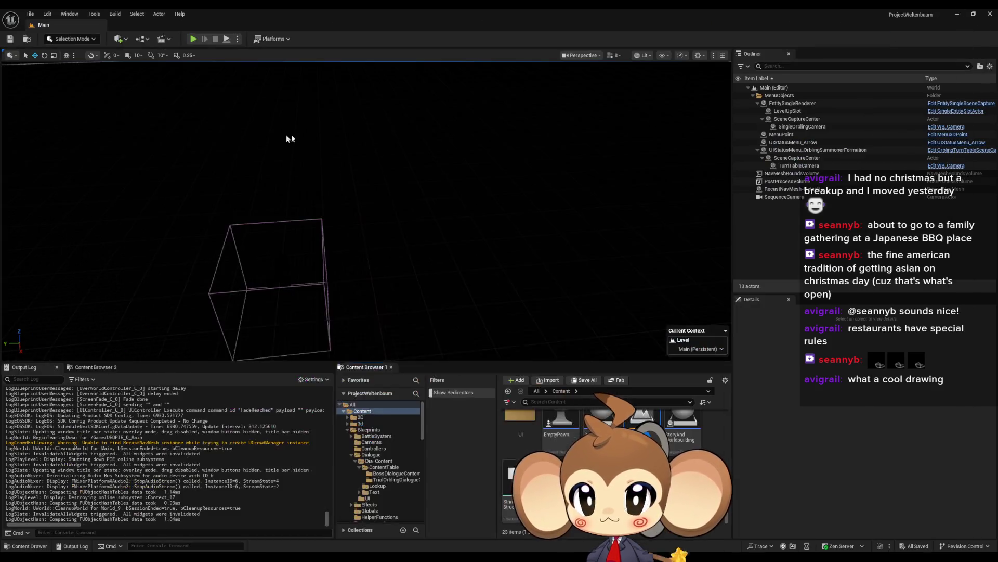
# - Play the level, walk the character into the shop until the greeting dialogue appears, then stop
pyautogui.click(194, 39)
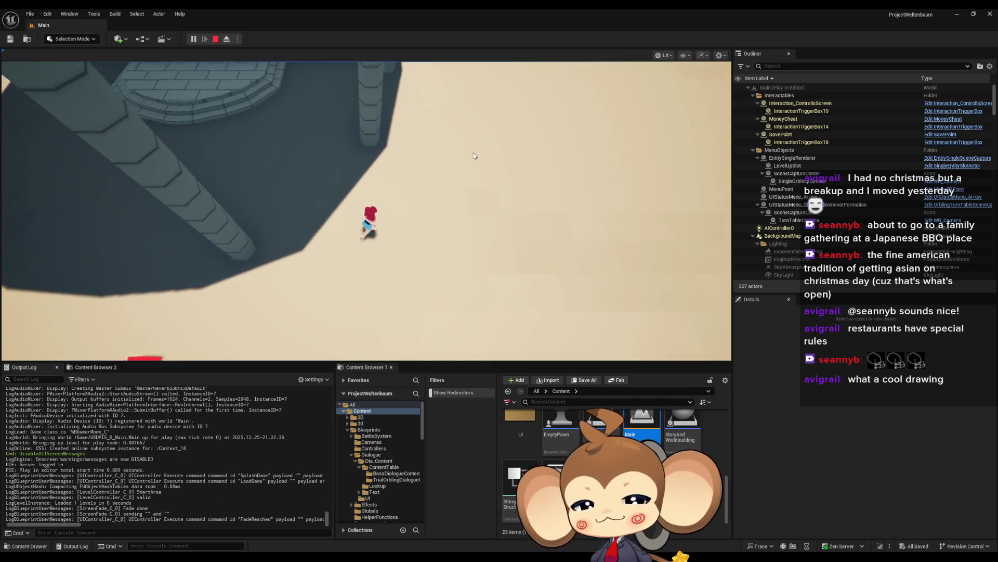
pyautogui.click(473, 155)
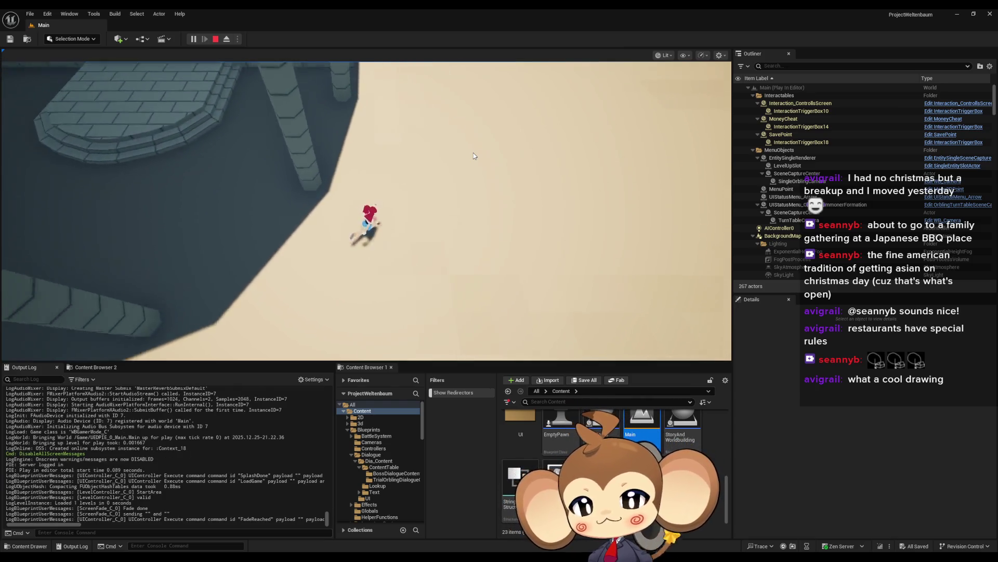
pyautogui.press('w')
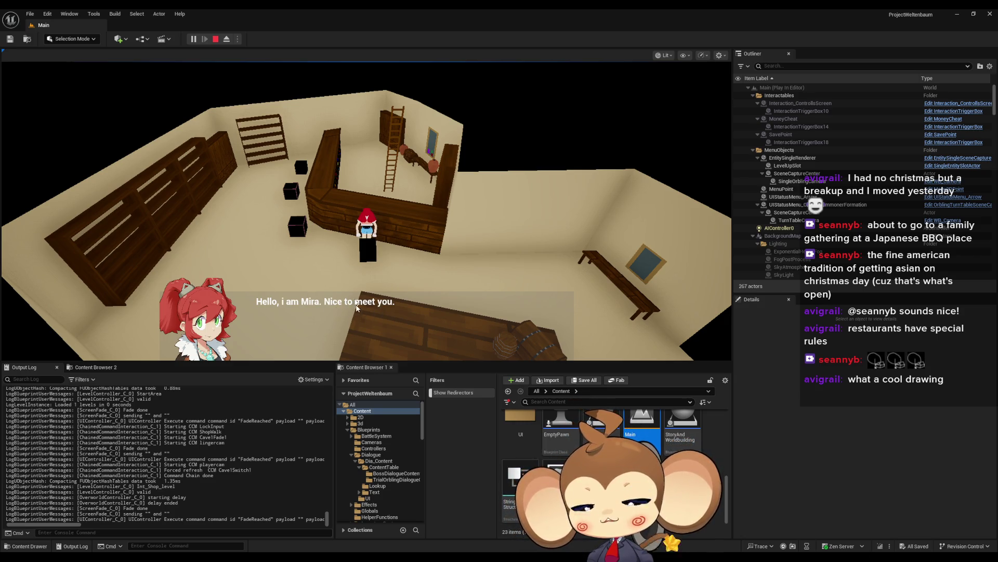
pyautogui.click(216, 39)
# - Restore the blueprint editor on DialogueStateMachine's FunctionSwitch entry node and shrink it to a window
pyautogui.moveTo(481, 526)
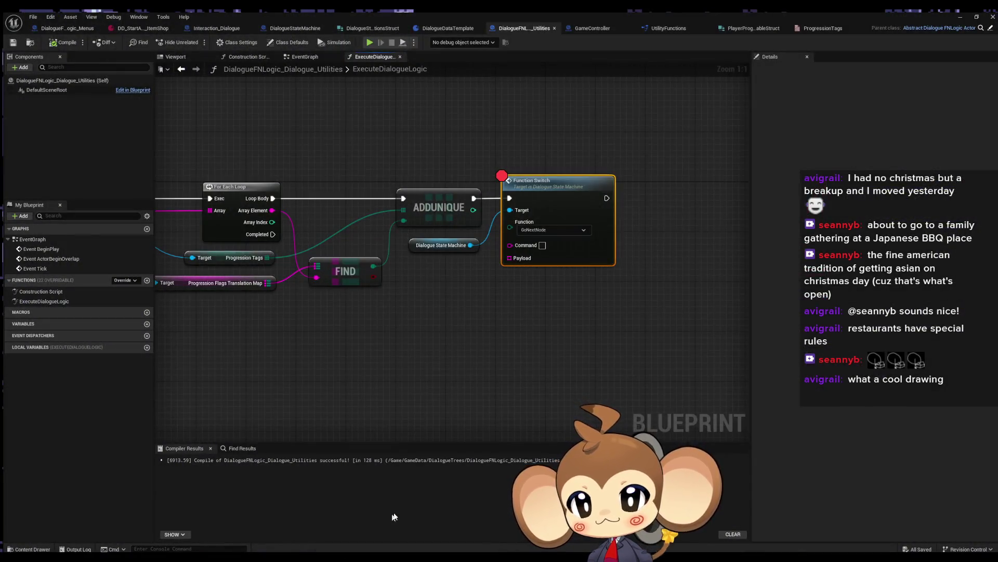
pyautogui.click(393, 523)
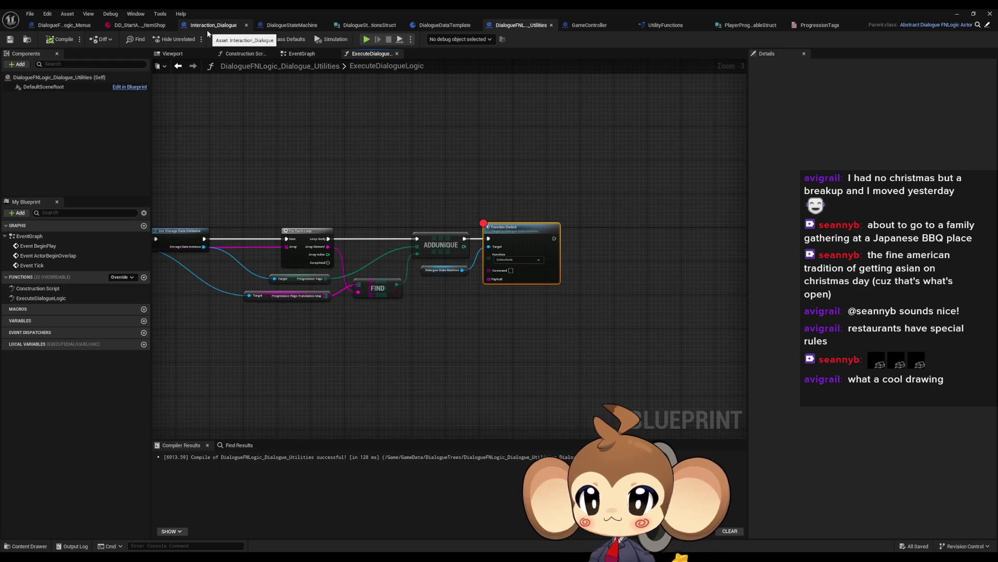
pyautogui.click(291, 25)
pyautogui.moveTo(245, 301)
pyautogui.mouseDown()
pyautogui.moveTo(344, 238)
pyautogui.moveTo(345, 202)
pyautogui.moveTo(630, 270)
pyautogui.mouseUp()
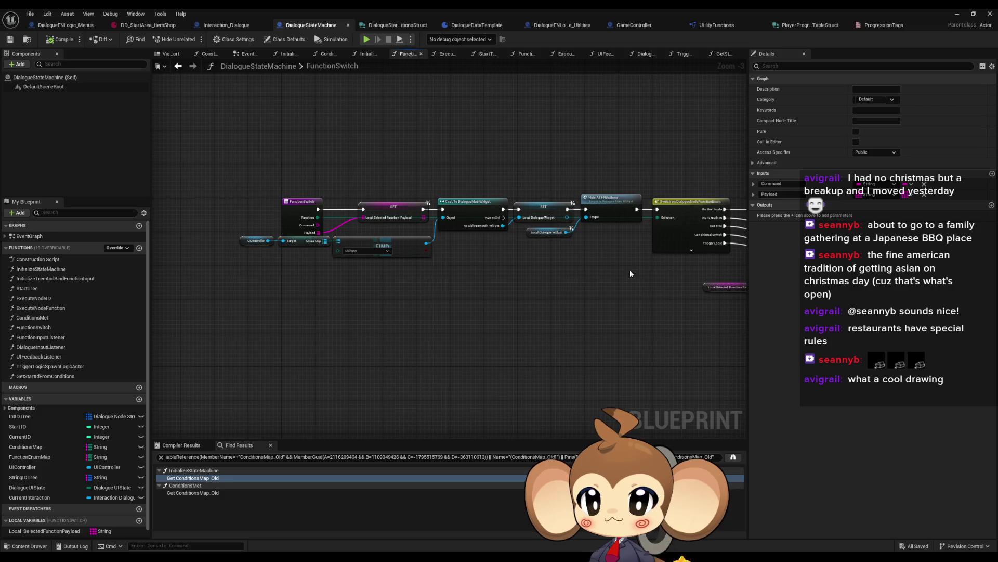
pyautogui.rightClick(302, 213)
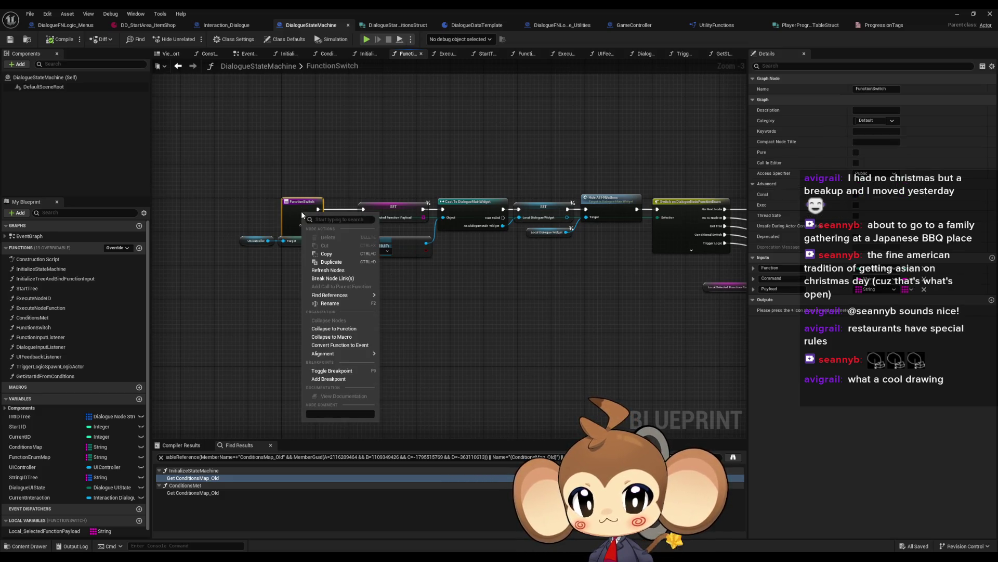
pyautogui.click(569, 360)
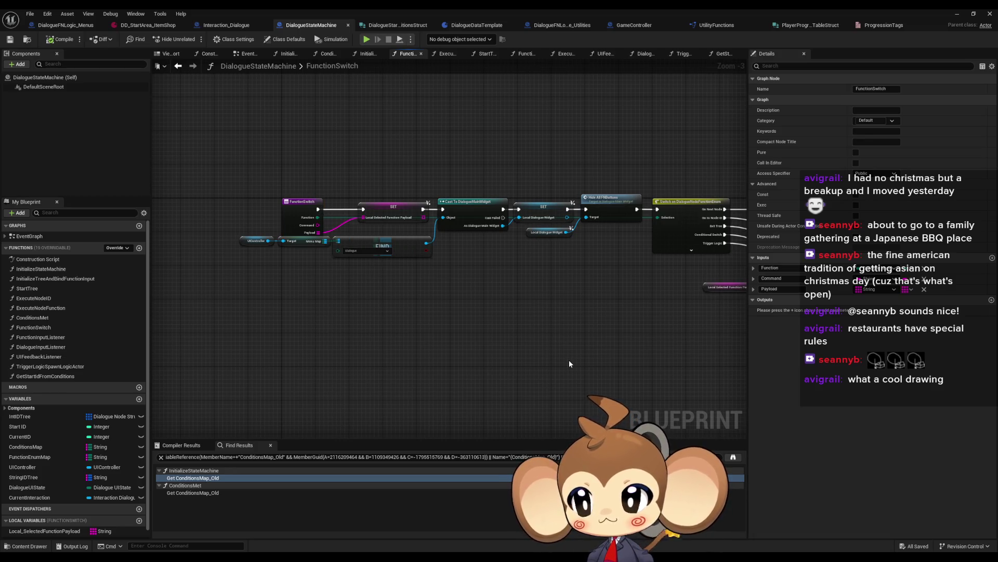
pyautogui.click(569, 363)
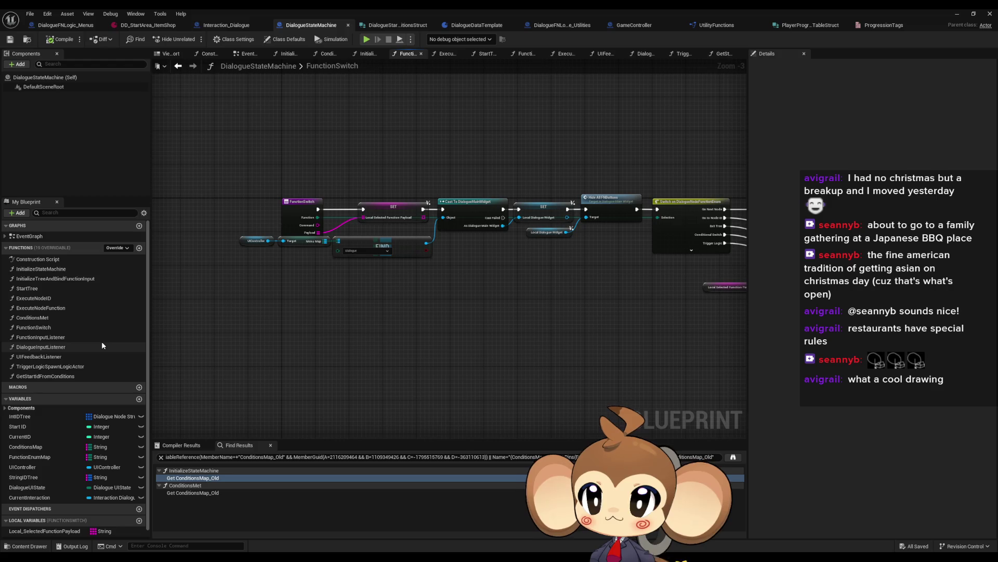
pyautogui.doubleClick(350, 9)
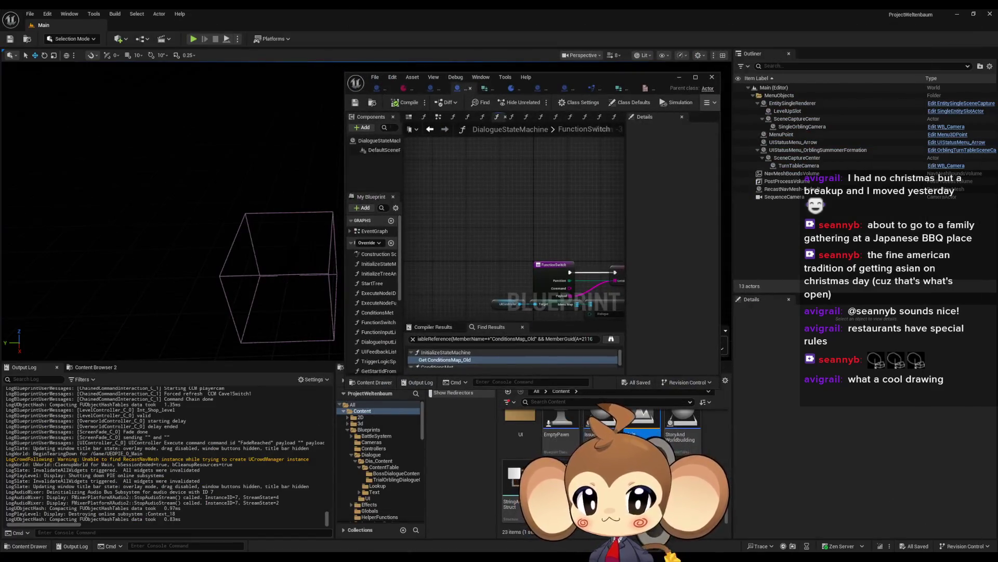
# - Open DialogueMainWidget from GameData > DialogueTrees and maximize its editor window
pyautogui.scroll(3, 614, 468)
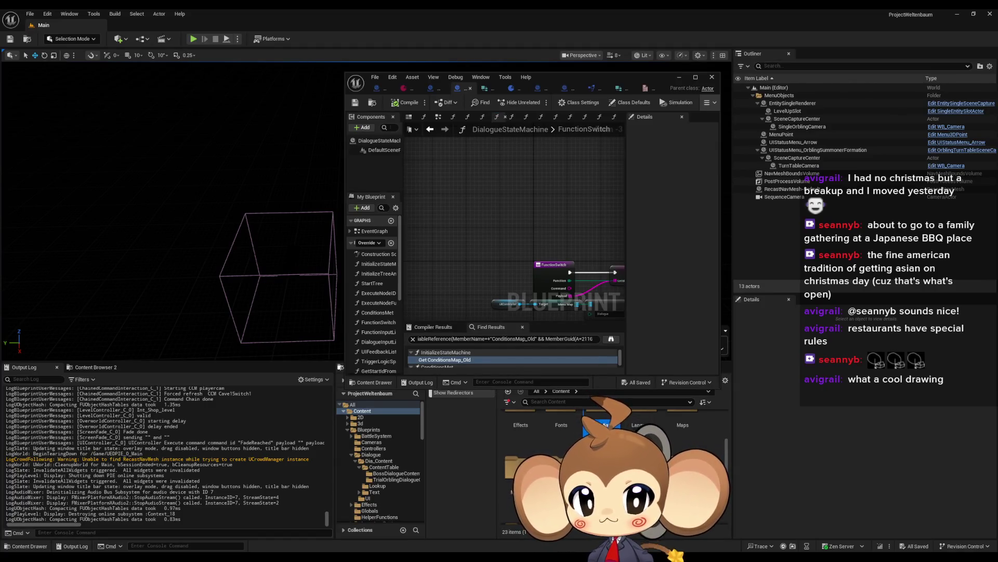
pyautogui.doubleClick(598, 424)
pyautogui.doubleClick(529, 437)
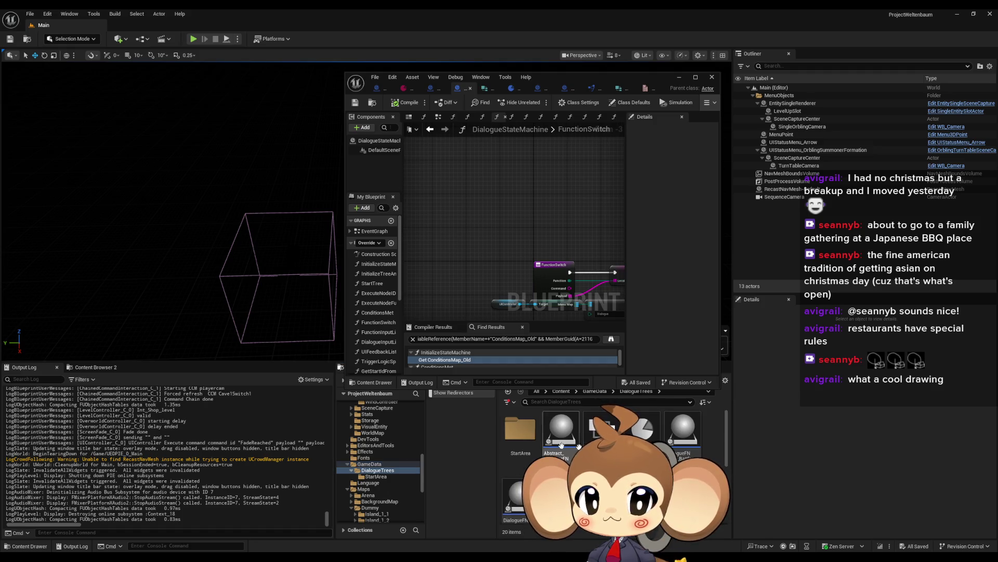
pyautogui.doubleClick(598, 416)
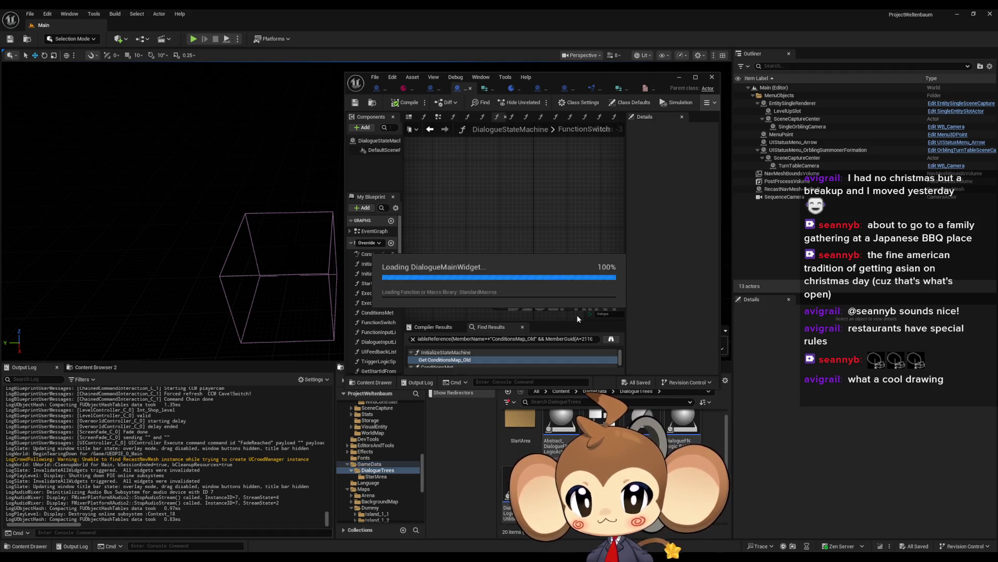
pyautogui.doubleClick(551, 77)
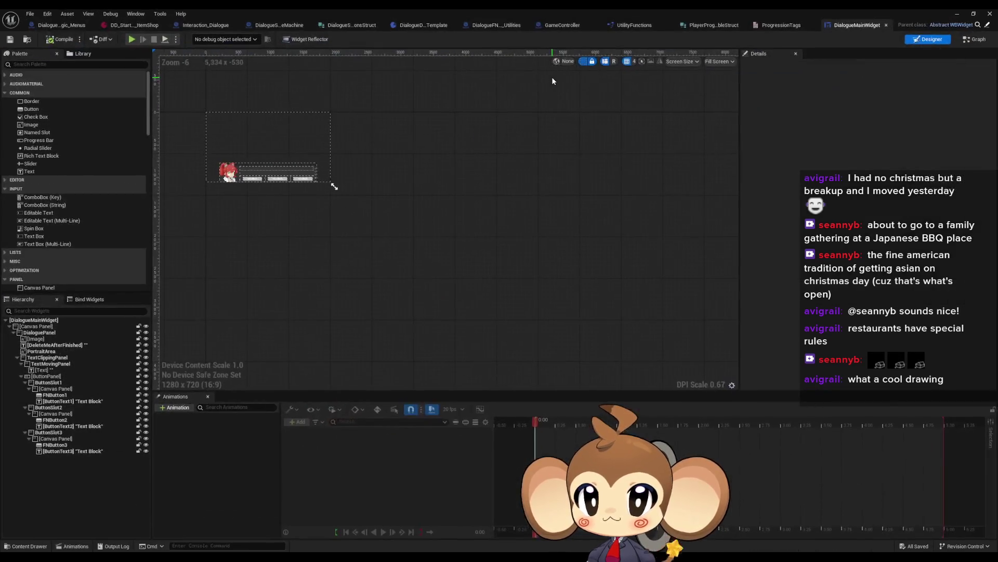
# - Open the AddNextCharacterToText function graph and select the Call UIFeedback Signal node
pyautogui.click(966, 40)
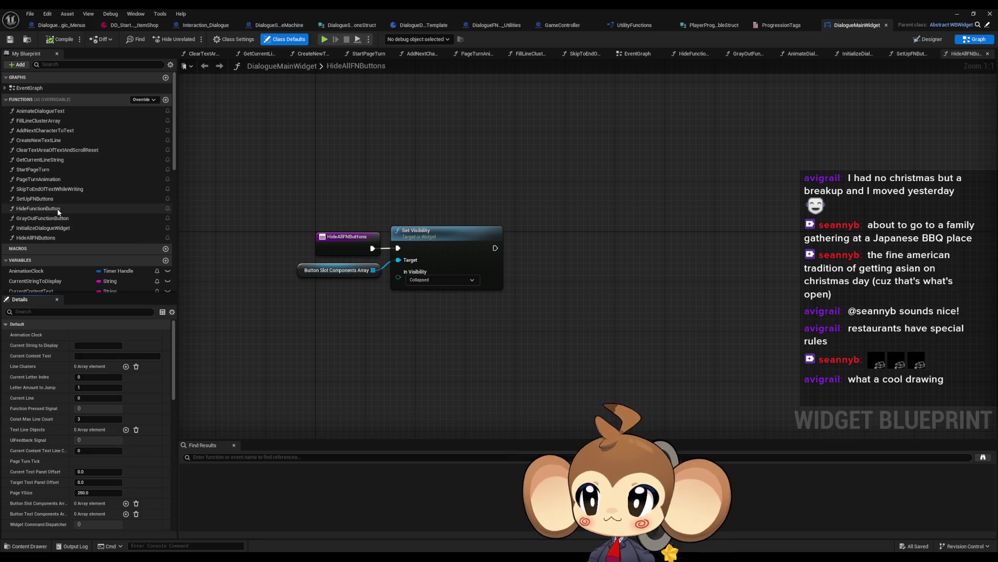
pyautogui.doubleClick(55, 133)
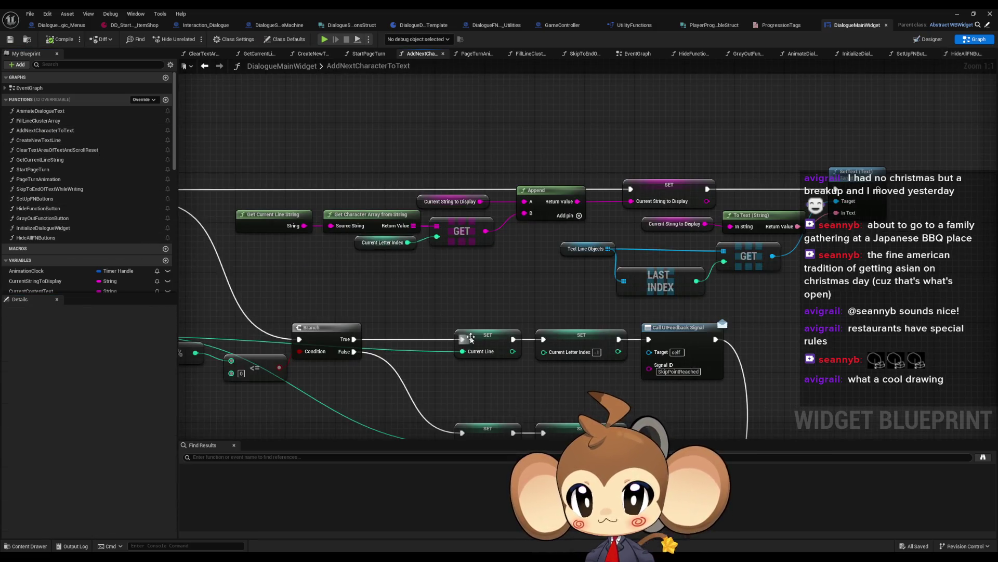
pyautogui.scroll(-4, 597, 311)
pyautogui.scroll(4, 768, 341)
pyautogui.moveTo(741, 348)
pyautogui.mouseDown()
pyautogui.moveTo(718, 302)
pyautogui.moveTo(684, 327)
pyautogui.moveTo(543, 334)
pyautogui.moveTo(606, 325)
pyautogui.mouseUp()
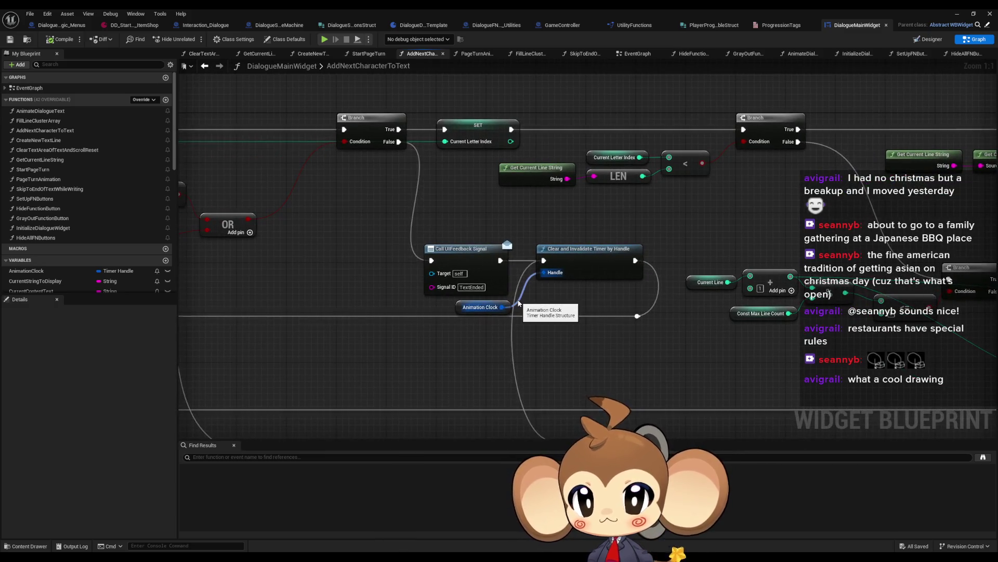
# - Add a Print String of 'AAAAAAAAAAAAAAAAAAAAA' after the feedback signal call, then start play-testing
pyautogui.moveTo(499, 260)
pyautogui.mouseDown()
pyautogui.moveTo(502, 216)
pyautogui.moveTo(535, 201)
pyautogui.mouseUp()
pyautogui.write('print')
pyautogui.press('Return')
pyautogui.click(540, 218)
pyautogui.write('AAAAAAAAAAAAAAAAAAAAA')
pyautogui.click(958, 14)
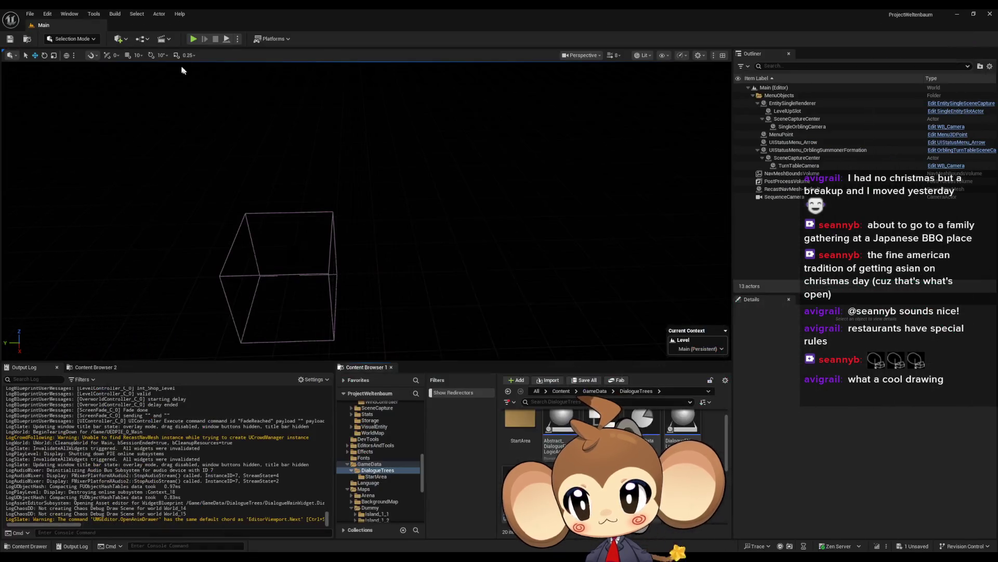
pyautogui.click(193, 39)
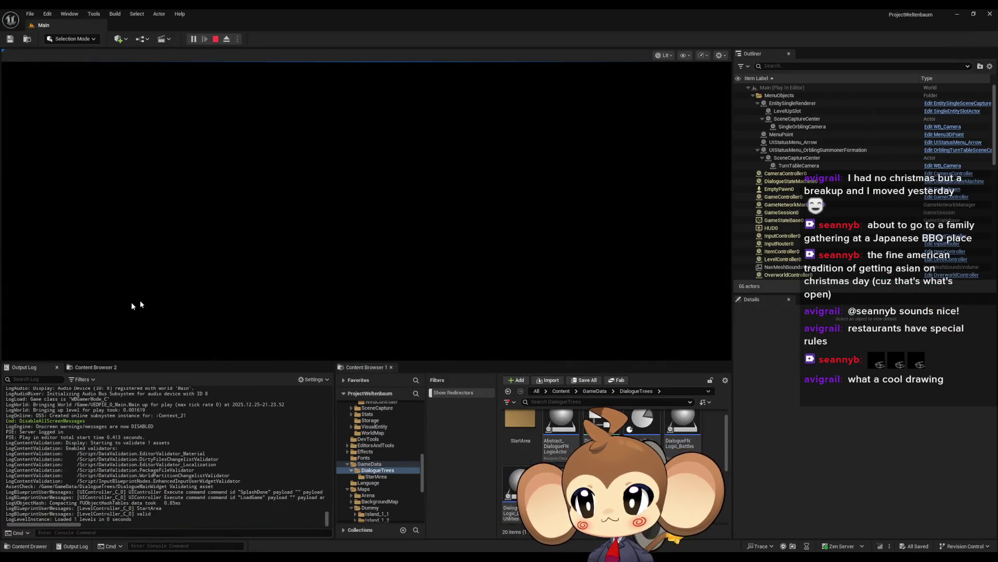
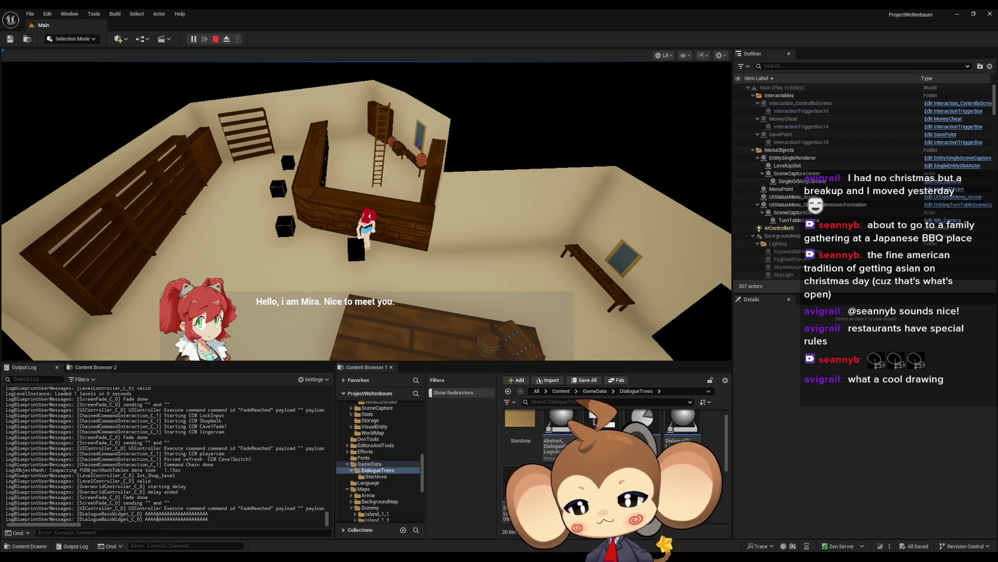
# - Launch play mode and start the game past the splash screen and title menu
pyautogui.click(214, 39)
pyautogui.hotkey('alt', 'p')
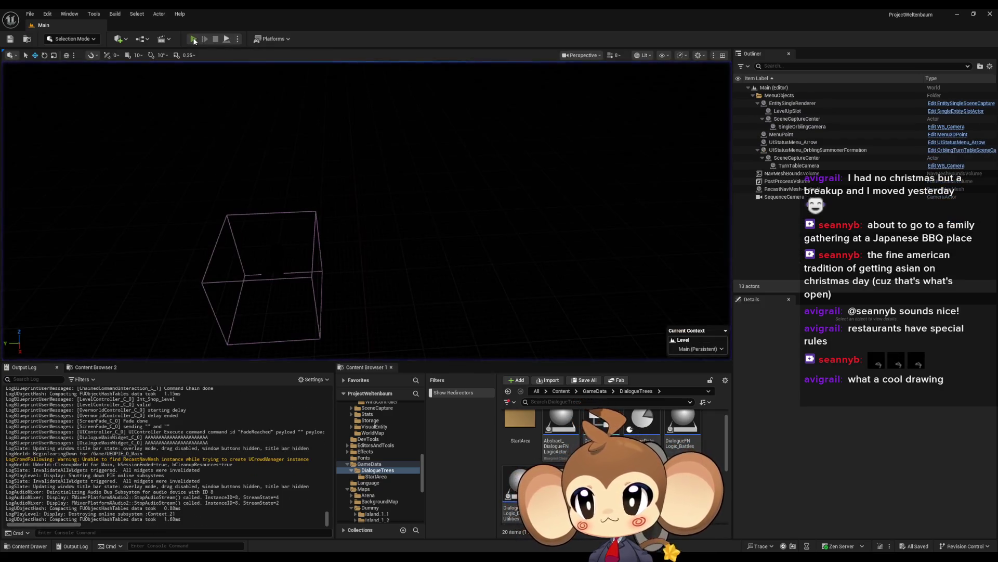
pyautogui.press('space')
pyautogui.click(136, 284)
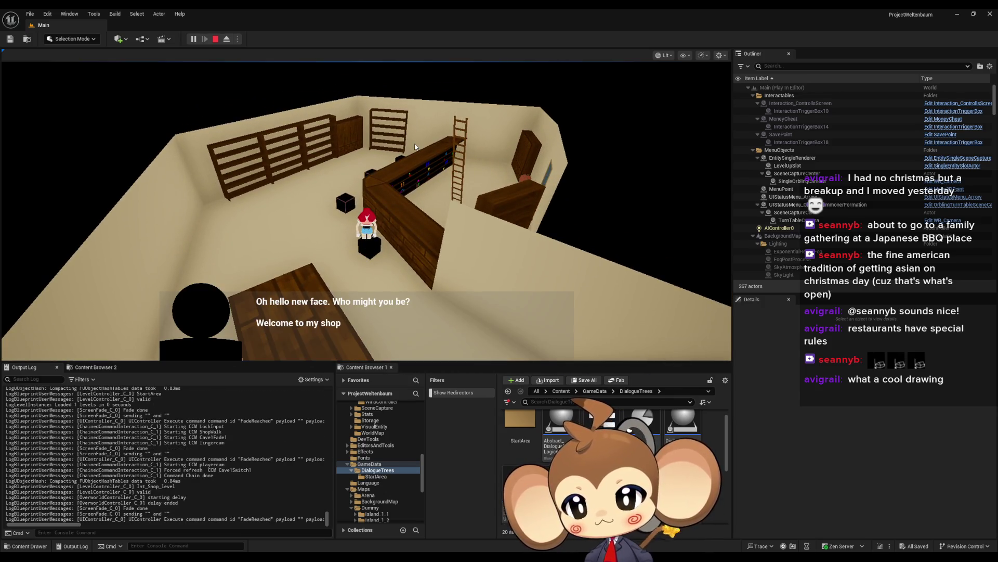
# - Advance the shop dialogue to Mira's greeting, then stop the session and bring the editor forward
pyautogui.click(415, 147)
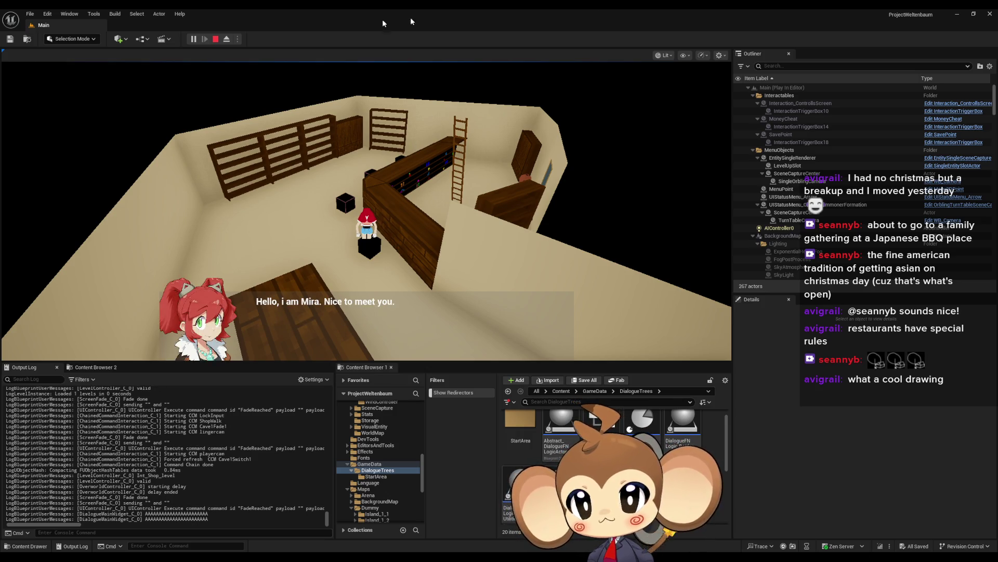
pyautogui.click(217, 39)
pyautogui.moveTo(392, 555)
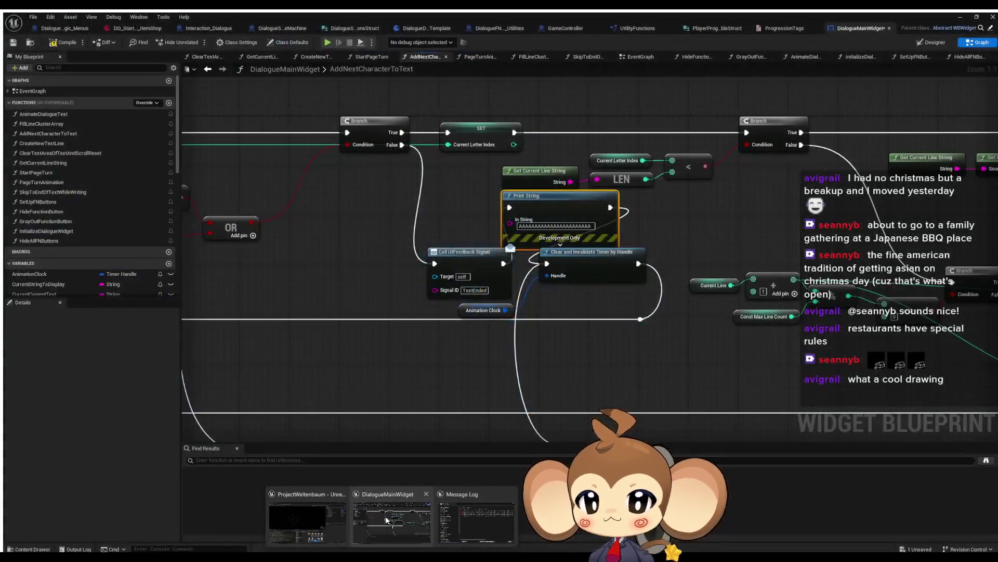
pyautogui.click(386, 520)
# - Wire Call UIFeedback Signal into Clear and Invalidate Timer and delete the Print String node
pyautogui.moveTo(501, 260); pyautogui.dragTo(544, 260)
pyautogui.press('Delete')
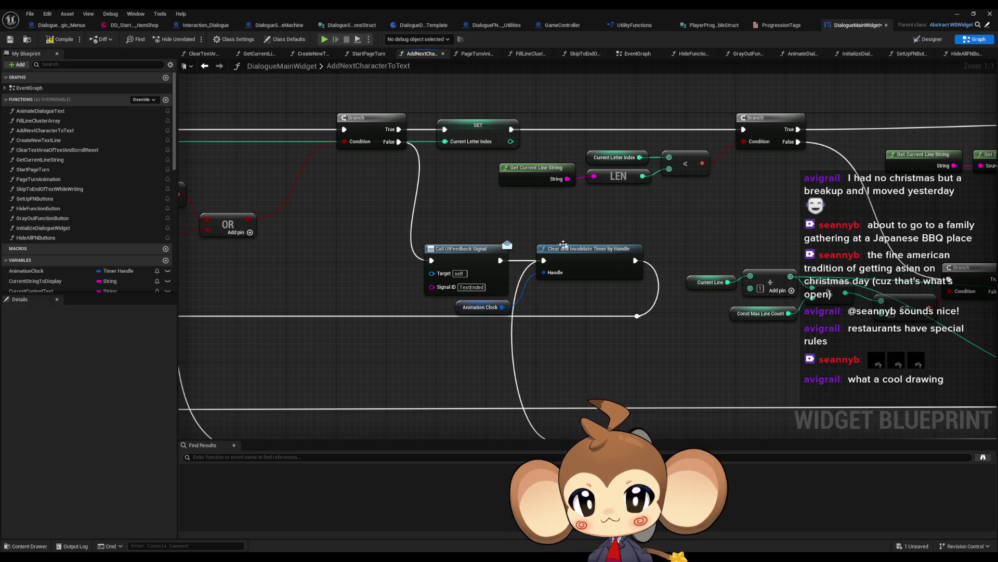
pyautogui.moveTo(406, 318); pyautogui.dragTo(567, 304)
pyautogui.moveTo(579, 196); pyautogui.dragTo(633, 246)
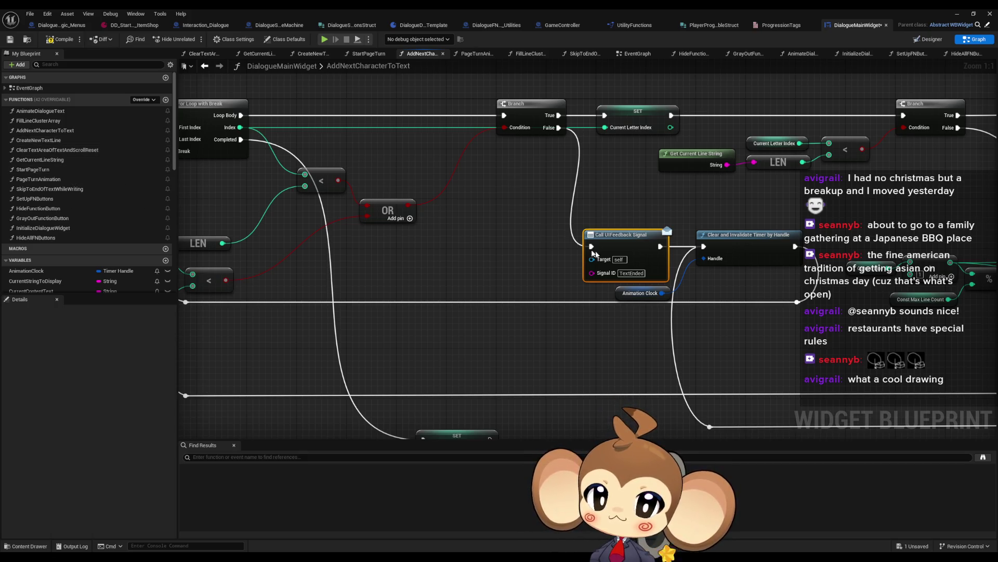
# - Search Find Results for TextEnded and review its matches, including SkipToEndOfTextWhileWriting
pyautogui.click(290, 456)
pyautogui.write('TextEnded')
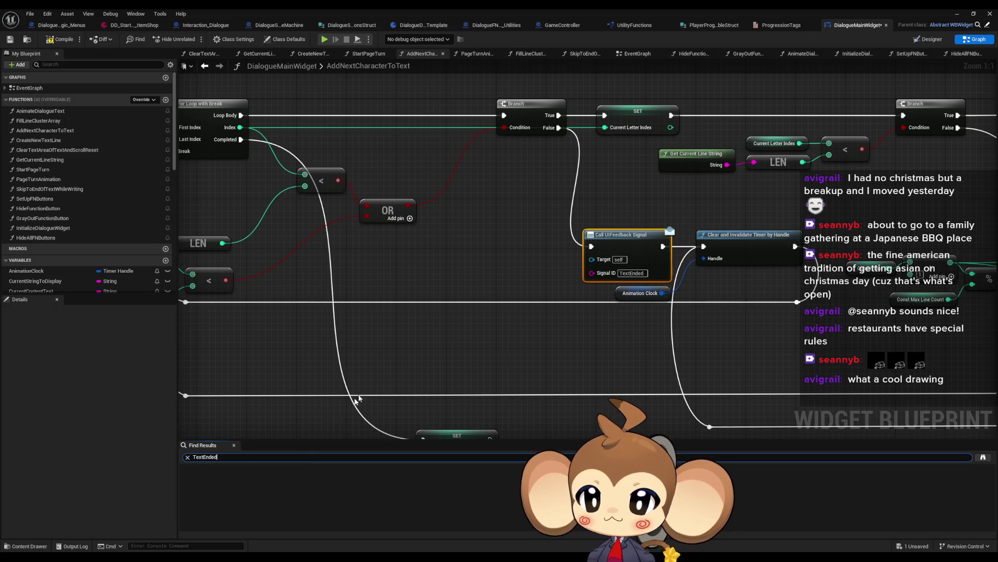
pyautogui.press('Return')
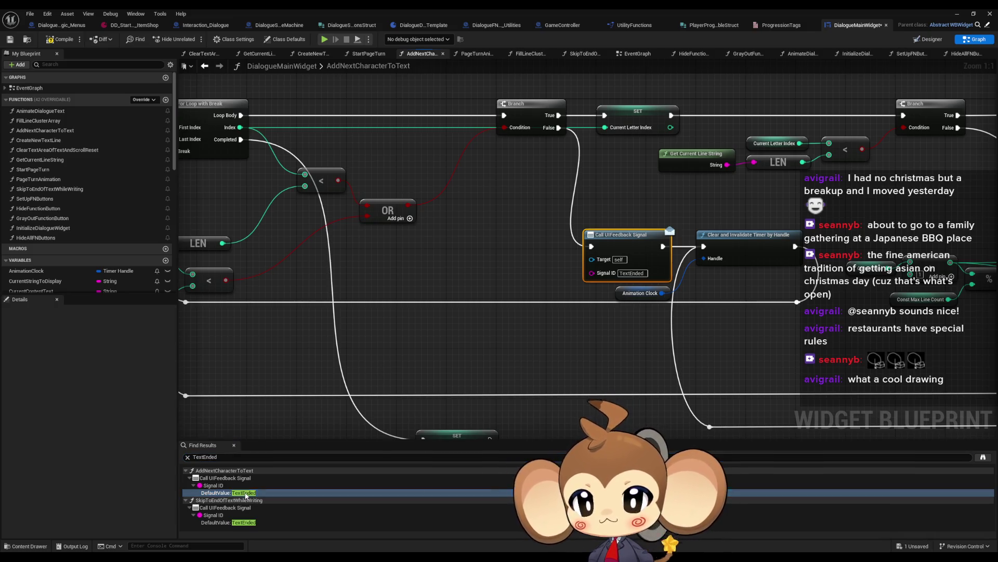
pyautogui.click(234, 492)
pyautogui.click(234, 522)
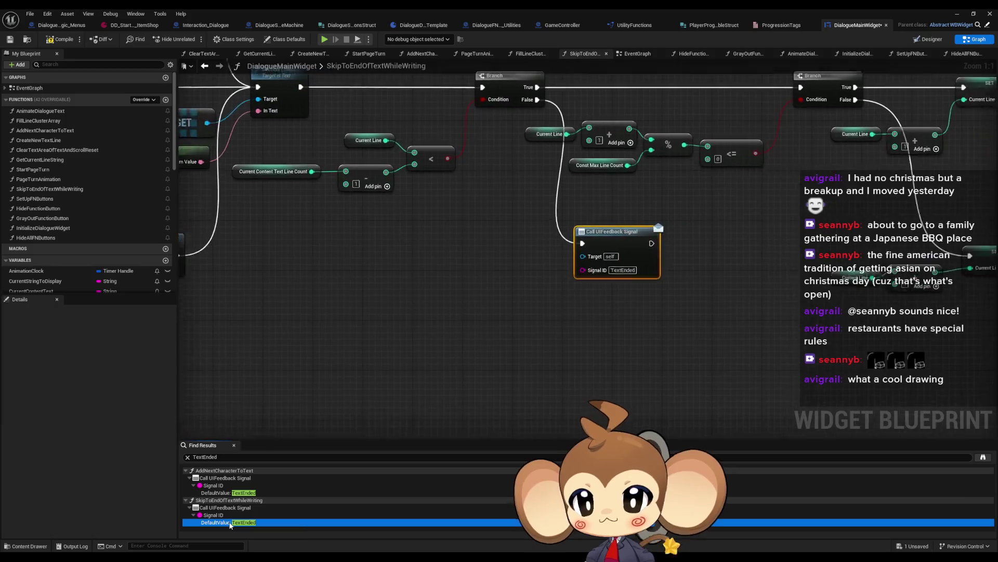
pyautogui.scroll(-4, 421, 373)
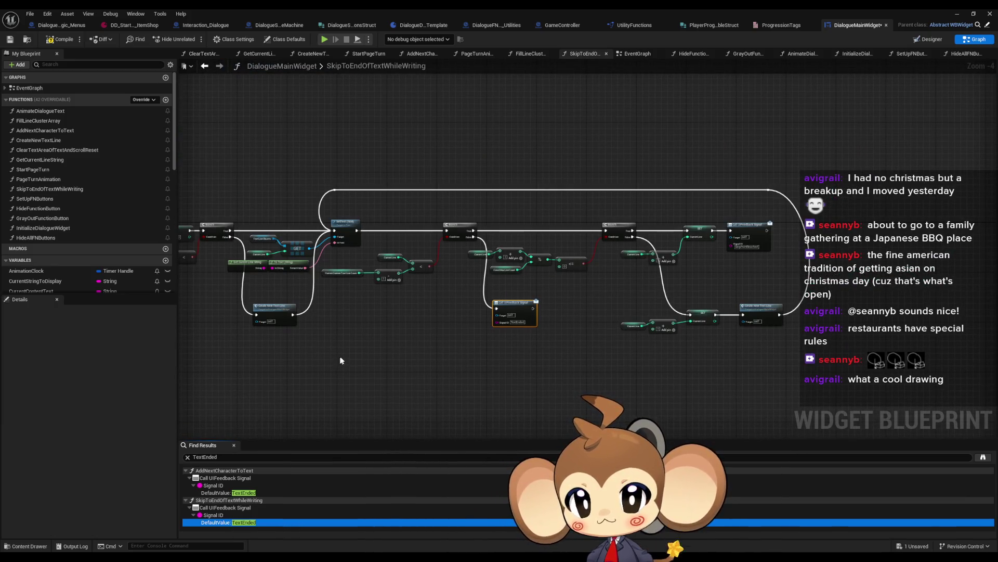
pyautogui.scroll(2, 341, 359)
pyautogui.moveTo(342, 359); pyautogui.dragTo(799, 402)
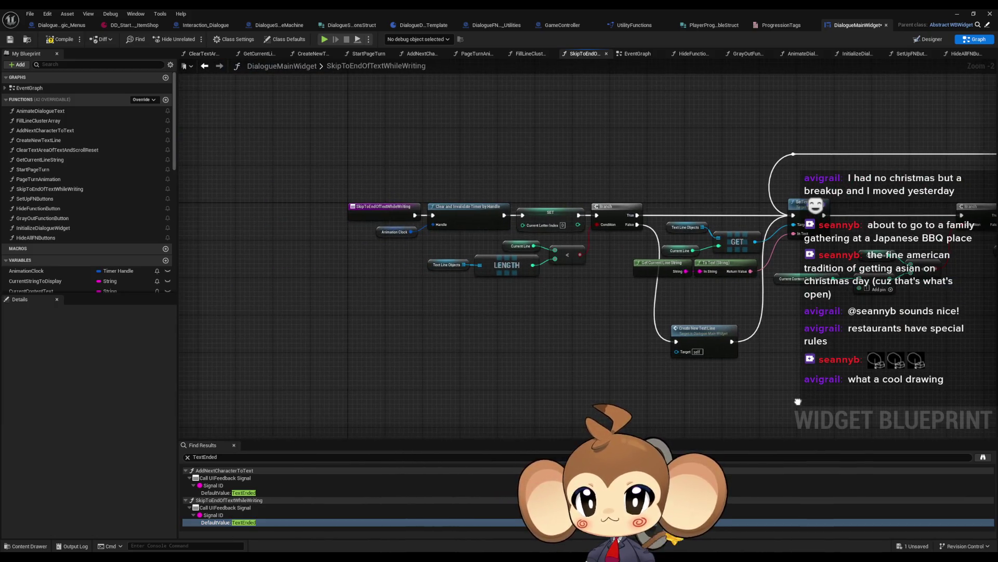
pyautogui.moveTo(798, 402); pyautogui.dragTo(343, 357)
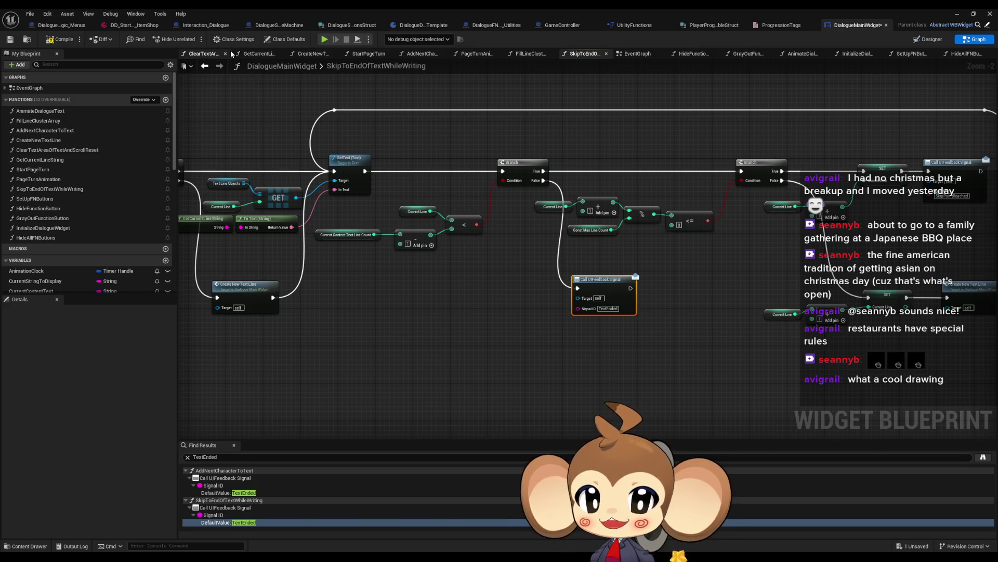
pyautogui.click(260, 26)
pyautogui.hotkey('ctrl', 'a')
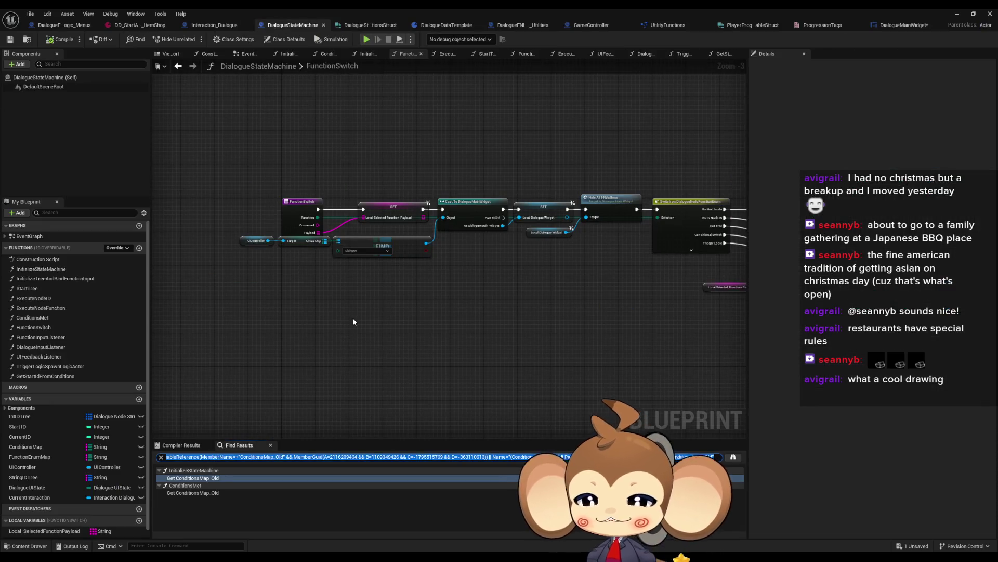
# - Search TextEnded in DialogueStateMachine, open the DialogueInputListener case, and find all its references
pyautogui.write('TextEnded')
pyautogui.press('Return')
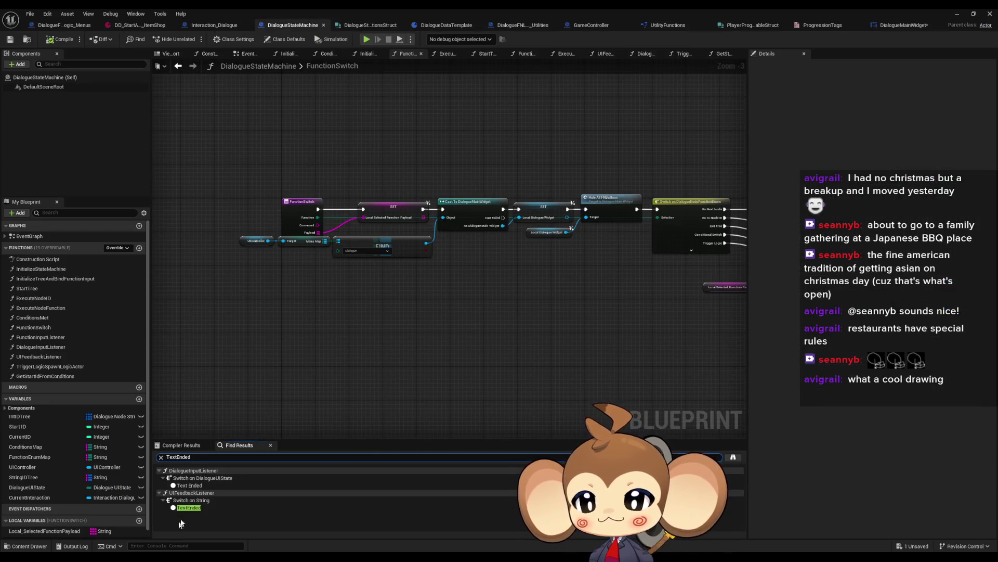
pyautogui.click(216, 487)
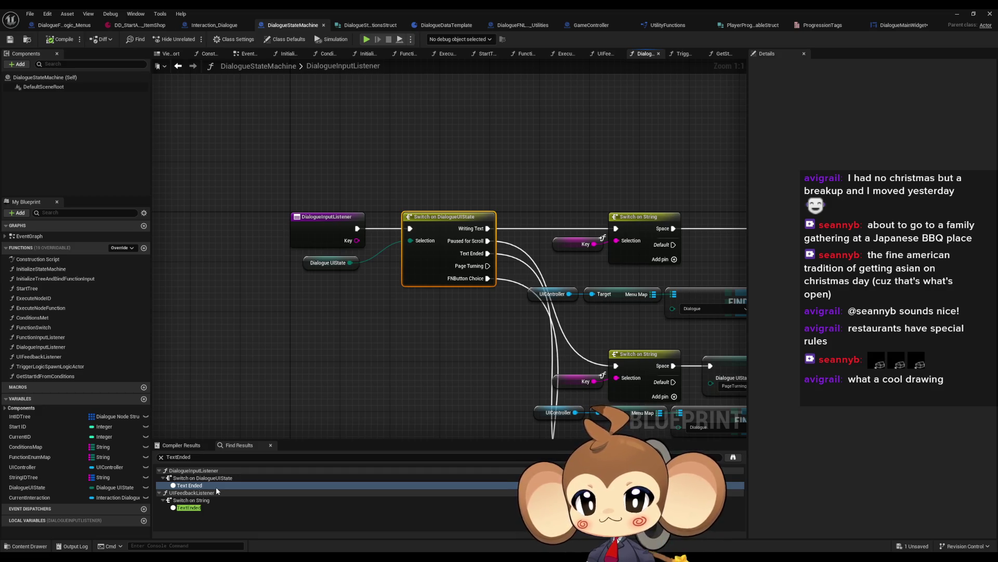
pyautogui.moveTo(385, 383)
pyautogui.mouseDown()
pyautogui.moveTo(381, 357)
pyautogui.moveTo(263, 325)
pyautogui.moveTo(362, 313)
pyautogui.mouseUp()
pyautogui.rightClick(302, 182)
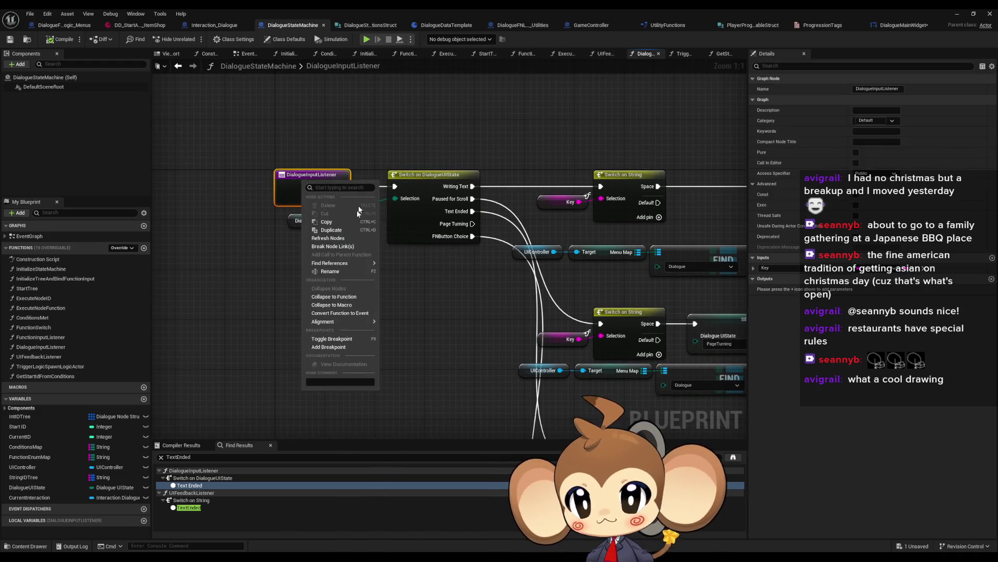
pyautogui.moveTo(364, 263)
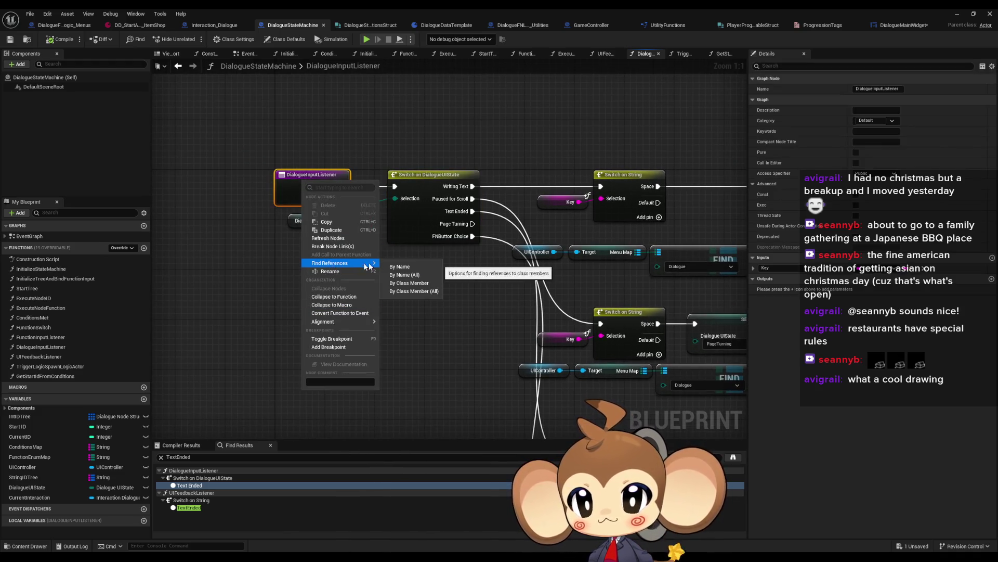
pyautogui.click(415, 292)
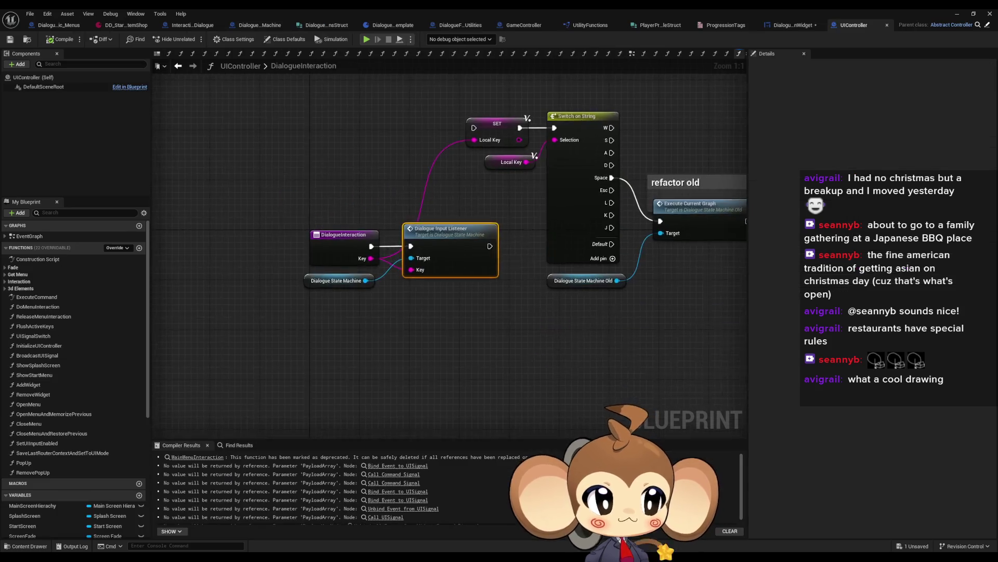
# - Find all references to DialogueInteraction and open the DialogueInputListener function it calls
pyautogui.press('Home')
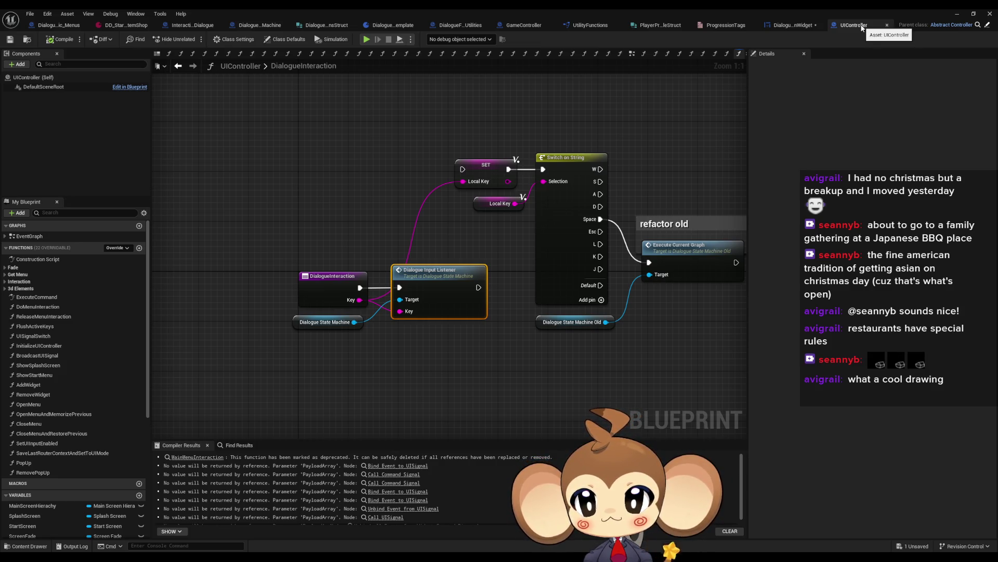
pyautogui.moveTo(573, 190)
pyautogui.mouseDown()
pyautogui.moveTo(451, 207)
pyautogui.moveTo(521, 181)
pyautogui.mouseUp()
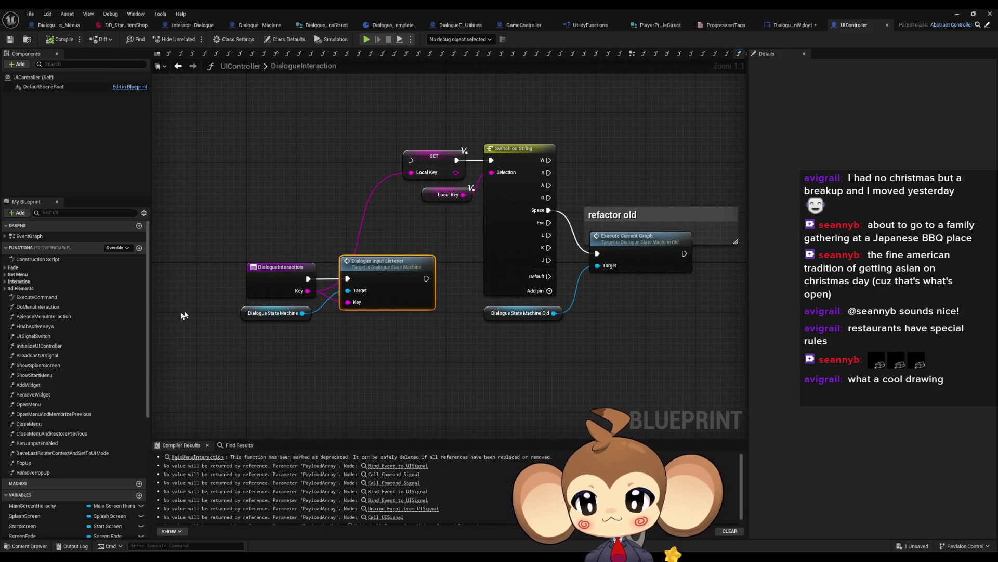
pyautogui.rightClick(261, 279)
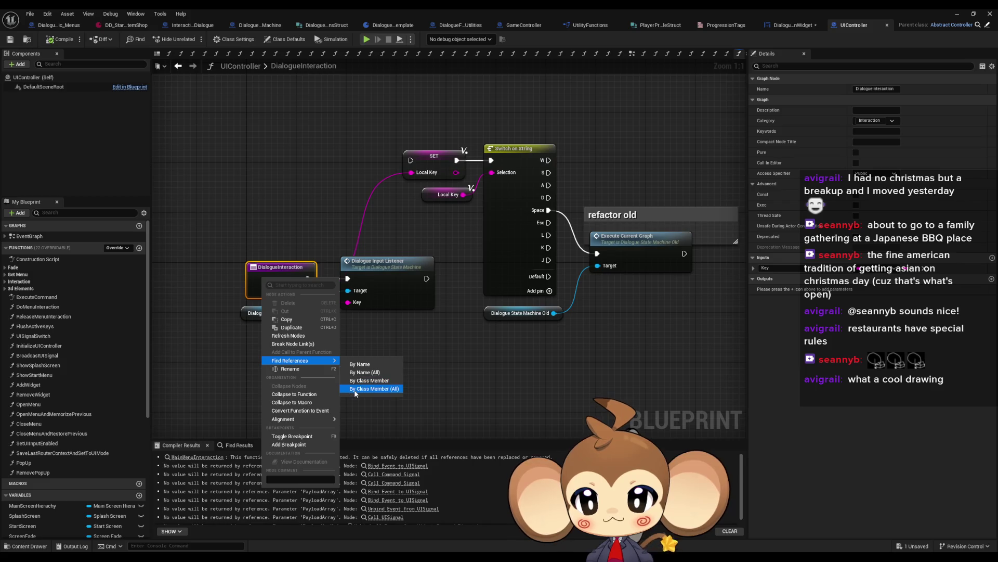
pyautogui.click(355, 395)
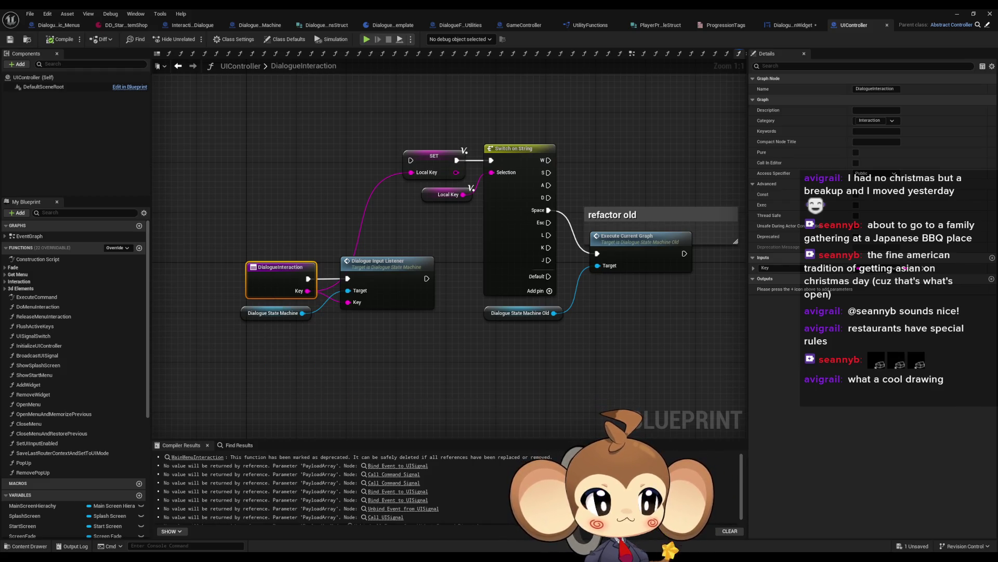
pyautogui.doubleClick(399, 277)
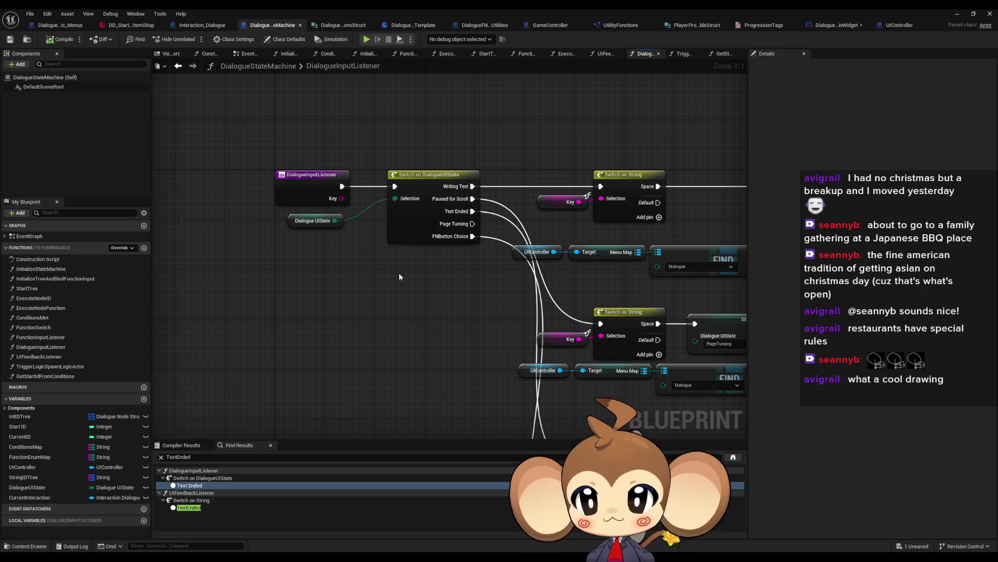
# - Inspect the Switch on DialogueUIState and Switch on String branches, then open FunctionInputListener
pyautogui.moveTo(488, 342); pyautogui.dragTo(388, 336)
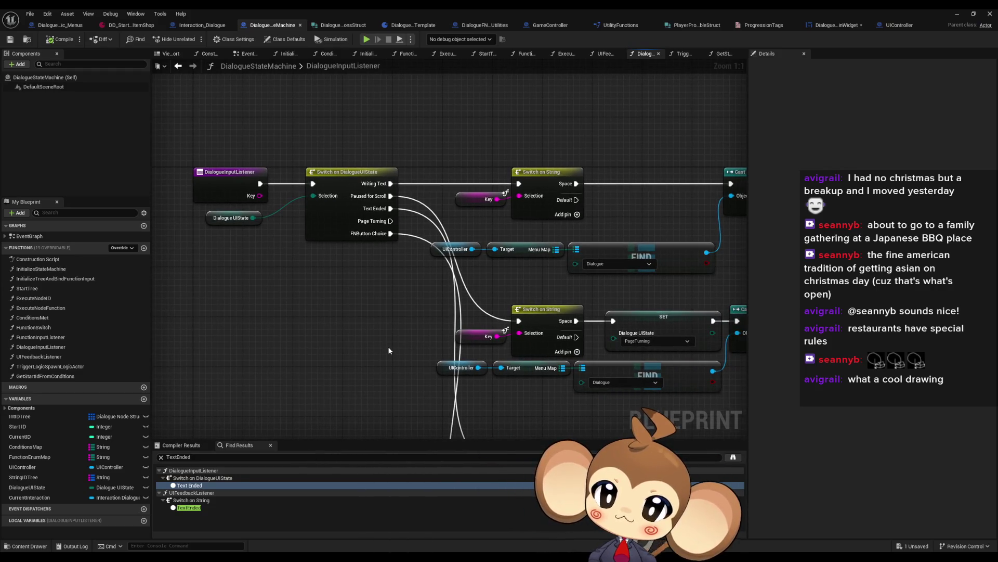
pyautogui.moveTo(411, 314); pyautogui.dragTo(351, 307)
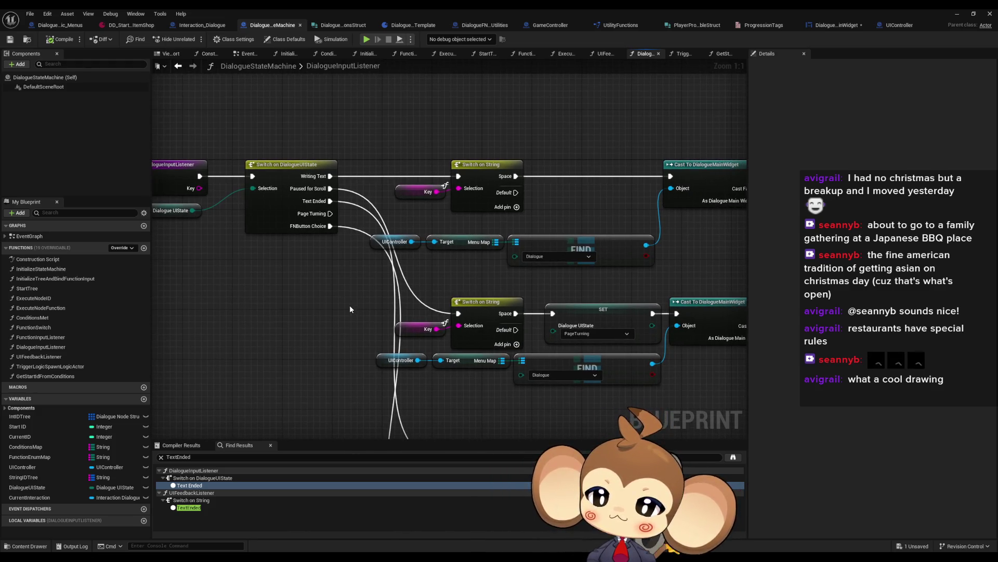
pyautogui.click(266, 218)
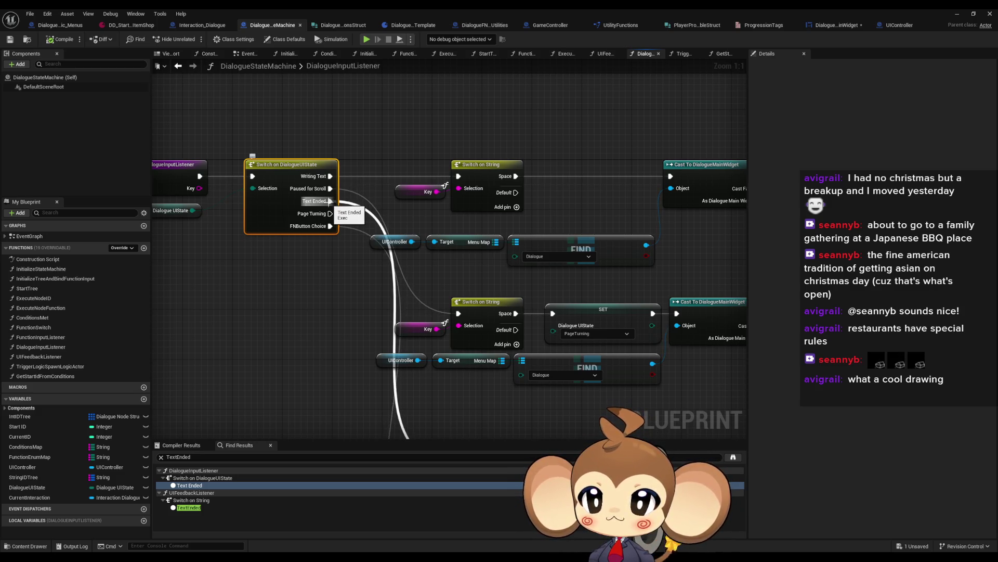
pyautogui.moveTo(348, 302); pyautogui.dragTo(476, 359)
pyautogui.click(531, 322)
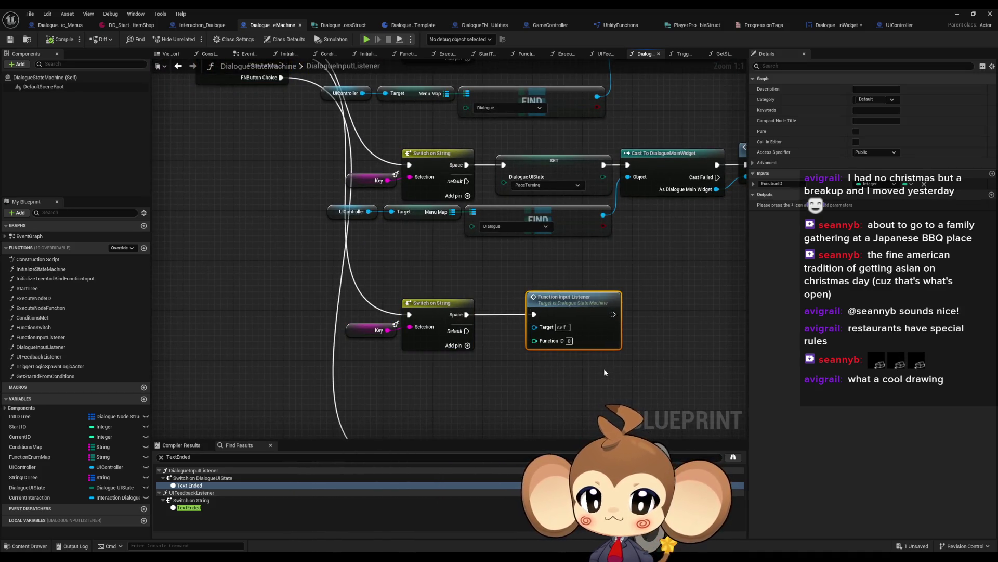
pyautogui.moveTo(586, 338)
pyautogui.mouseDown()
pyautogui.moveTo(576, 370)
pyautogui.moveTo(541, 374)
pyautogui.mouseUp()
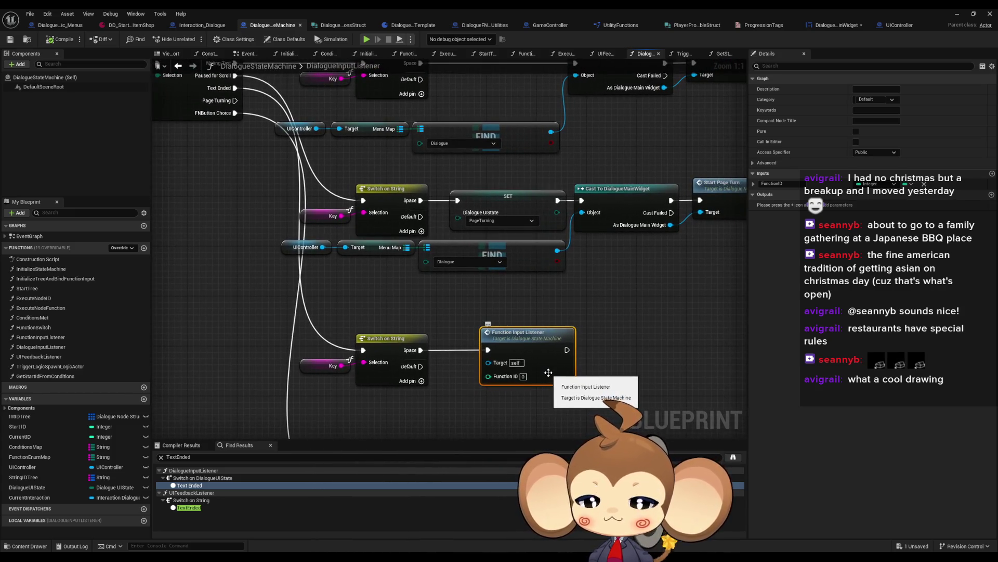
pyautogui.moveTo(548, 373)
pyautogui.mouseDown()
pyautogui.moveTo(665, 413)
pyautogui.moveTo(640, 393)
pyautogui.mouseUp()
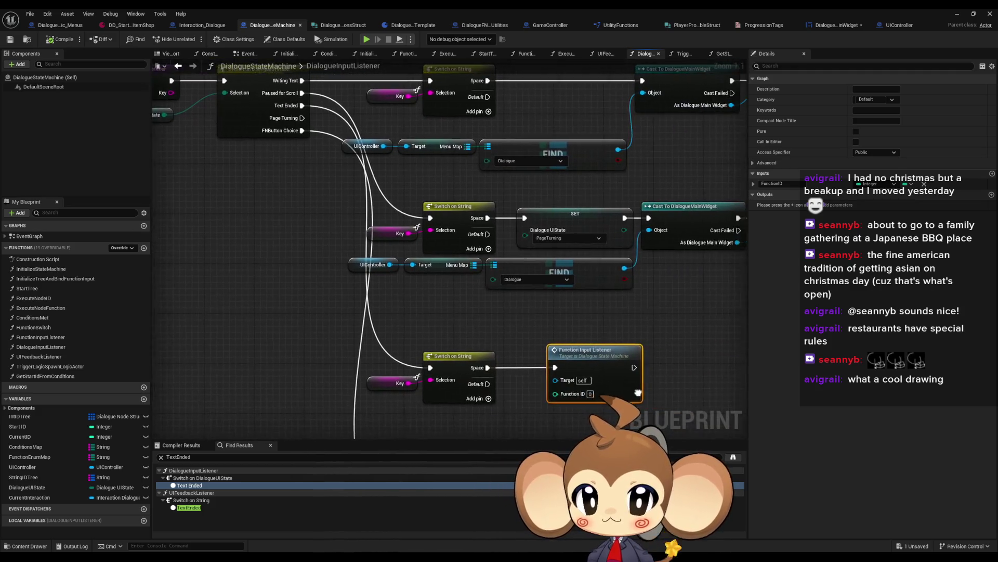
pyautogui.doubleClick(558, 378)
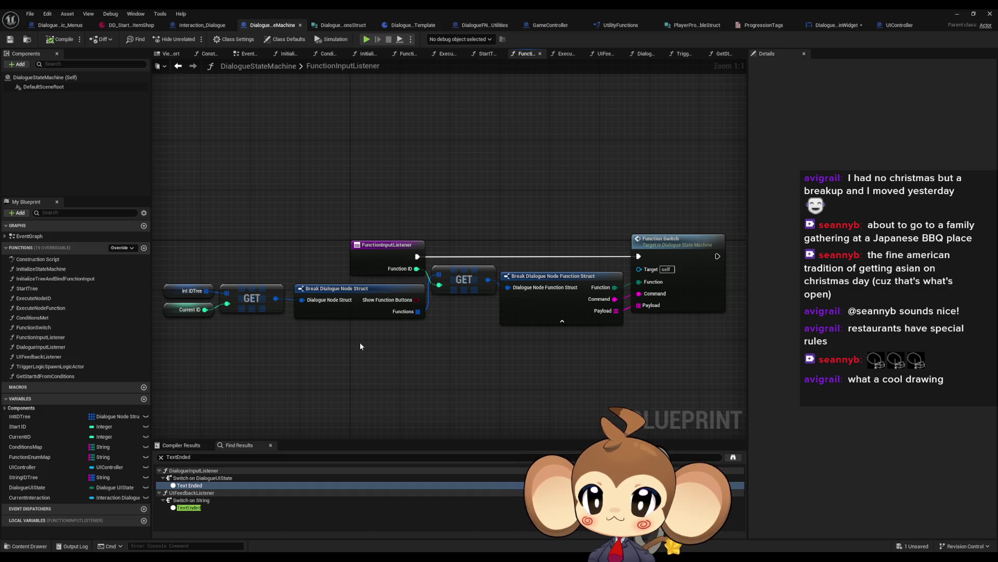
# - Inspect FunctionSwitch's enum switch, go back to DialogueInputListener, and restore the editor window
pyautogui.doubleClick(685, 251)
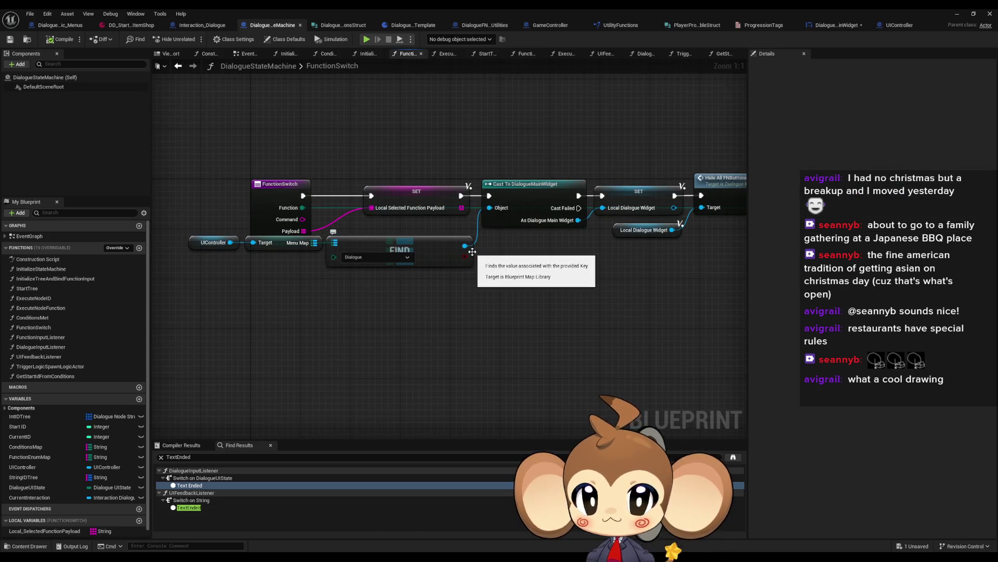
pyautogui.scroll(4, 491, 258)
pyautogui.moveTo(494, 259); pyautogui.dragTo(119, 285)
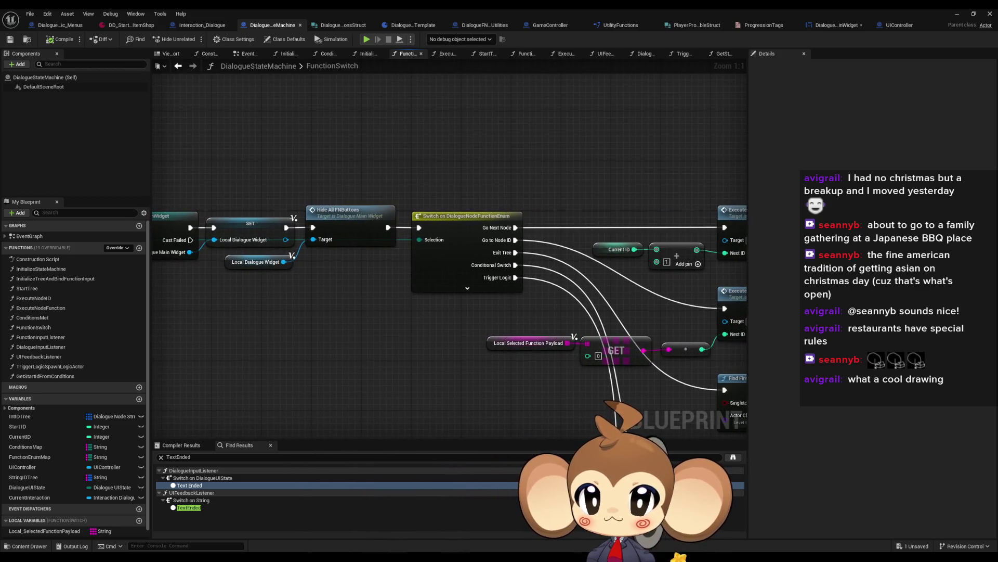
pyautogui.moveTo(181, 295); pyautogui.dragTo(511, 293)
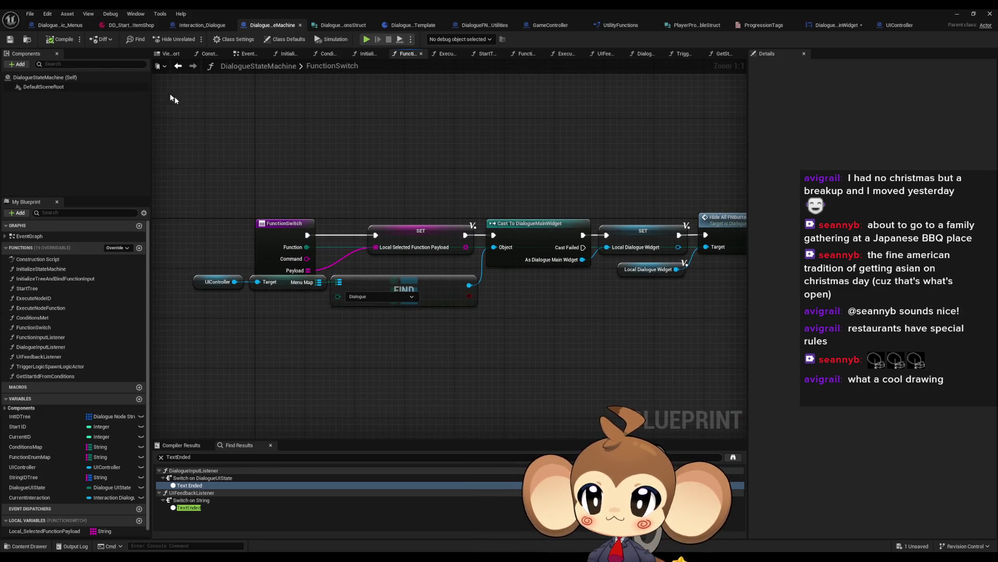
pyautogui.click(180, 66)
pyautogui.click(180, 66)
pyautogui.moveTo(209, 116)
pyautogui.mouseDown()
pyautogui.moveTo(370, 239)
pyautogui.moveTo(451, 279)
pyautogui.moveTo(348, 296)
pyautogui.mouseUp()
pyautogui.doubleClick(398, 12)
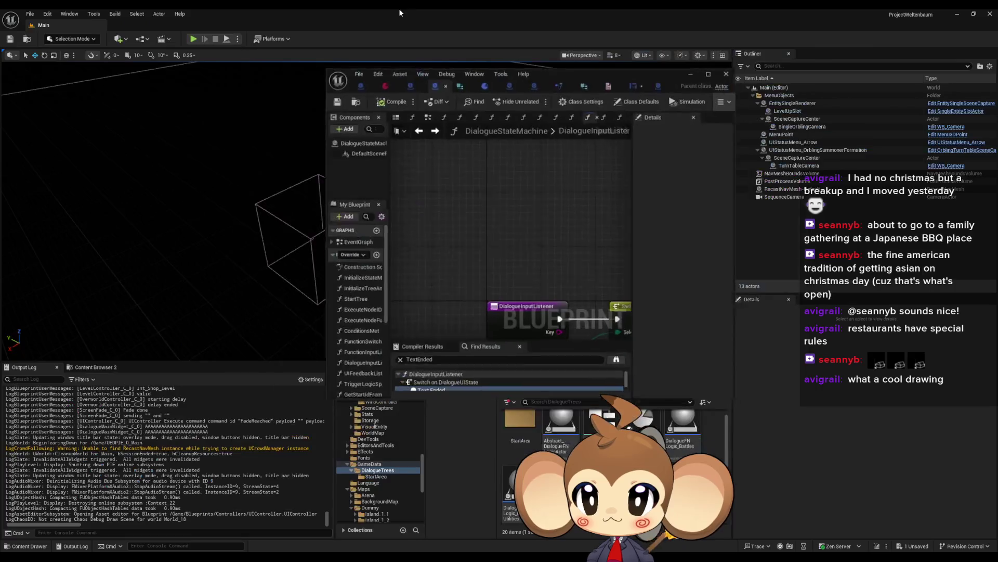
# - Play the game, walk the character into the shop, and advance the shop dialogue
pyautogui.click(198, 39)
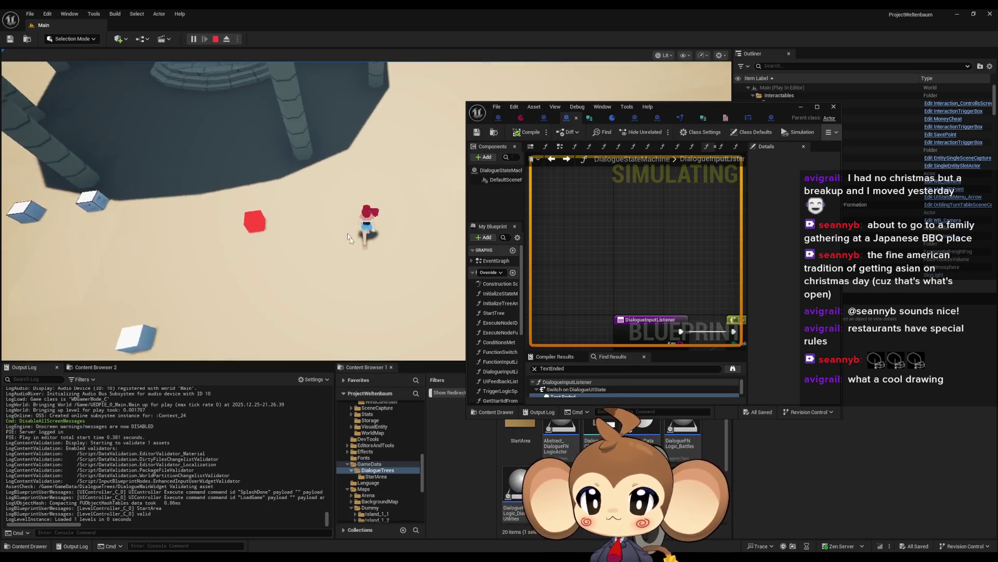
pyautogui.press('w')
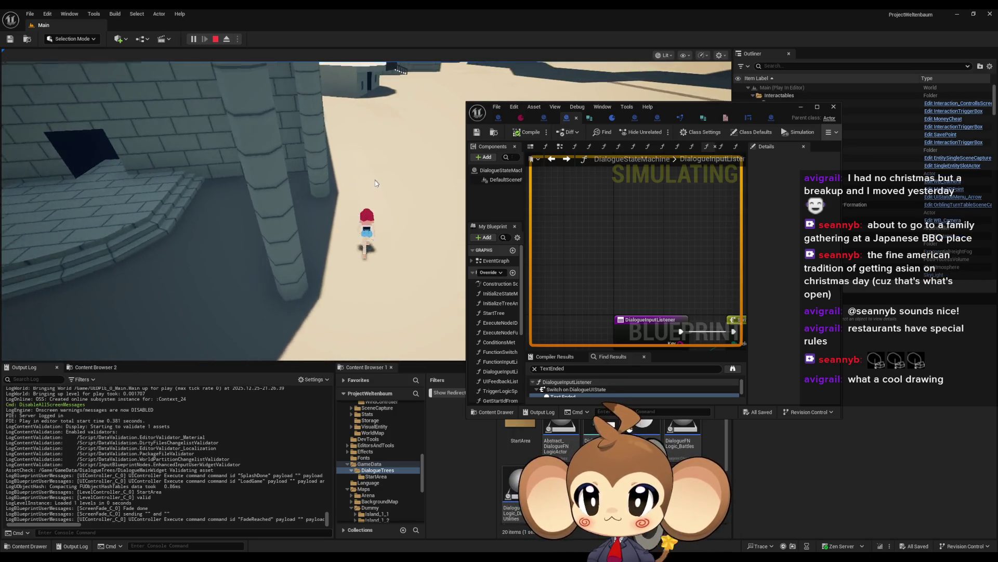
pyautogui.press('w')
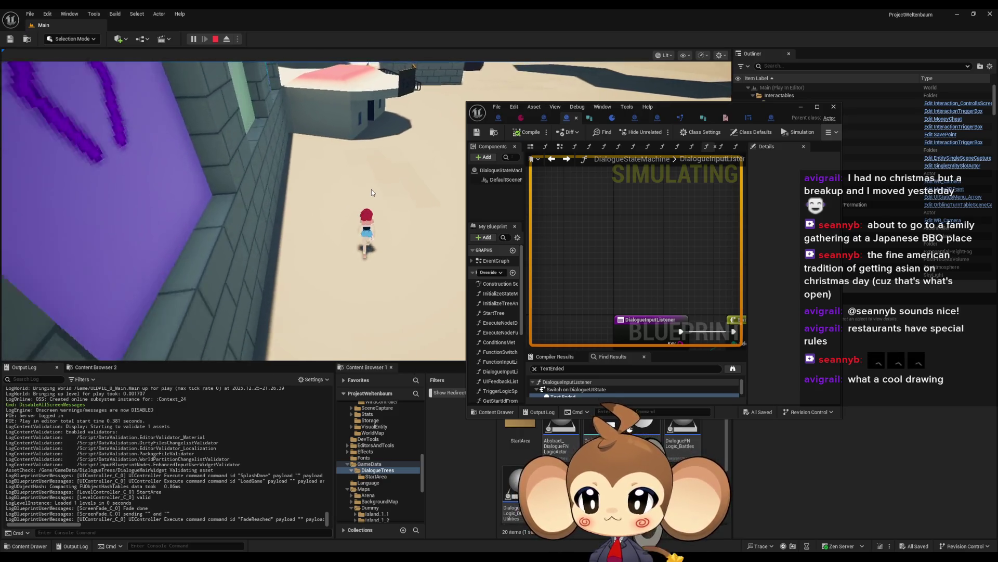
pyautogui.press('w')
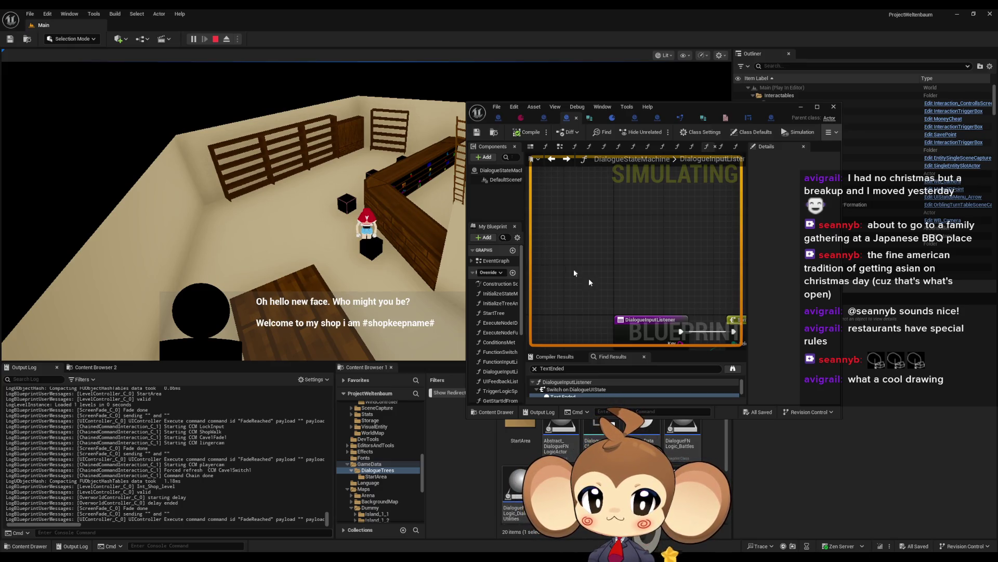
pyautogui.click(282, 285)
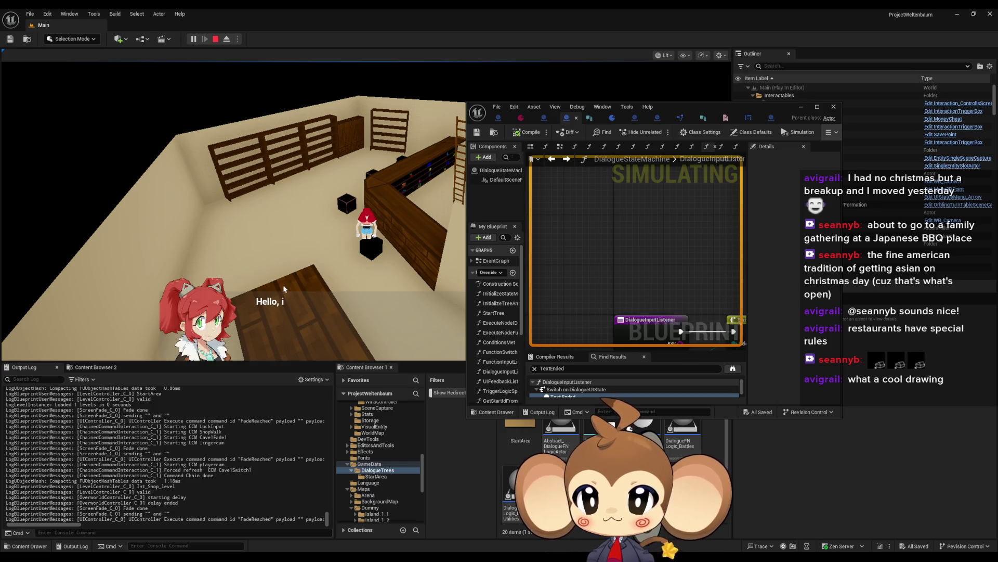
# - Break on DialogueInputListener, resume and trigger it with the dialogue, then remove that breakpoint
pyautogui.rightClick(638, 320)
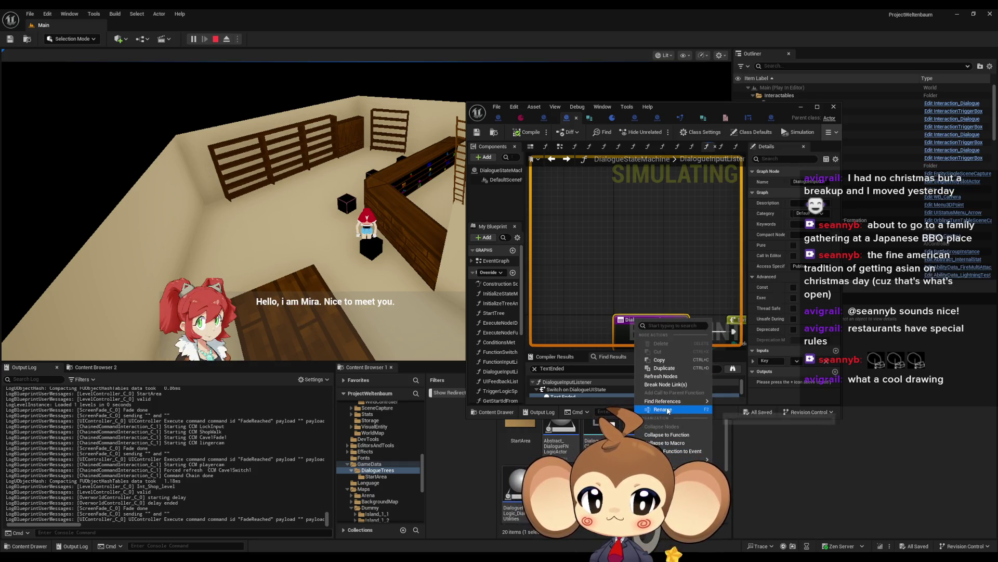
pyautogui.click(676, 522)
pyautogui.click(319, 277)
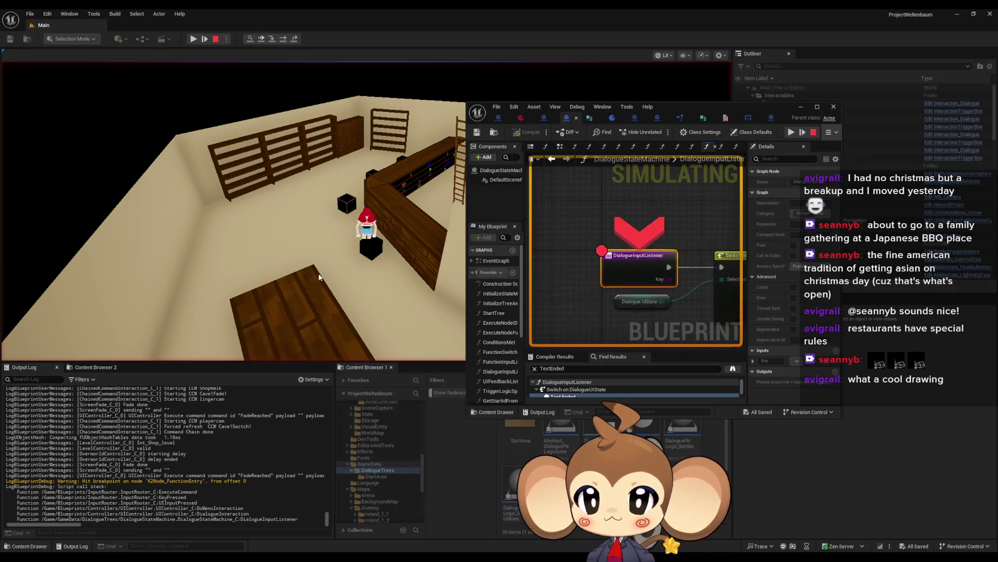
pyautogui.moveTo(679, 111)
pyautogui.mouseDown()
pyautogui.moveTo(500, 230)
pyautogui.moveTo(618, 250)
pyautogui.moveTo(703, 213)
pyautogui.moveTo(677, 215)
pyautogui.mouseUp()
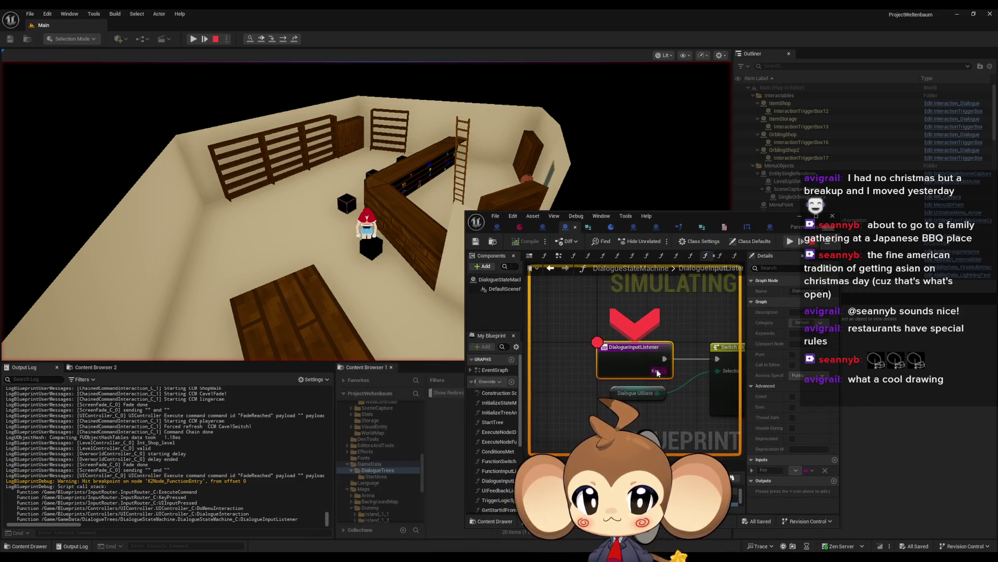
pyautogui.click(790, 241)
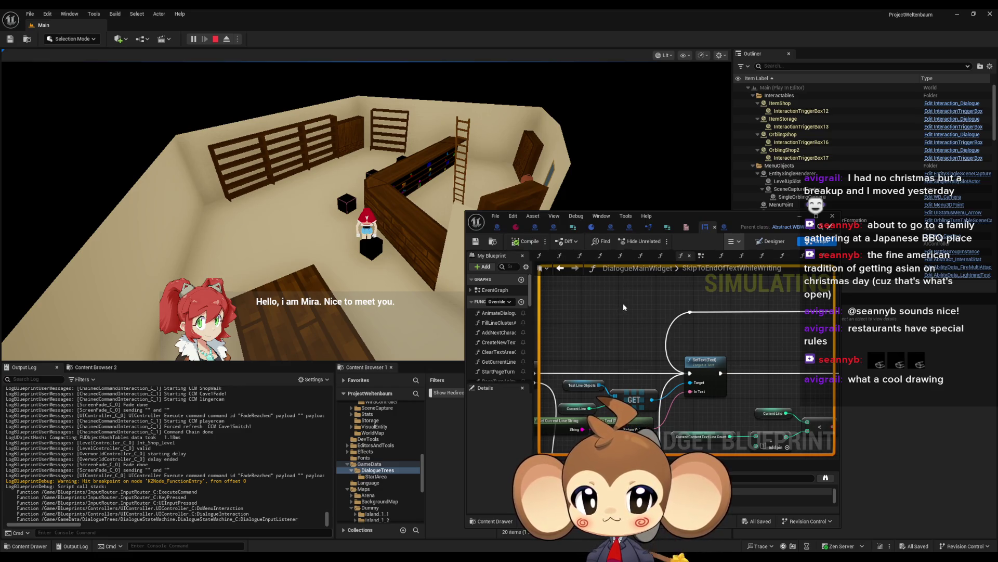
pyautogui.press('space')
pyautogui.rightClick(630, 358)
pyautogui.click(661, 402)
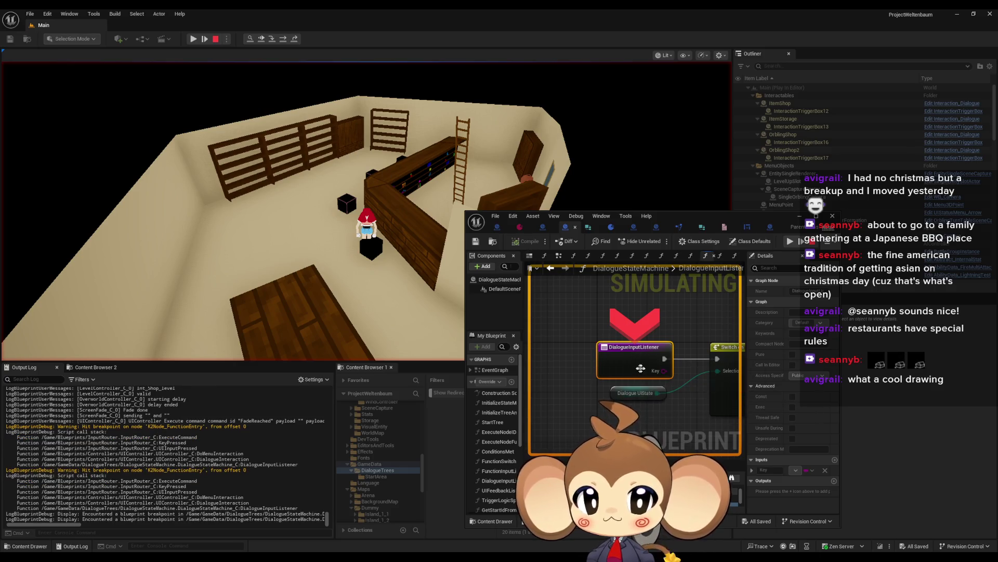
# - Add a breakpoint on Switch on String and continue execution through its hits
pyautogui.scroll(-2, 626, 385)
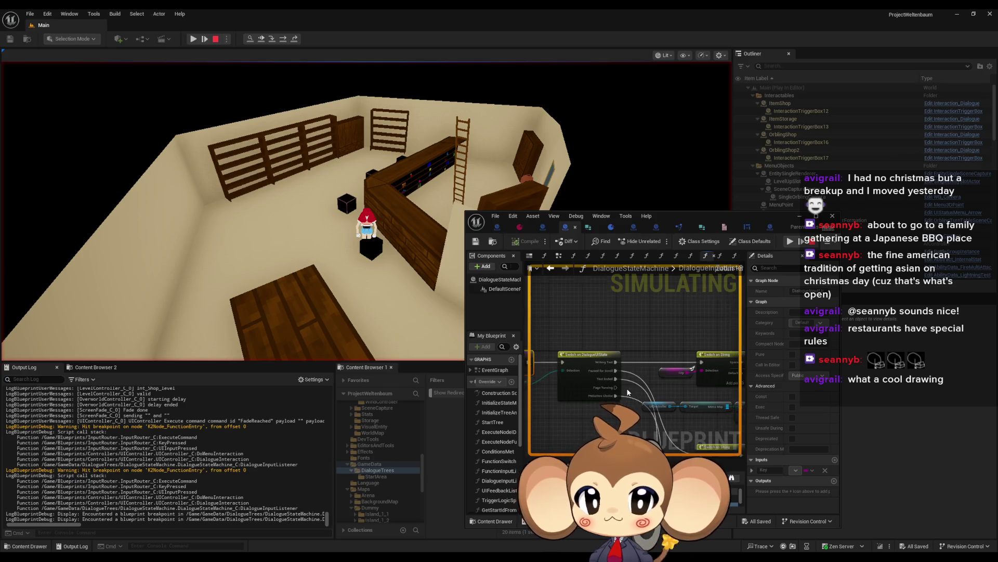
pyautogui.press('F10')
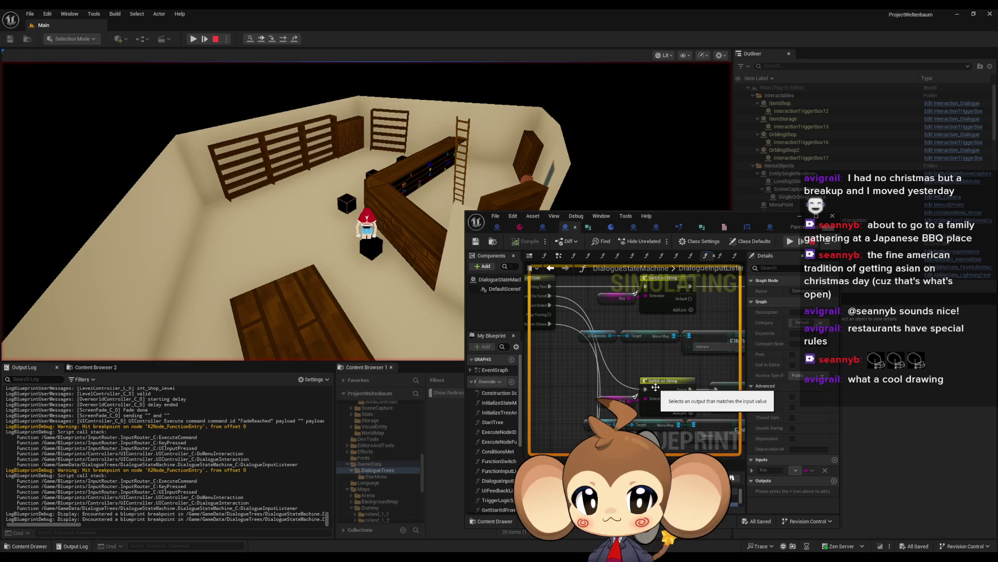
pyautogui.scroll(-2, 615, 359)
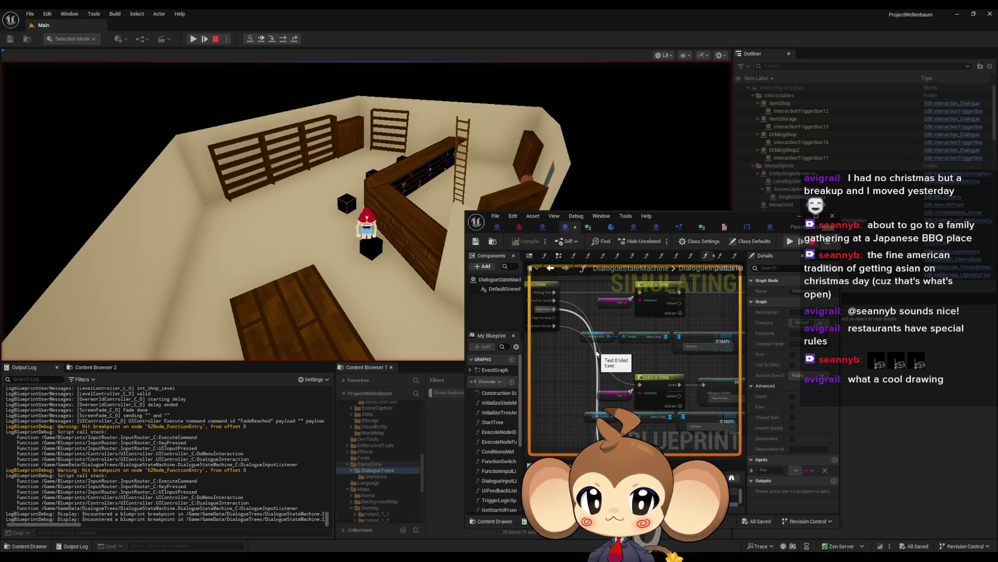
pyautogui.moveTo(658, 413)
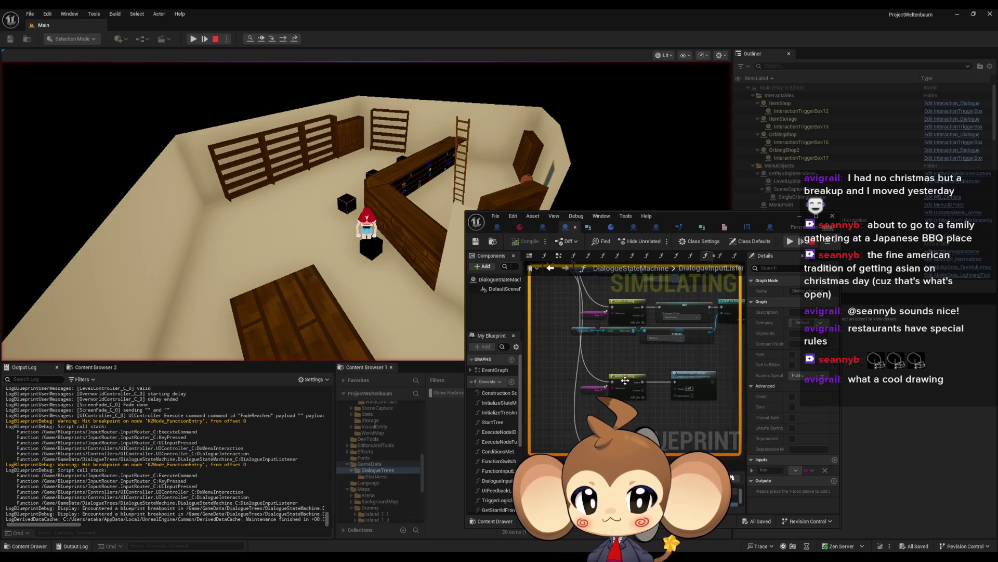
pyautogui.rightClick(624, 379)
pyautogui.click(654, 411)
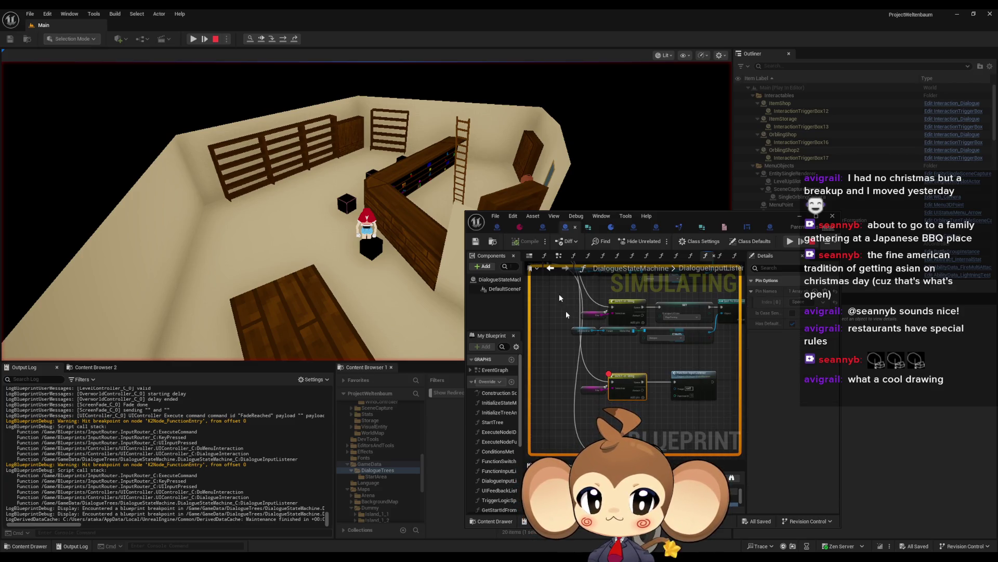
pyautogui.click(789, 242)
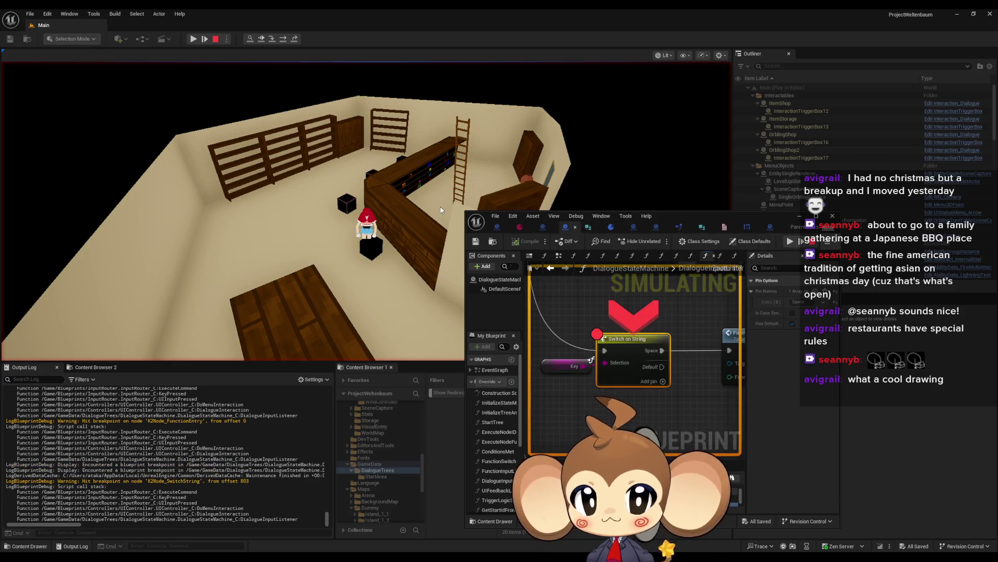
pyautogui.click(790, 242)
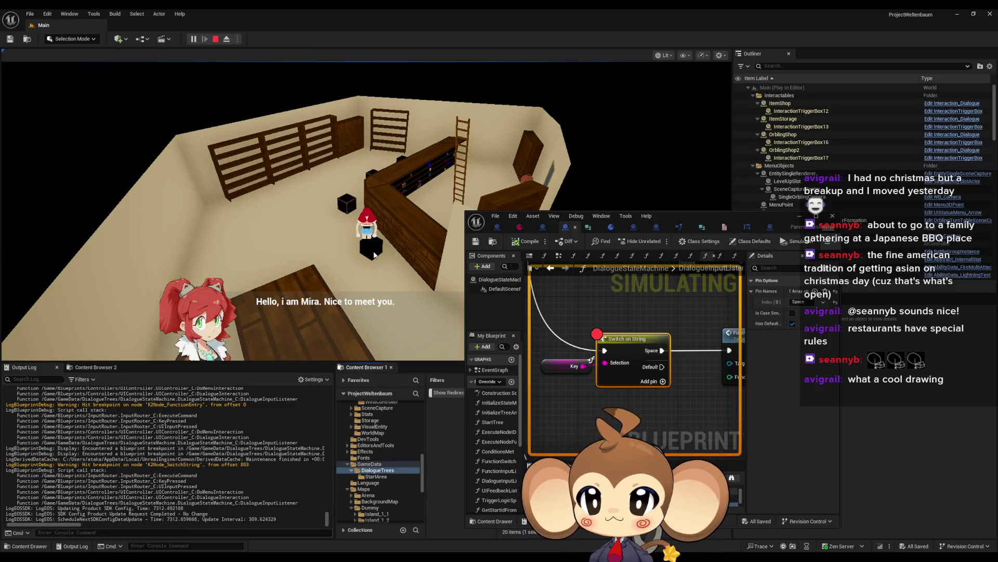
pyautogui.click(373, 255)
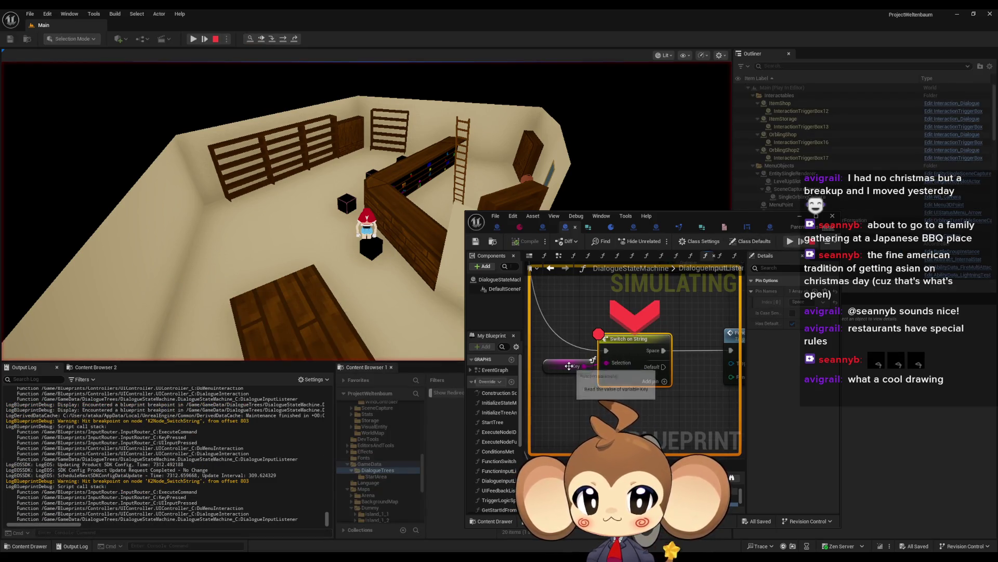
pyautogui.moveTo(581, 367)
pyautogui.click(790, 242)
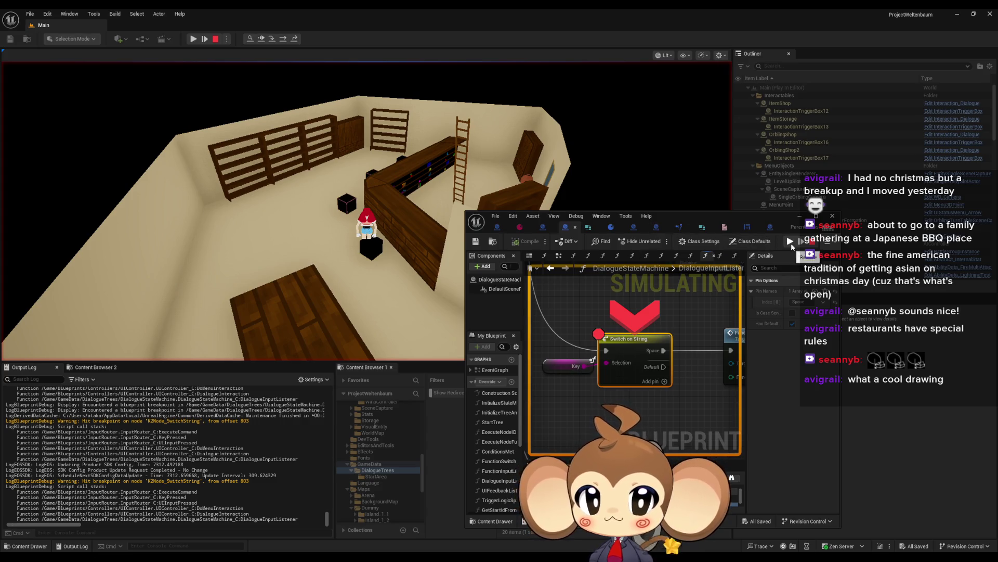
# - Move the breakpoint from Switch on String to Function Input Listener and trigger it
pyautogui.rightClick(732, 342)
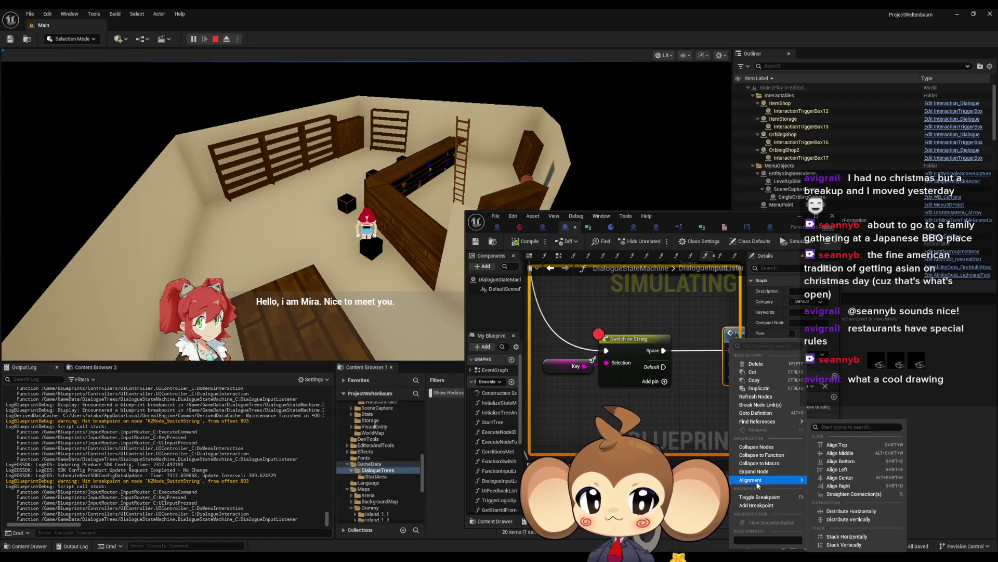
pyautogui.click(757, 506)
pyautogui.rightClick(625, 341)
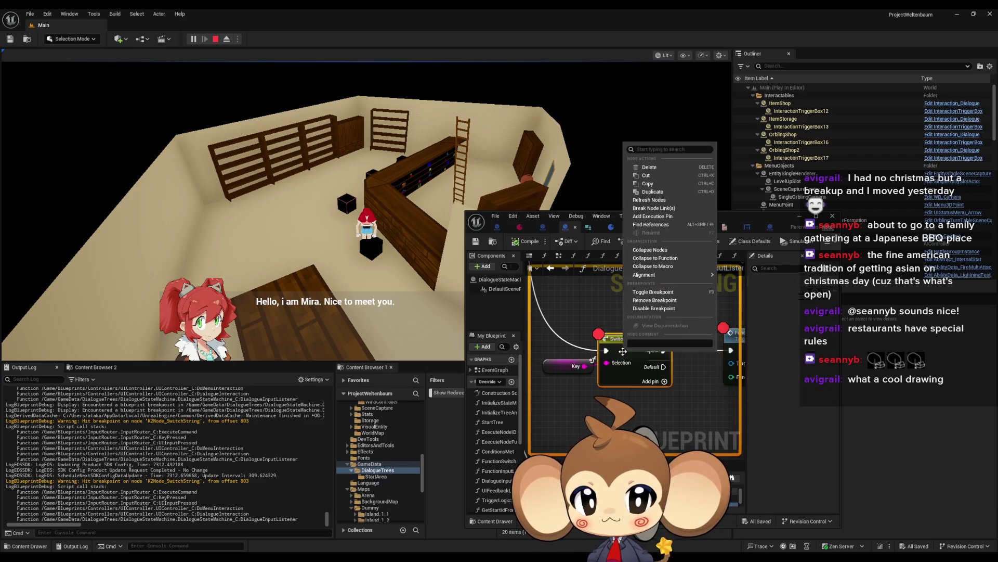
pyautogui.click(666, 303)
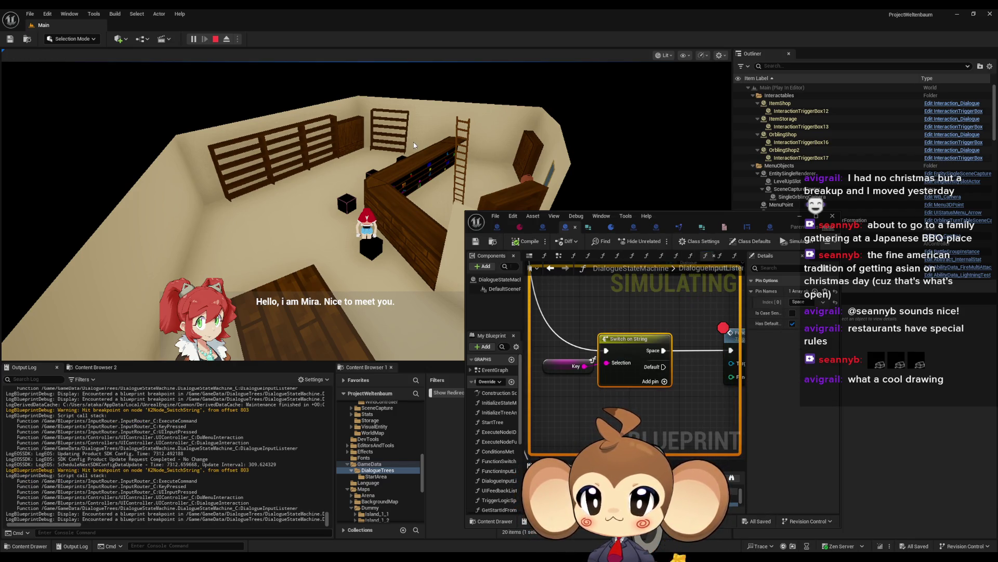
pyautogui.press('space')
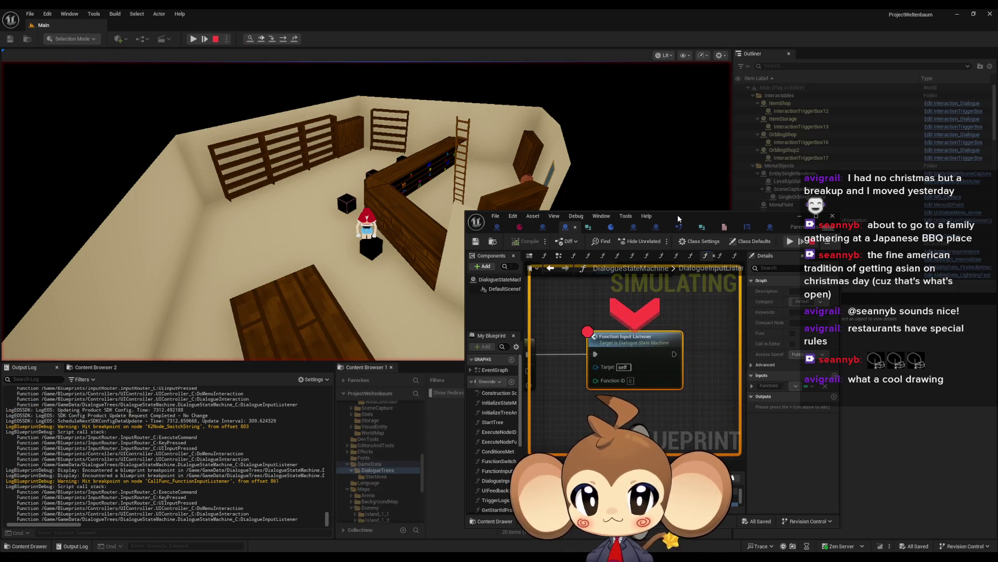
pyautogui.doubleClick(678, 214)
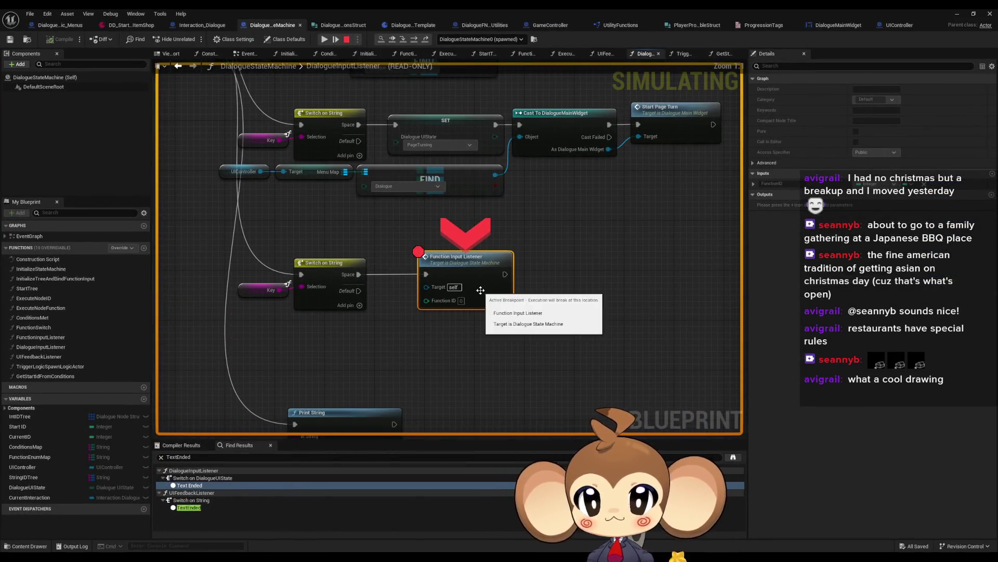
# - Remove the Function Input Listener breakpoint, step into it, and inspect Int IDTree element [0]
pyautogui.rightClick(459, 281)
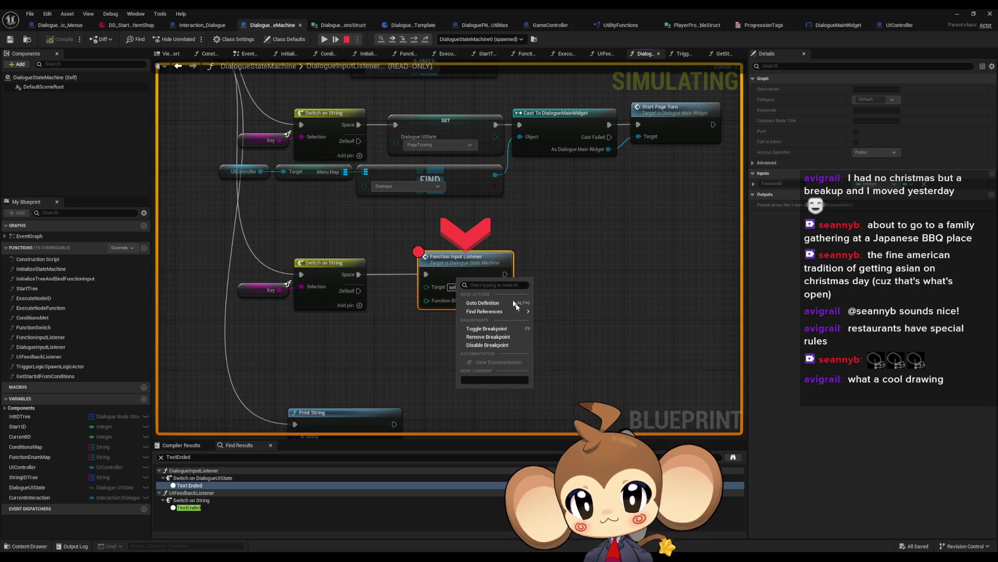
pyautogui.click(499, 339)
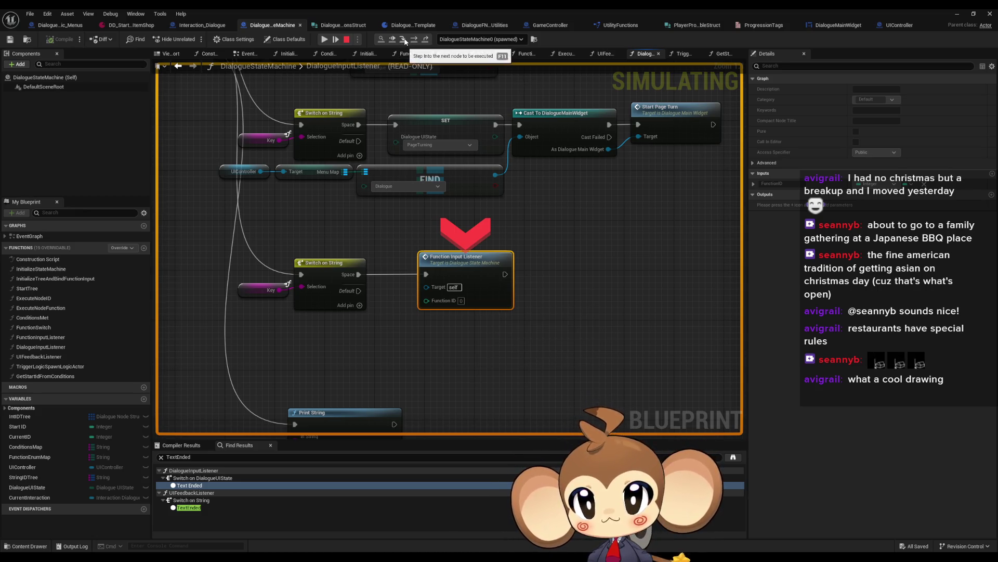
pyautogui.click(404, 39)
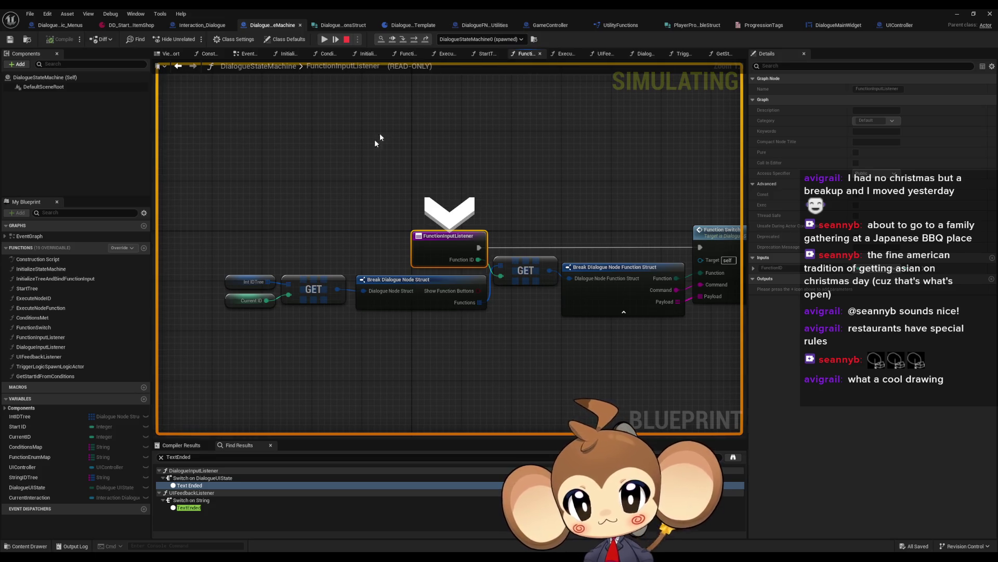
pyautogui.moveTo(255, 284)
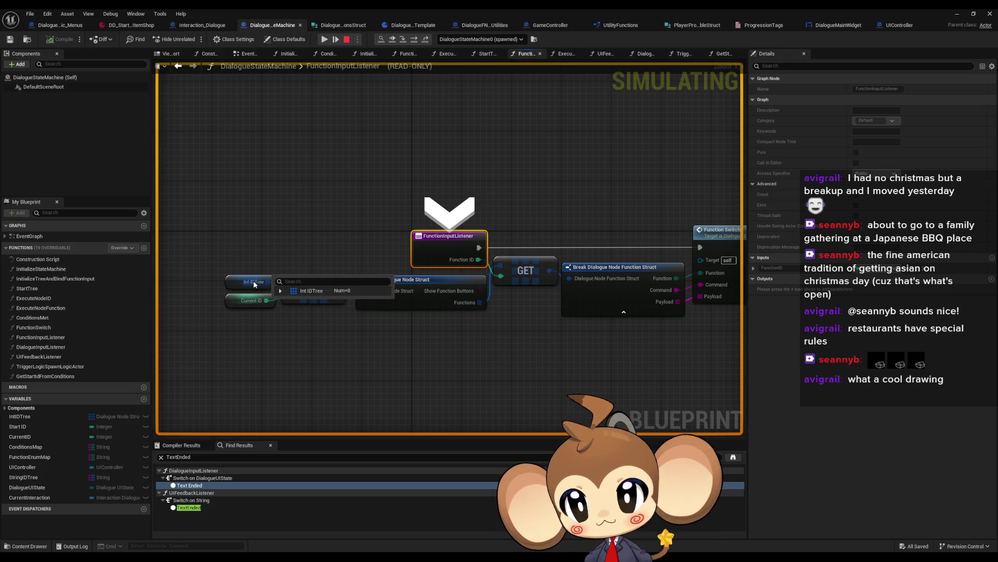
pyautogui.click(281, 291)
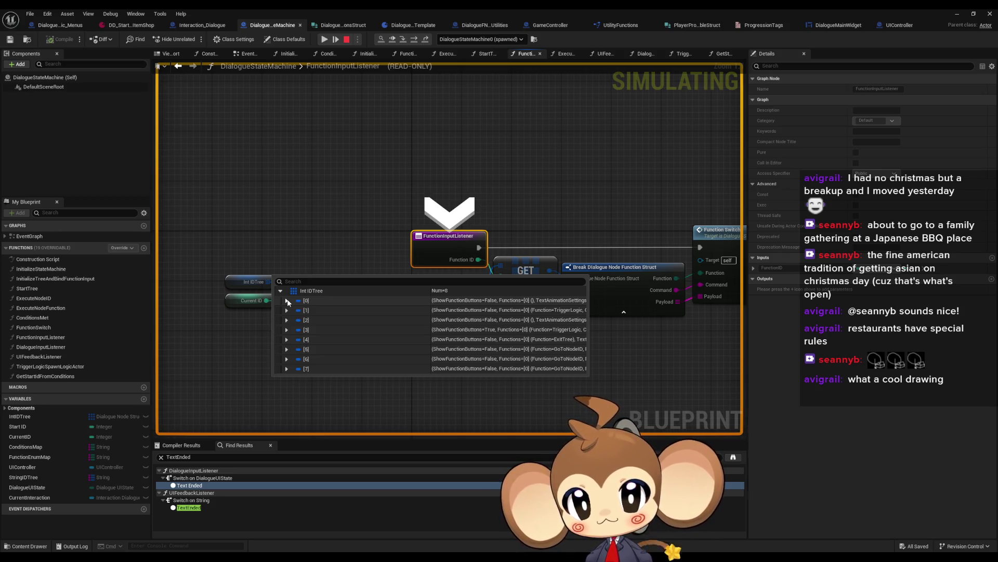
pyautogui.click(286, 301)
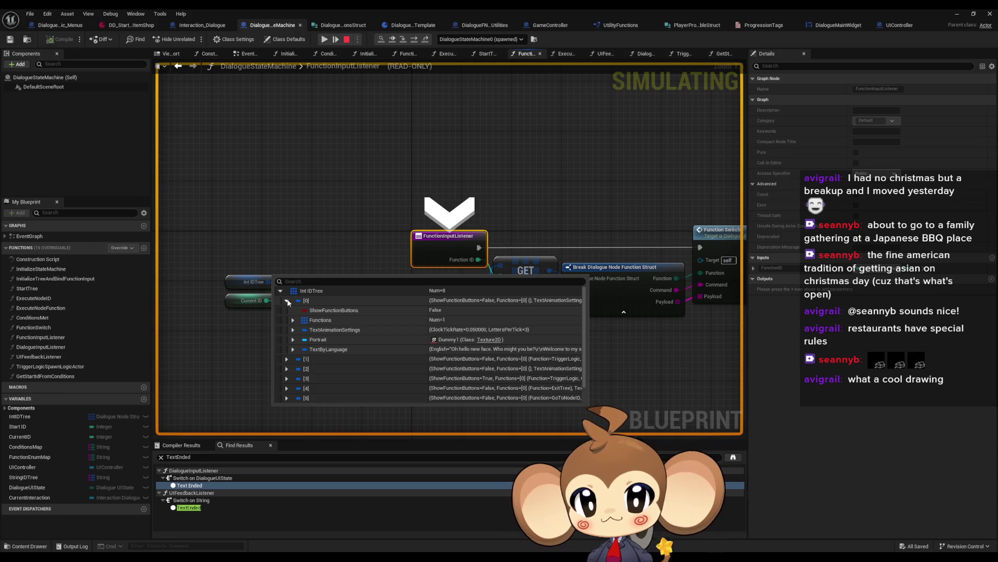
pyautogui.click(287, 301)
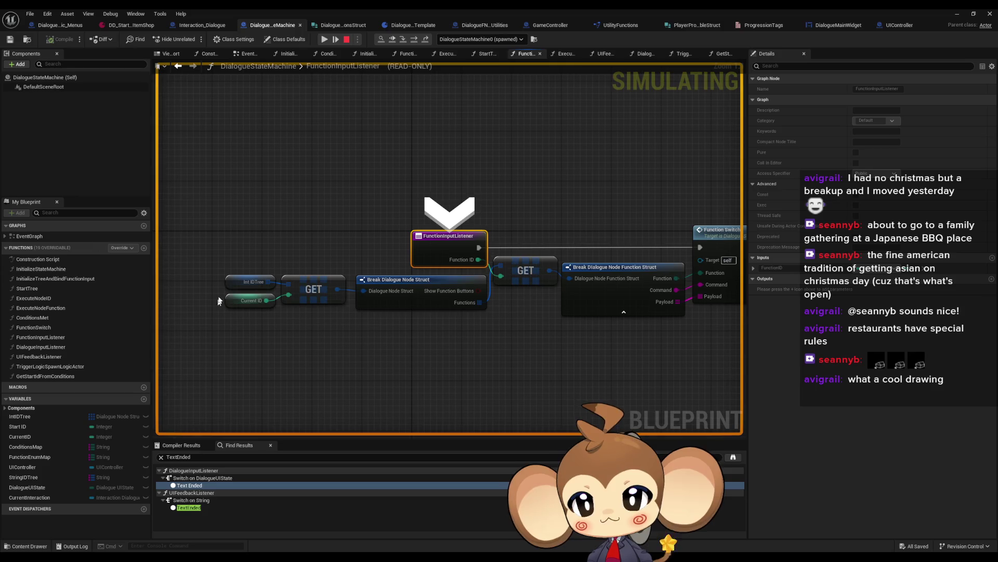
# - Expand Int IDTree element [1] to its function Command and Payload values, then step to Function Switch
pyautogui.click(236, 285)
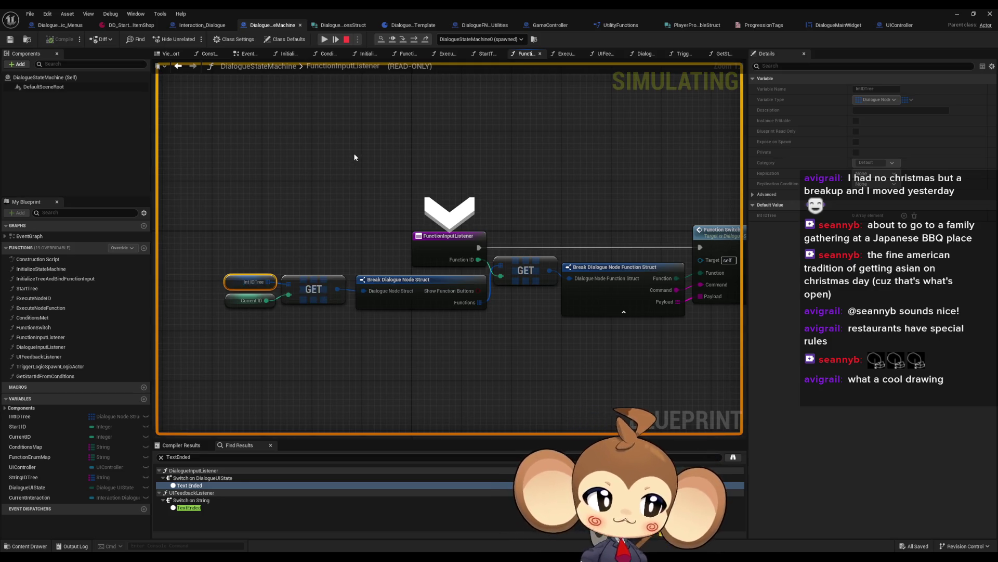
pyautogui.moveTo(262, 284)
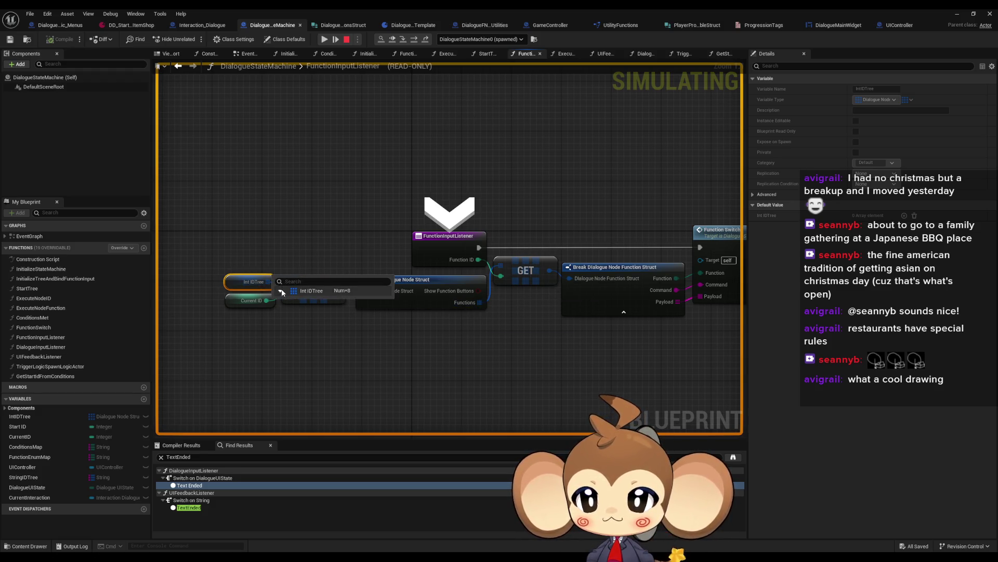
pyautogui.click(281, 291)
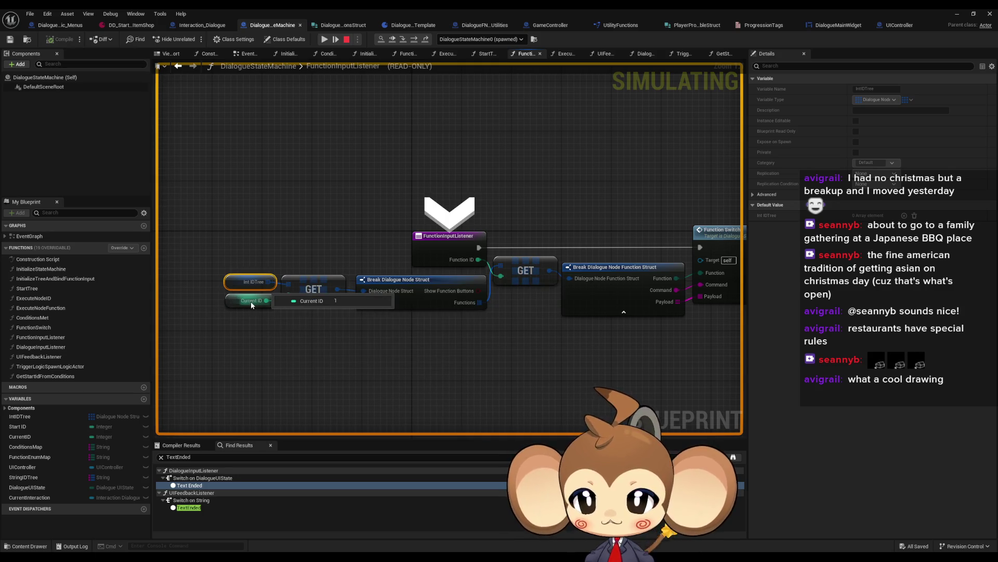
pyautogui.click(281, 291)
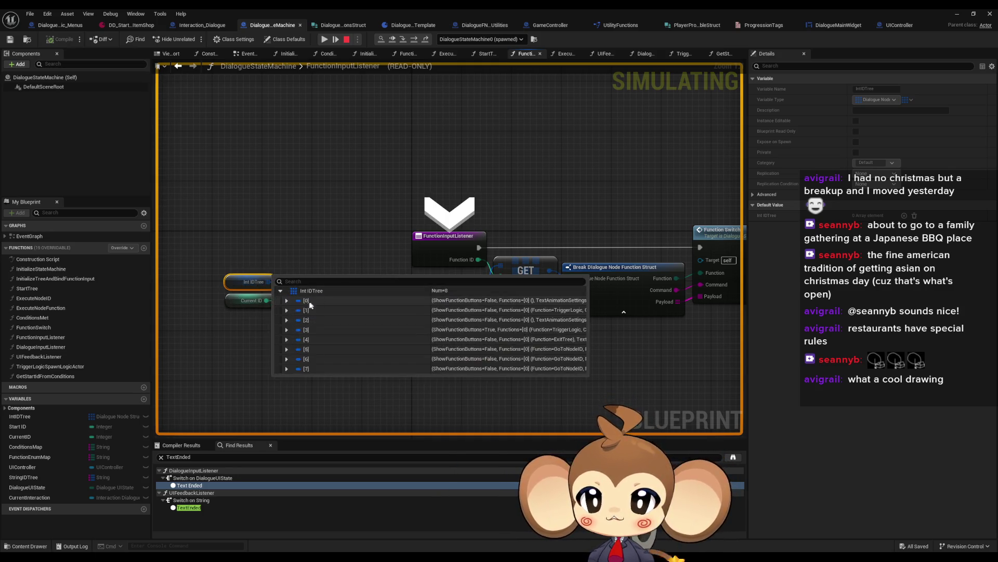
pyautogui.click(286, 310)
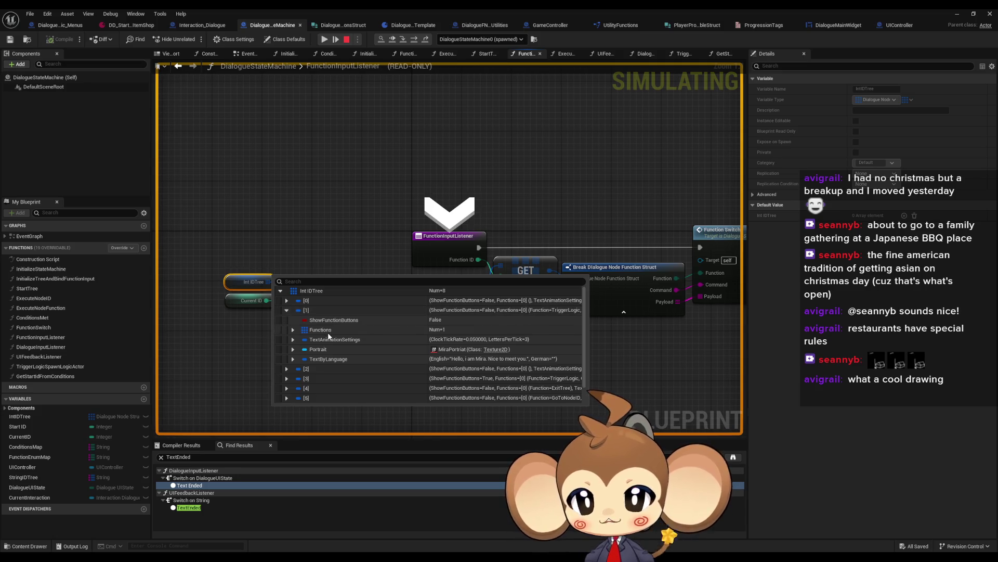
pyautogui.click(293, 329)
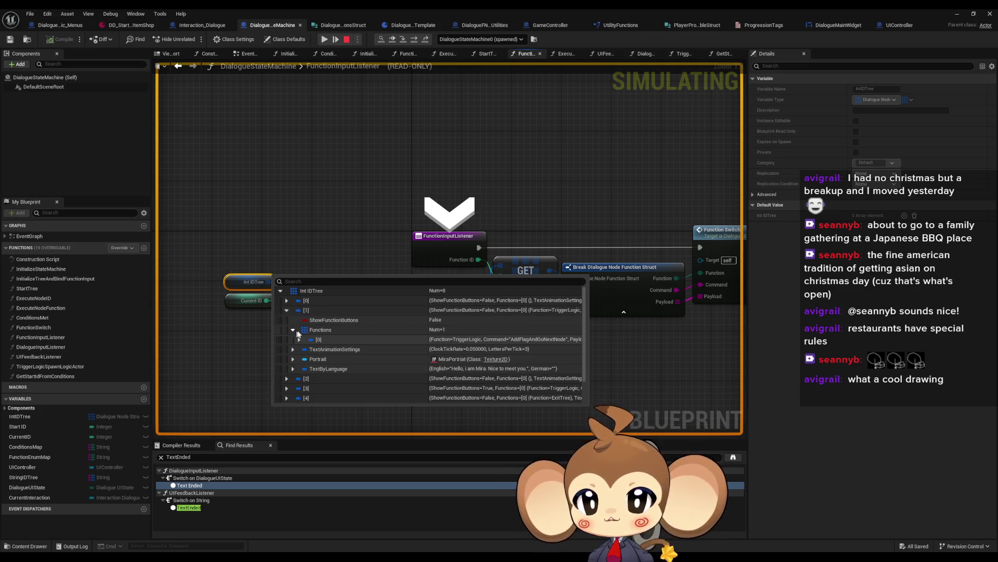
pyautogui.click(299, 339)
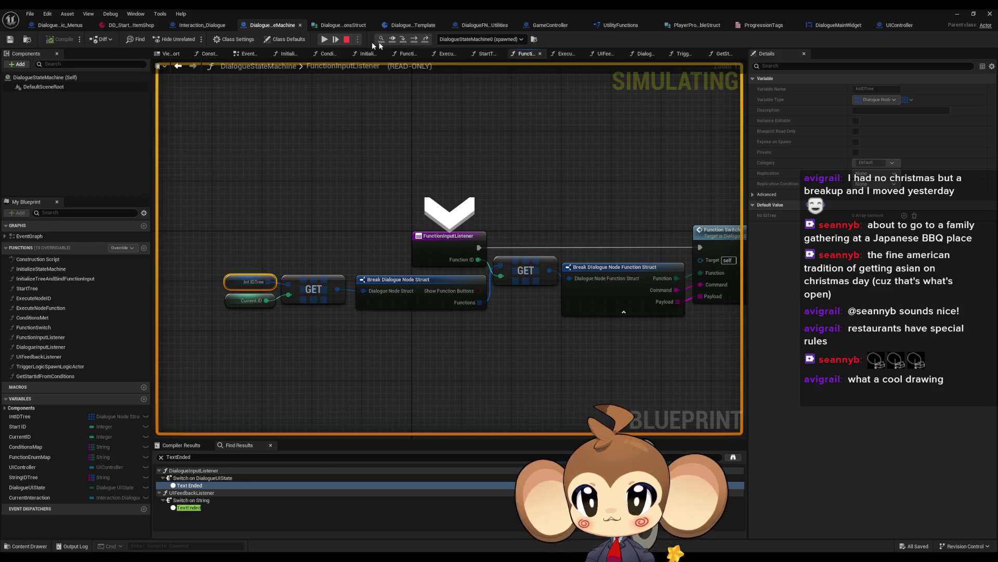
pyautogui.click(411, 40)
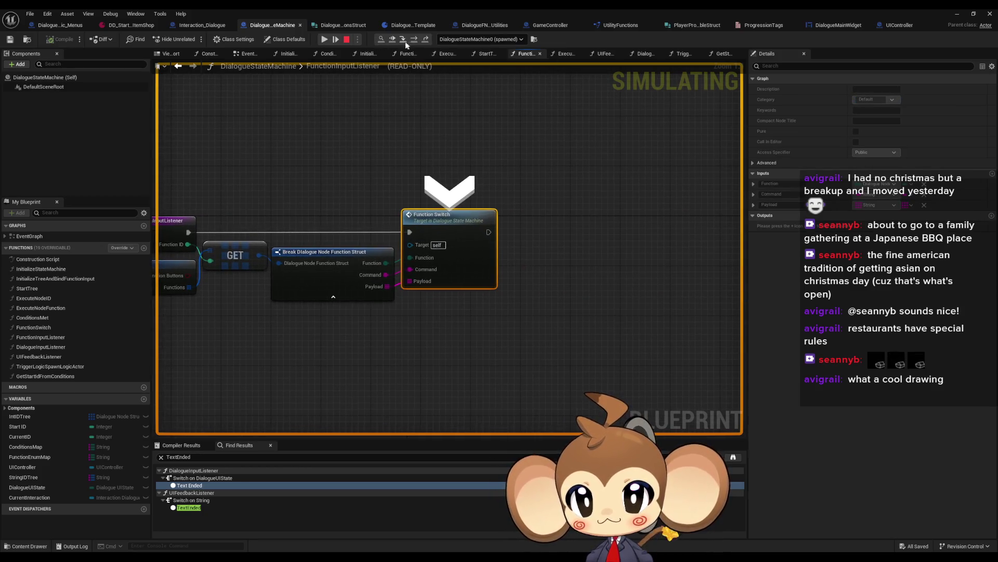
# - Step into FunctionSwitch and view its enum switch, For Each Loop and Split nodes
pyautogui.click(410, 41)
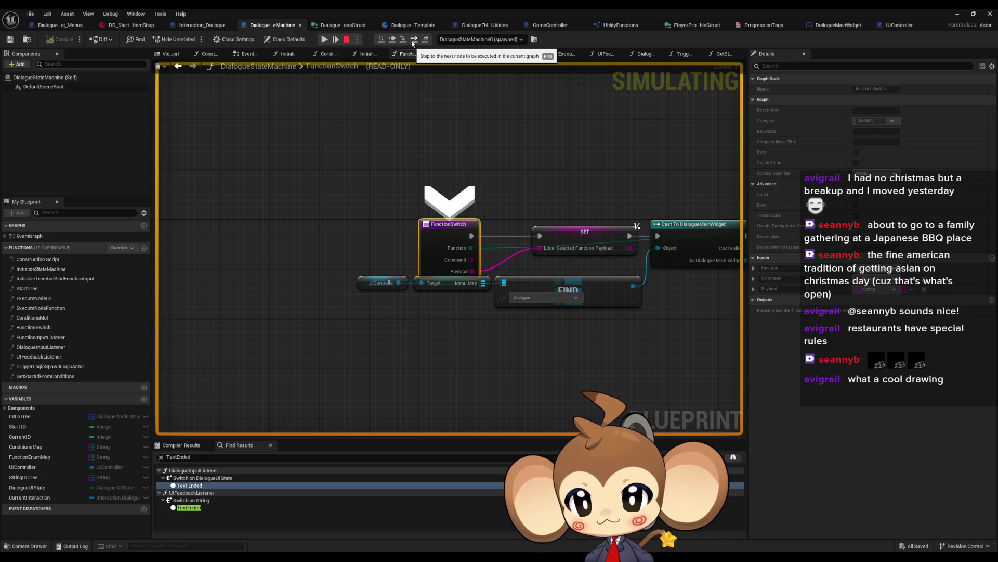
pyautogui.moveTo(460, 264)
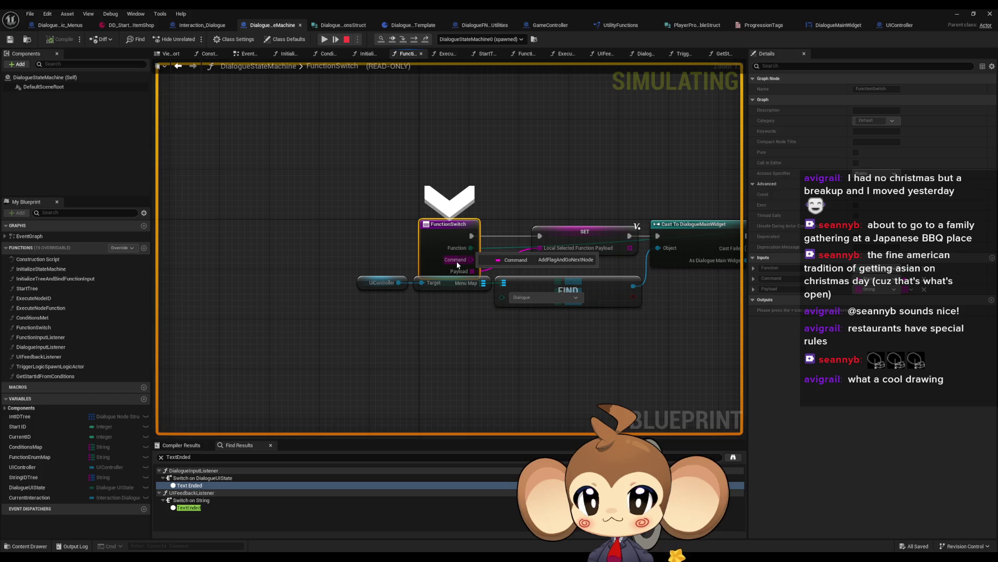
pyautogui.moveTo(456, 261)
pyautogui.mouseDown()
pyautogui.moveTo(255, 260)
pyautogui.moveTo(27, 199)
pyautogui.mouseUp()
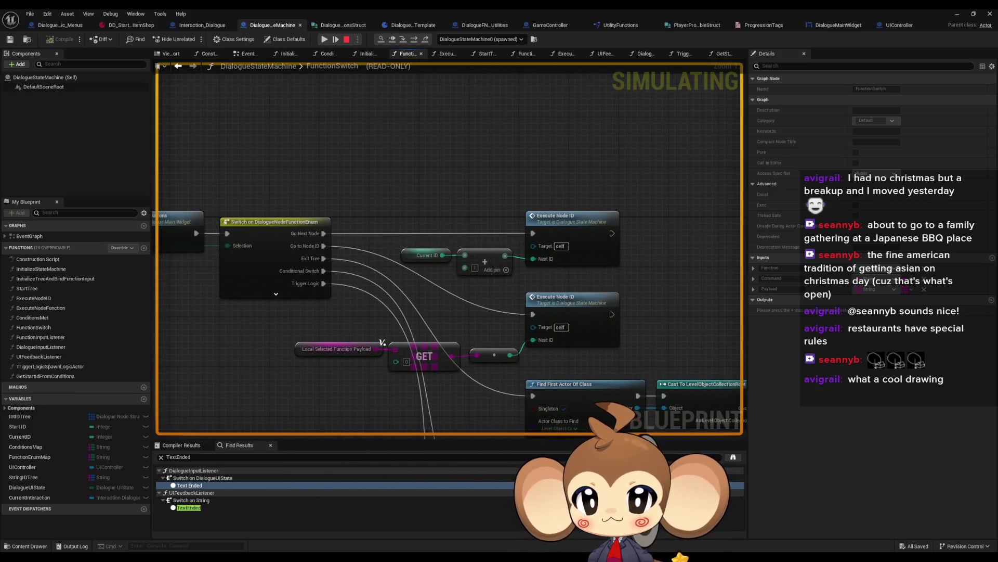
pyautogui.moveTo(405, 444)
pyautogui.mouseDown()
pyautogui.moveTo(422, 386)
pyautogui.moveTo(407, 257)
pyautogui.moveTo(341, 138)
pyautogui.mouseUp()
pyautogui.scroll(-3, 407, 257)
pyautogui.scroll(3, 396, 318)
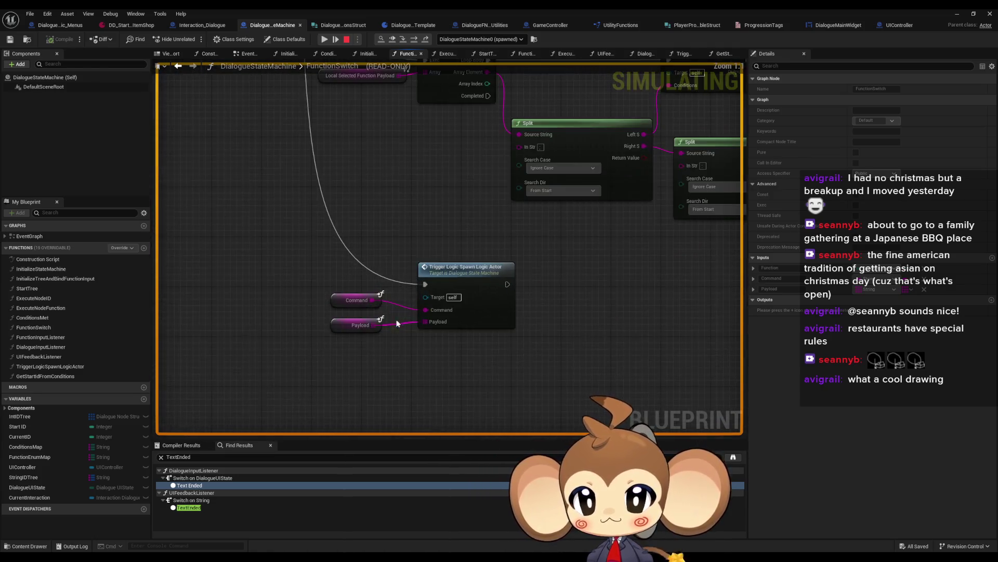
pyautogui.moveTo(312, 281)
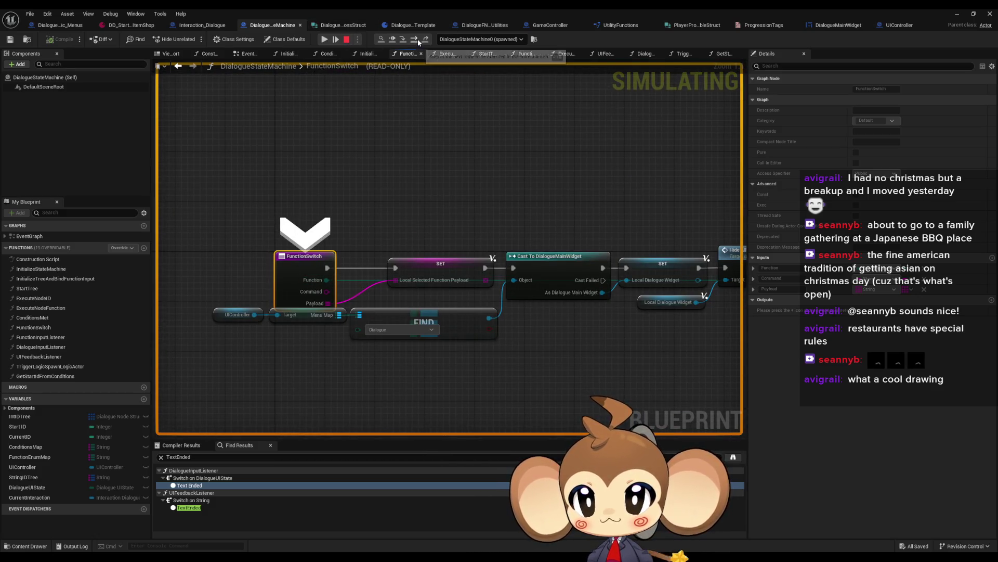
# - Step through to the Branch in TriggerLogicSpawnLogicActor, inspect the OpenItemStorage entry, then stop simulating
pyautogui.click(416, 39)
pyautogui.click(417, 38)
pyautogui.click(417, 38)
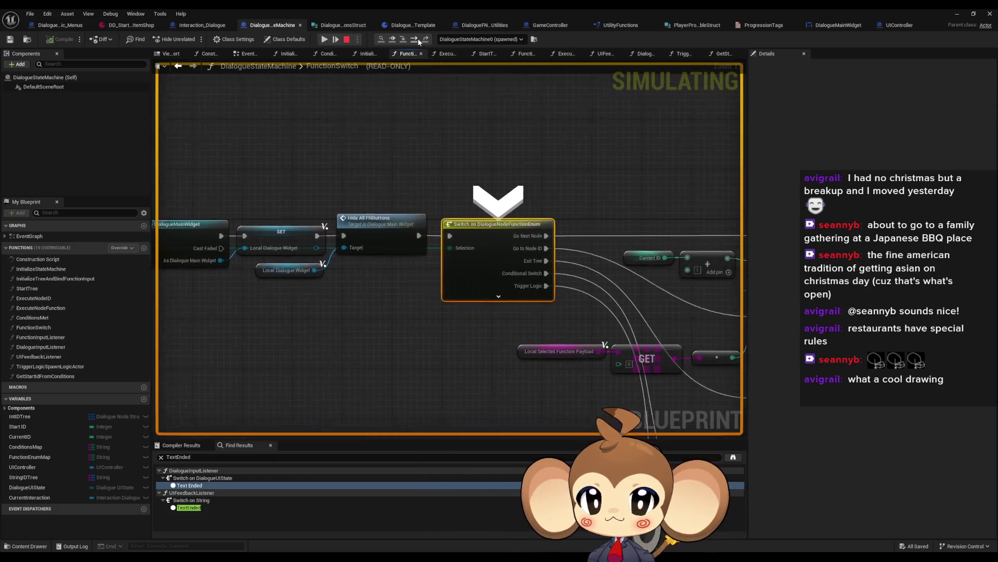
pyautogui.click(418, 38)
pyautogui.click(413, 39)
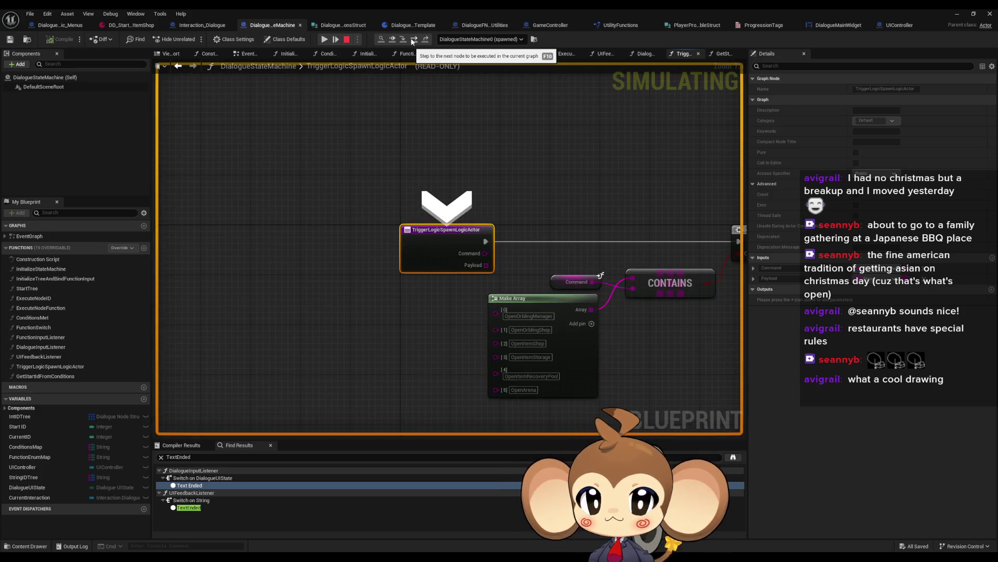
pyautogui.click(414, 40)
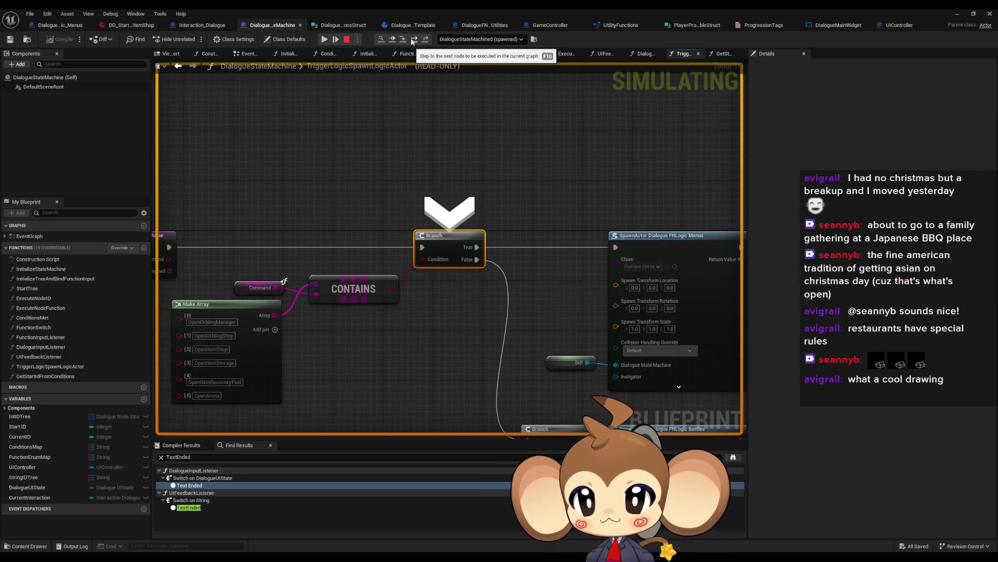
pyautogui.moveTo(304, 136)
pyautogui.mouseDown()
pyautogui.moveTo(388, 140)
pyautogui.moveTo(423, 129)
pyautogui.mouseUp()
pyautogui.click(343, 355)
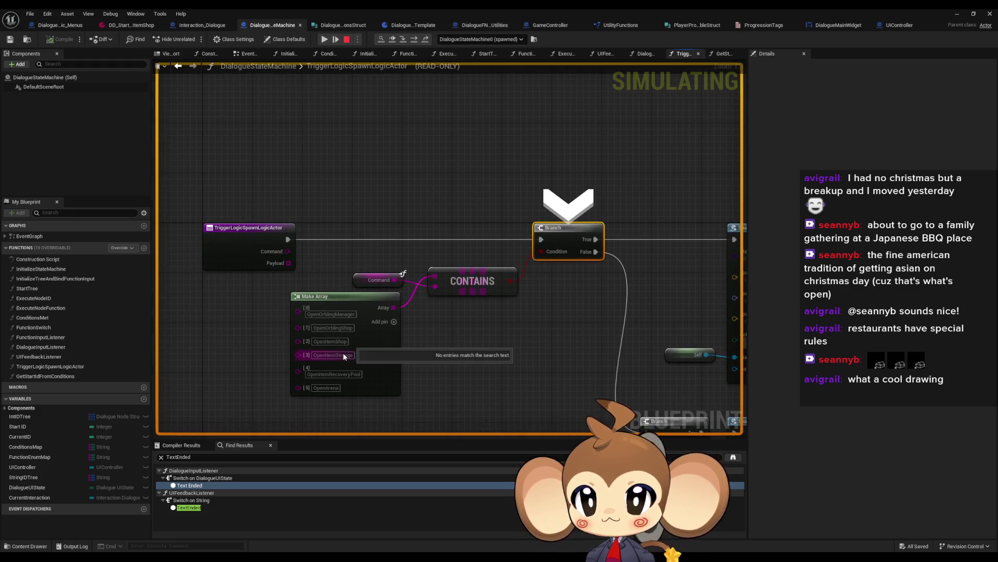
pyautogui.click(347, 39)
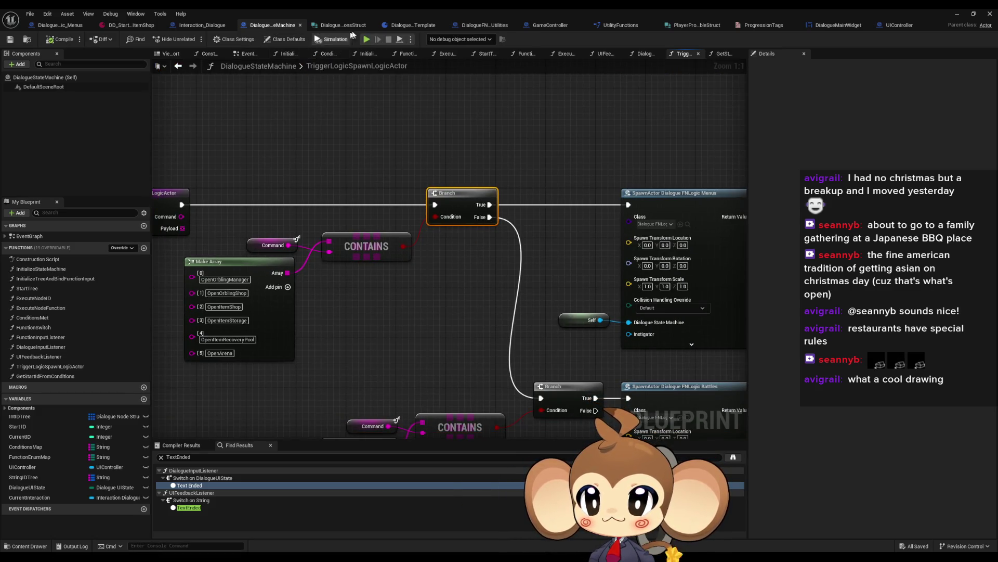
# - Navigate back through the graph history to the FunctionSwitch graph
pyautogui.click(178, 65)
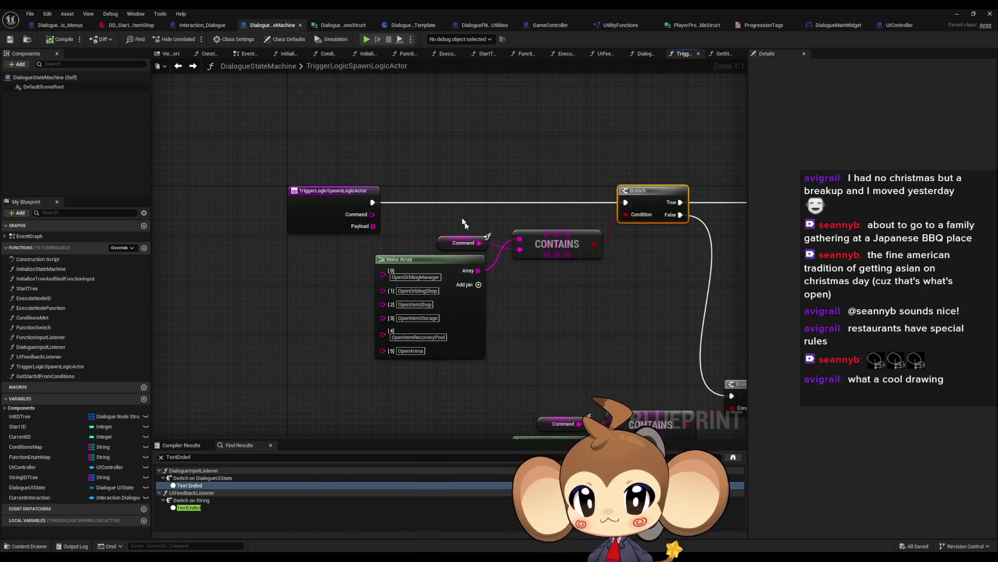
pyautogui.click(193, 65)
pyautogui.click(260, 26)
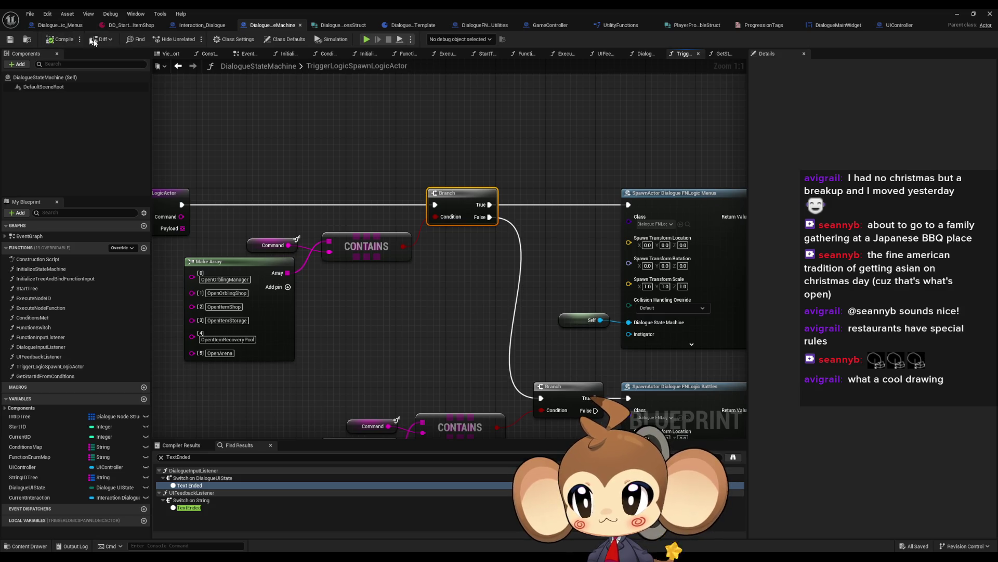
pyautogui.click(182, 68)
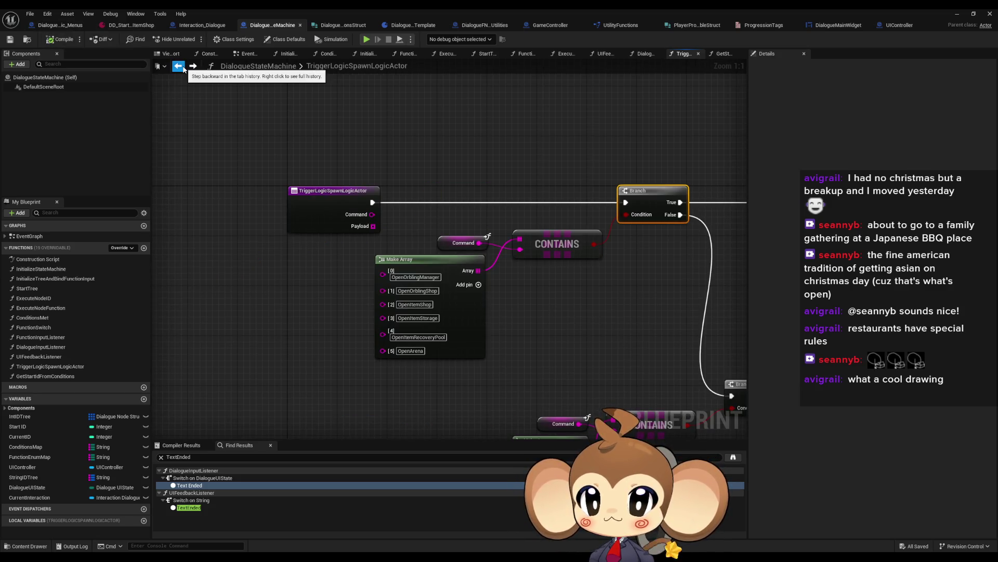
pyautogui.click(182, 68)
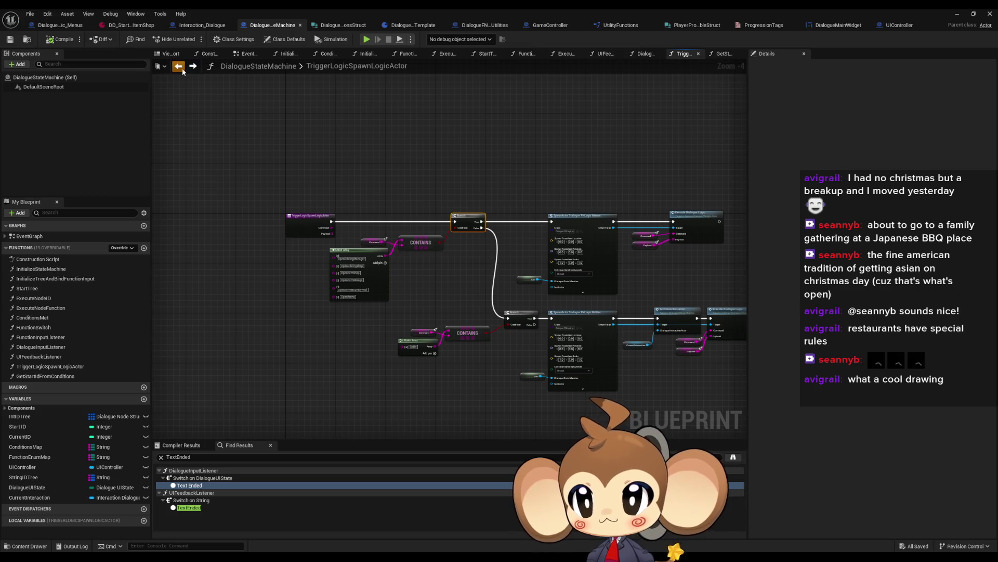
pyautogui.click(182, 68)
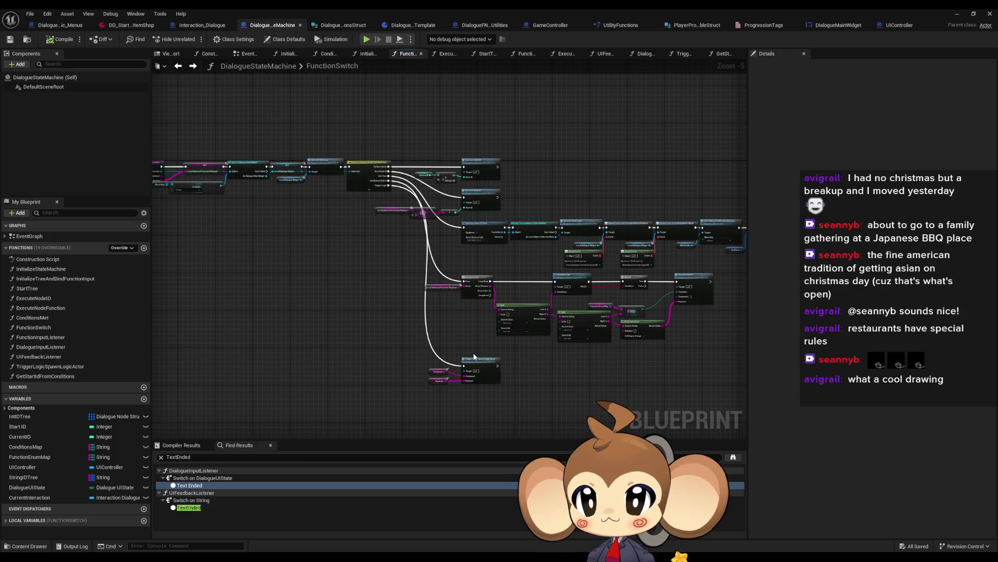
# - Reopen TriggerLogicSpawnLogicActor and frame the Battle Make Array, Contains and Battles spawn nodes
pyautogui.scroll(2, 473, 356)
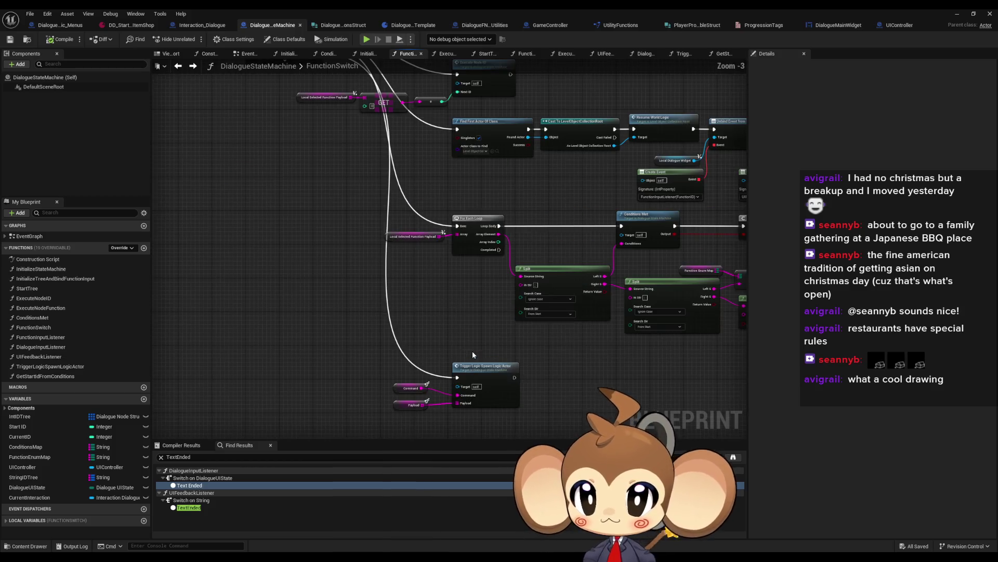
pyautogui.doubleClick(507, 381)
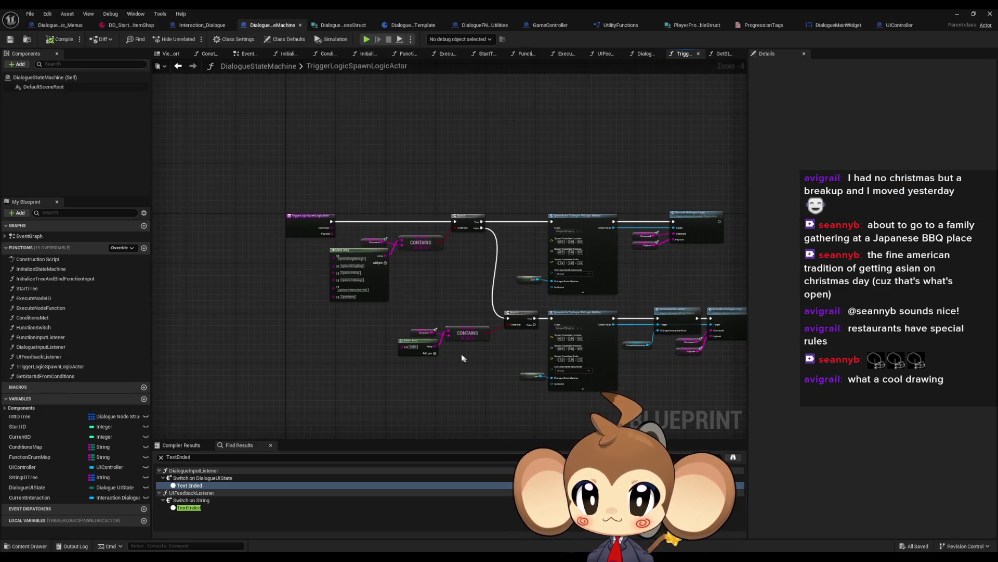
pyautogui.scroll(1, 464, 358)
pyautogui.scroll(1, 537, 345)
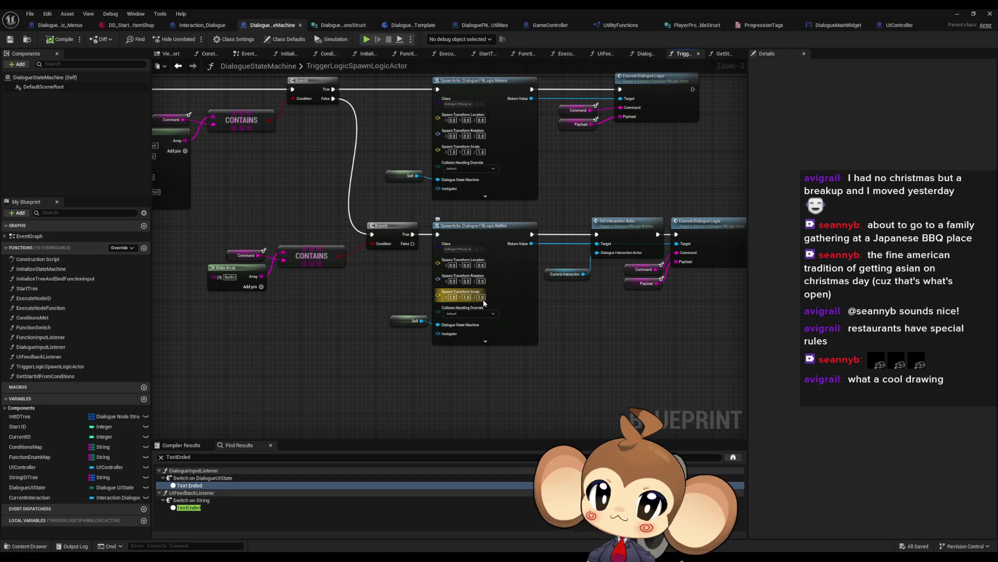
pyautogui.moveTo(531, 327)
pyautogui.mouseDown()
pyautogui.moveTo(525, 288)
pyautogui.moveTo(546, 291)
pyautogui.moveTo(533, 330)
pyautogui.mouseUp()
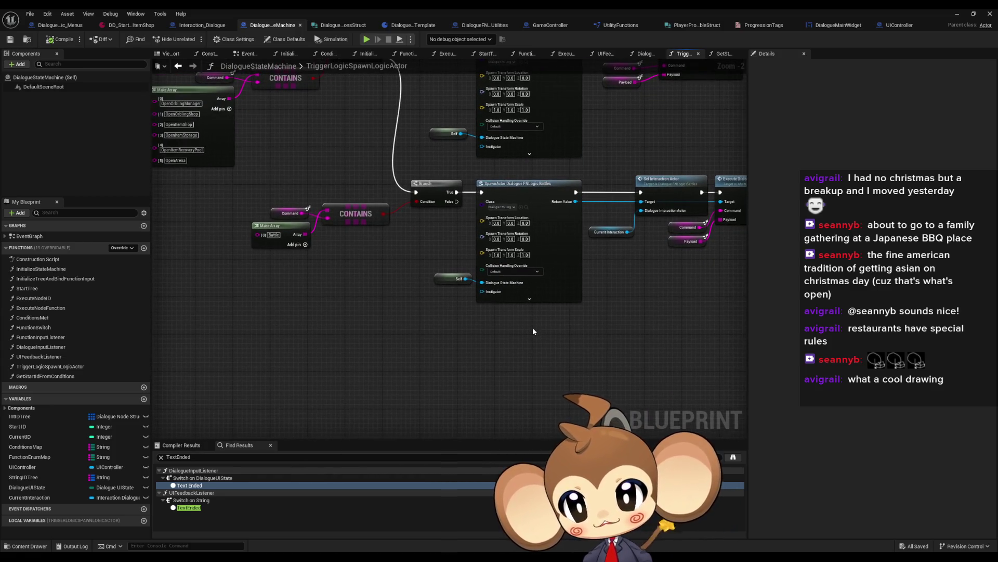
pyautogui.moveTo(392, 253); pyautogui.dragTo(422, 258)
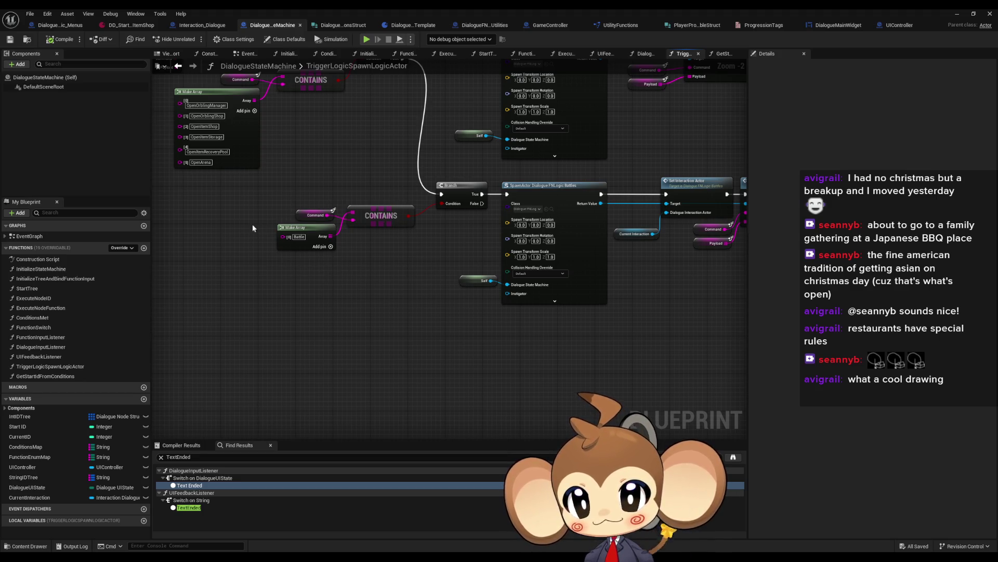
# - Duplicate the Battle Make Array node below the original
pyautogui.click(276, 248)
pyautogui.hotkey('ctrl', 'c')
pyautogui.hotkey('ctrl', 'v')
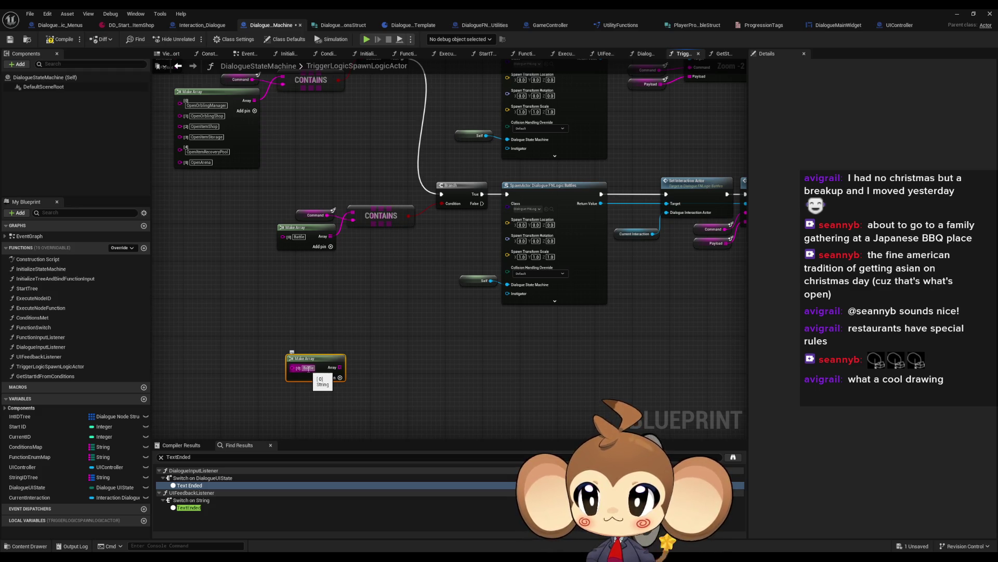
# - Copy the AddFlagAndGoNextNode command from the shop dialogue asset and return to DialogueStateMachine
pyautogui.click(763, 25)
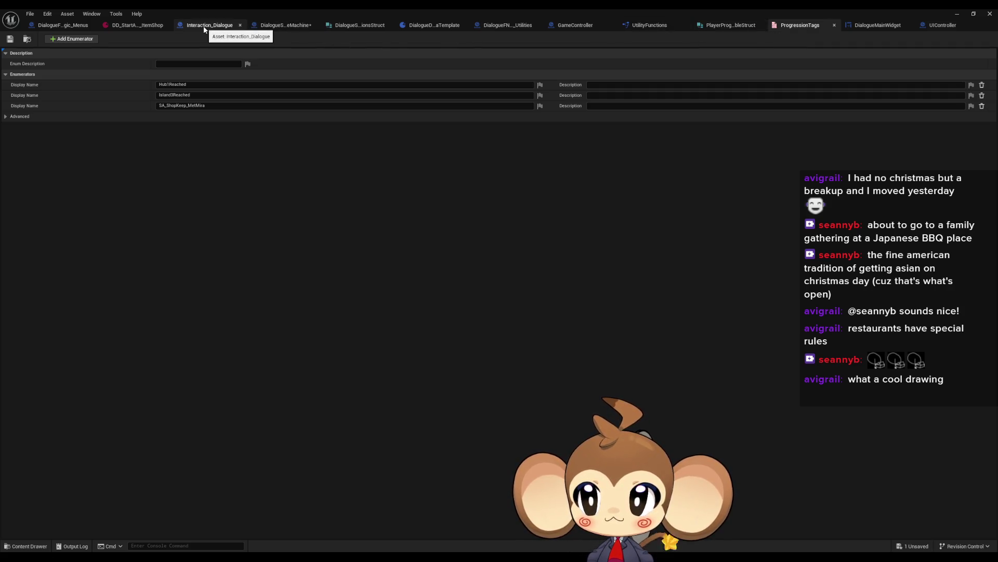
pyautogui.click(138, 26)
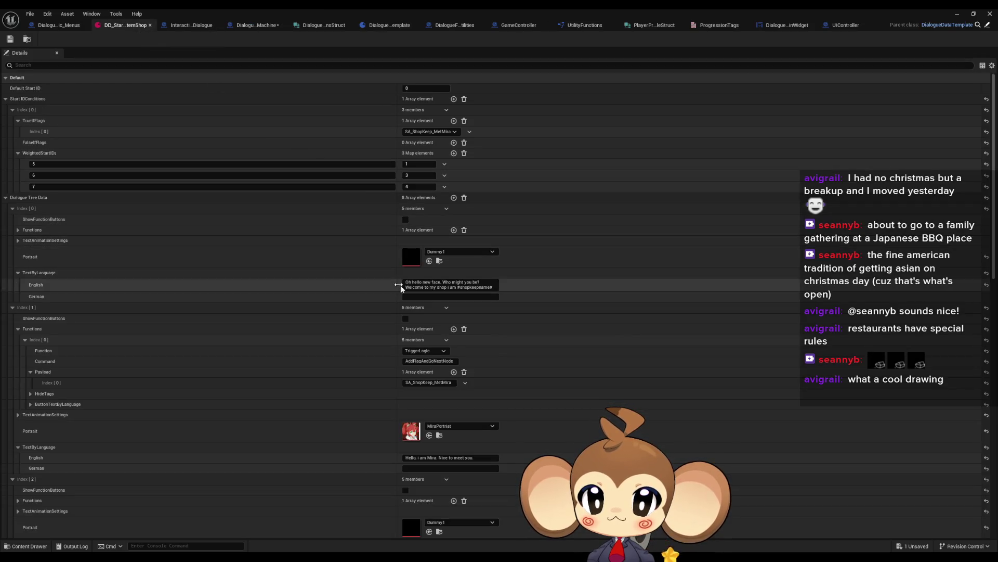
pyautogui.click(441, 361)
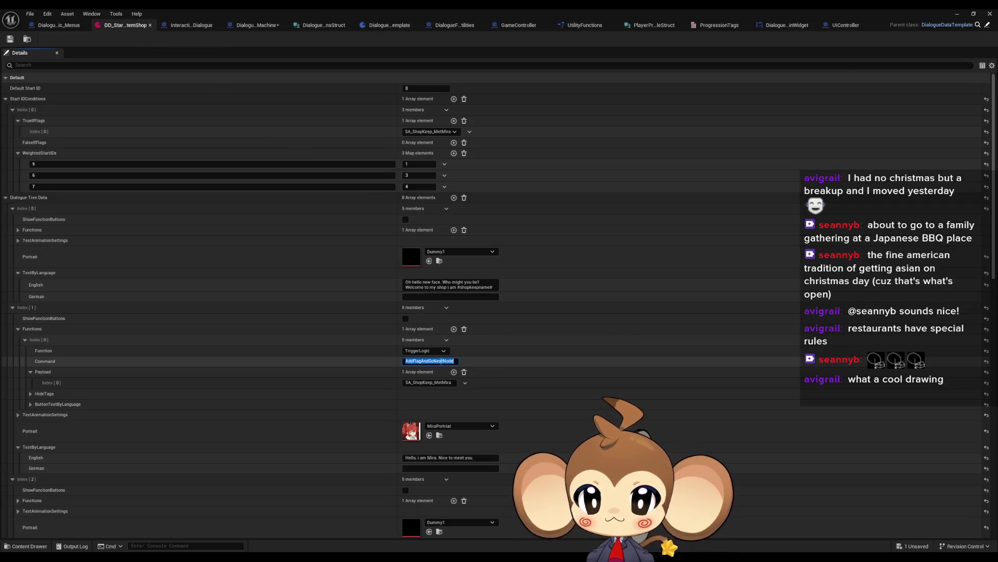
pyautogui.click(59, 25)
pyautogui.click(128, 25)
pyautogui.click(209, 25)
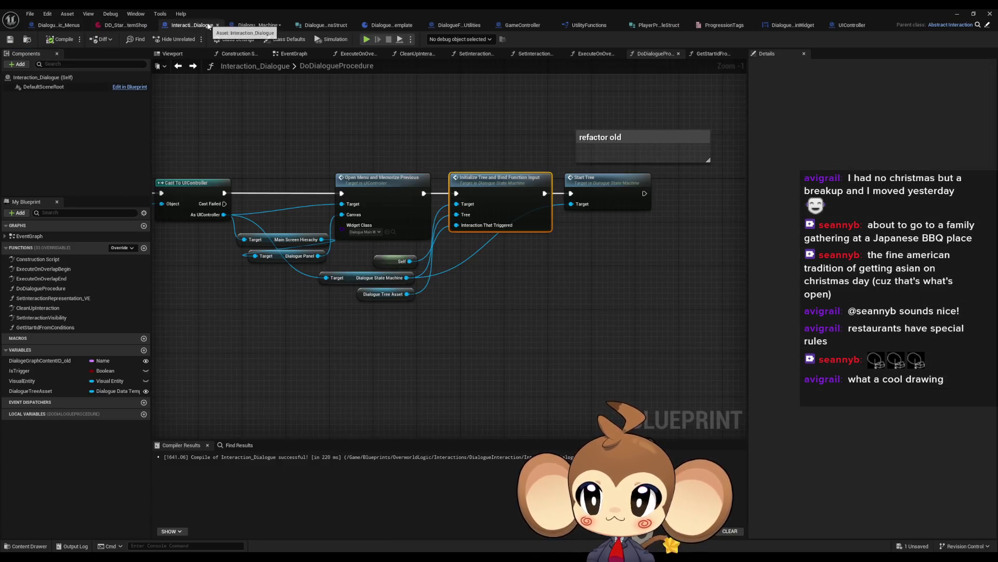
pyautogui.click(260, 26)
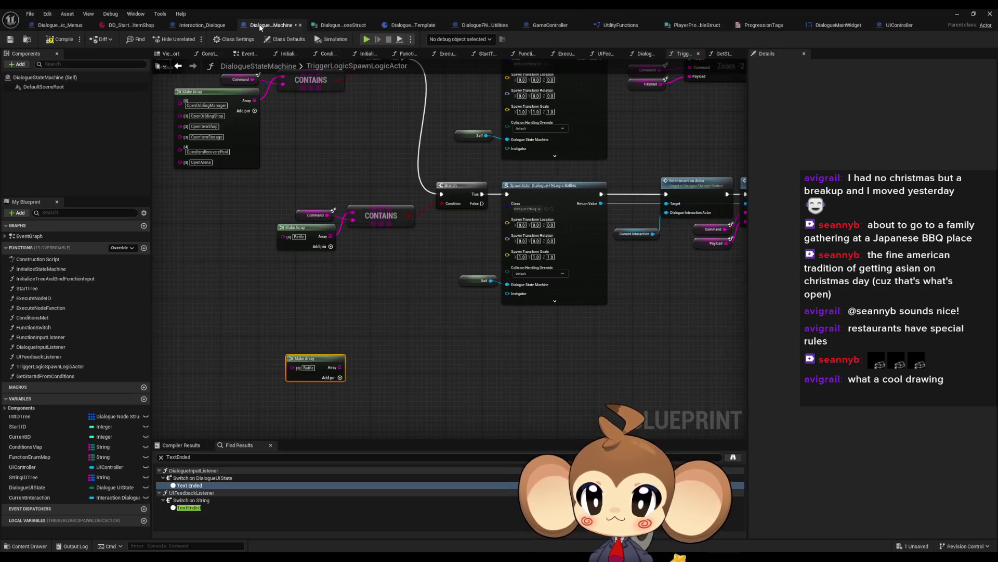
# - Make an array holding only AddFlagAndGoNextNode and check it with a Contains Item node
pyautogui.hotkey('ctrl', 'v')
pyautogui.click(370, 378)
pyautogui.moveTo(374, 367); pyautogui.dragTo(382, 366)
pyautogui.write('c')
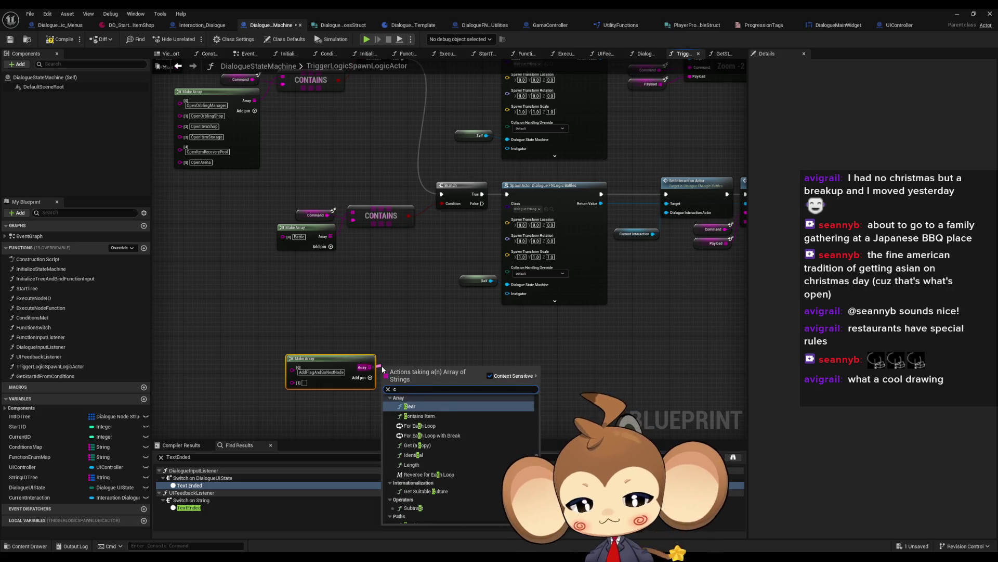
pyautogui.write('ontains')
pyautogui.press('Return')
pyautogui.moveTo(323, 279); pyautogui.dragTo(294, 251)
pyautogui.moveTo(403, 371); pyautogui.dragTo(394, 340)
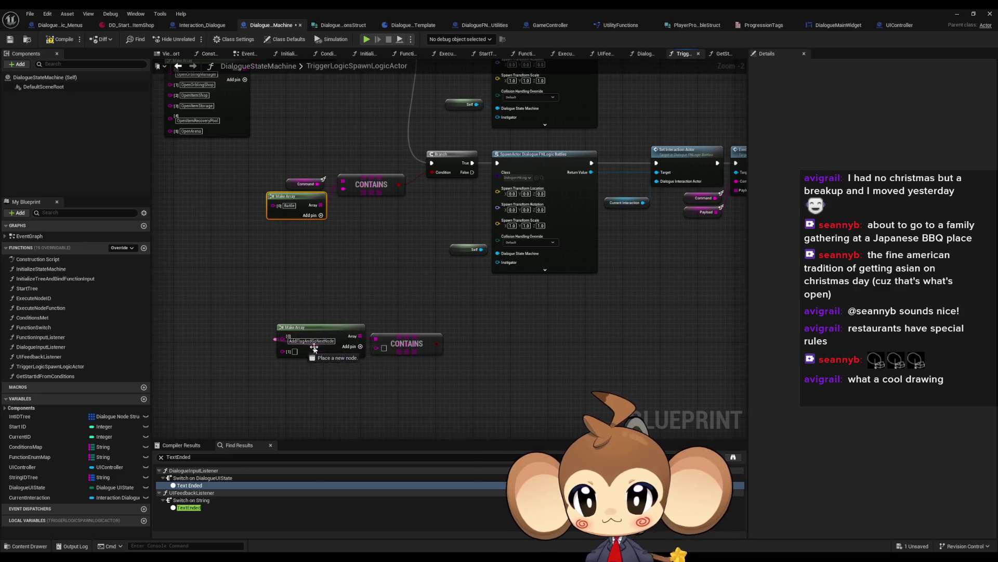
pyautogui.click(293, 356)
pyautogui.rightClick(293, 356)
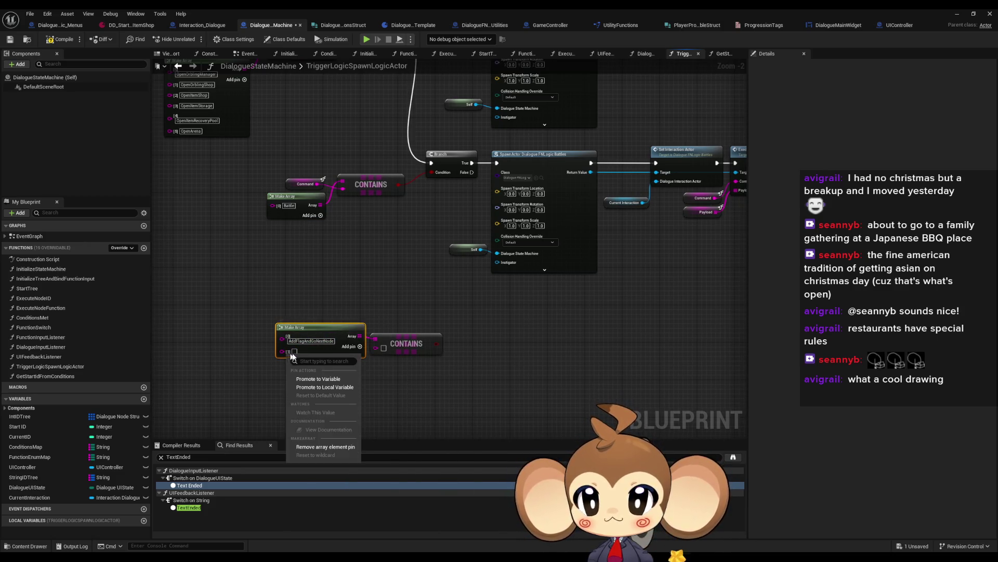
pyautogui.click(325, 447)
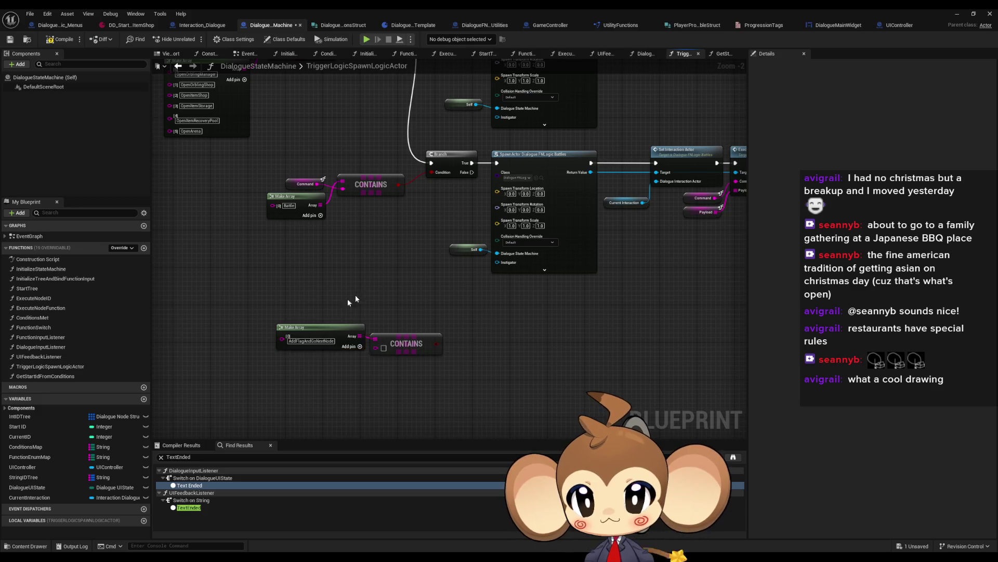
pyautogui.moveTo(331, 330); pyautogui.dragTo(314, 382)
# - Feed a copy of the Command variable into the new Contains check
pyautogui.click(304, 184)
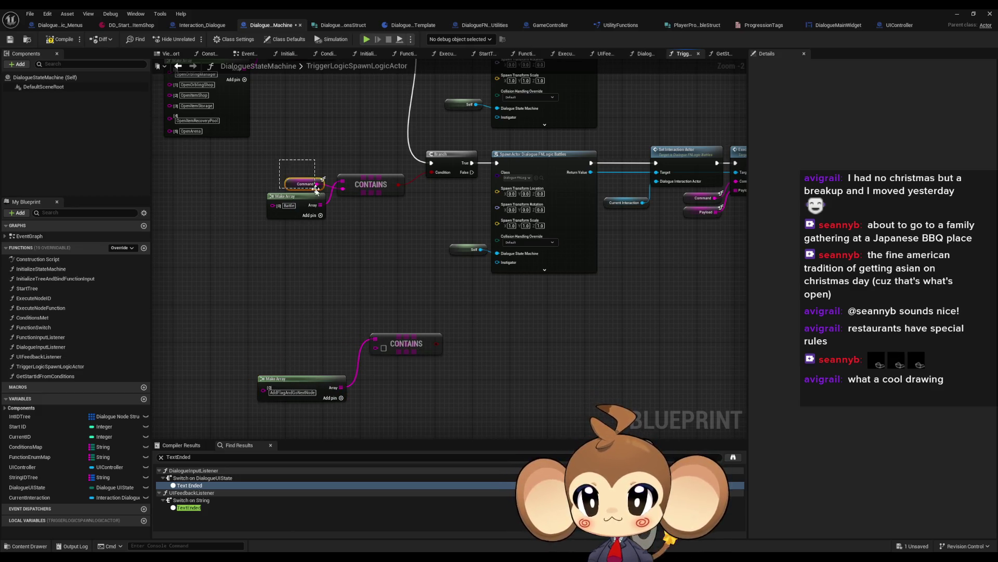
pyautogui.hotkey('ctrl', 'c')
pyautogui.hotkey('ctrl', 'v')
pyautogui.moveTo(361, 352); pyautogui.dragTo(375, 349)
pyautogui.moveTo(442, 150); pyautogui.dragTo(400, 138)
# - Duplicate the Branch and SpawnActor pair, spawning DialogueFNLogic_Dialogue_Utilities
pyautogui.click(401, 139)
pyautogui.keyDown('ctrl'); pyautogui.click(489, 141); pyautogui.keyUp('ctrl')
pyautogui.hotkey('ctrl', 'c')
pyautogui.hotkey('ctrl', 'v')
pyautogui.click(499, 319)
pyautogui.write('dia ut')
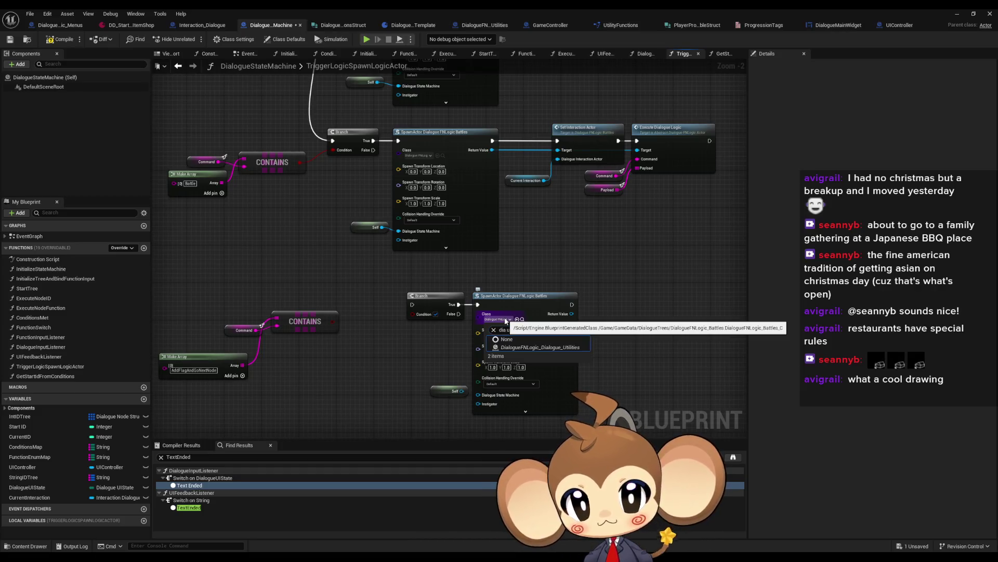
pyautogui.press('Down')
pyautogui.press('Return')
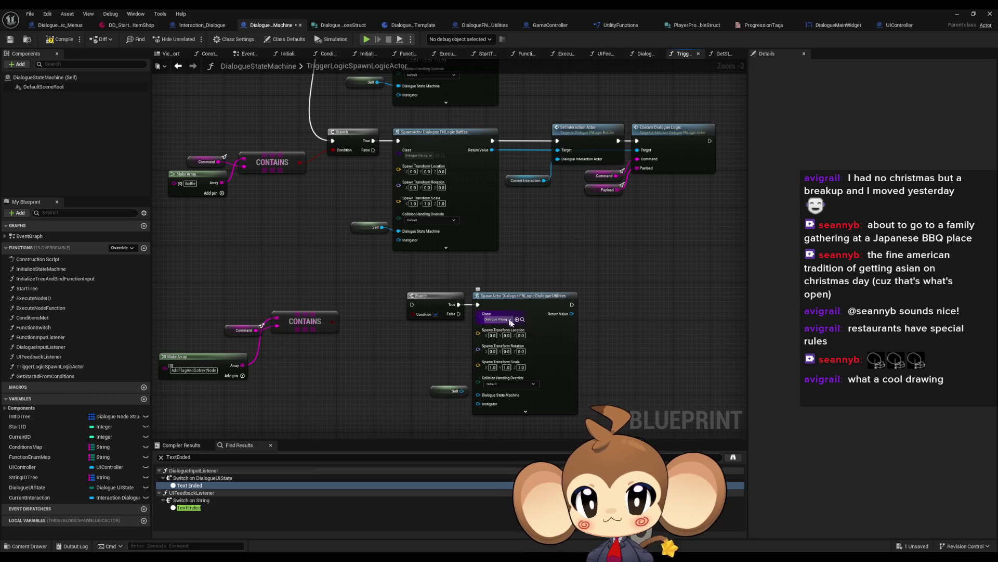
# - Wire the Contains result and execution into the new branch, adding Execute Dialogue Logic on the spawned actor
pyautogui.moveTo(414, 314); pyautogui.dragTo(333, 321)
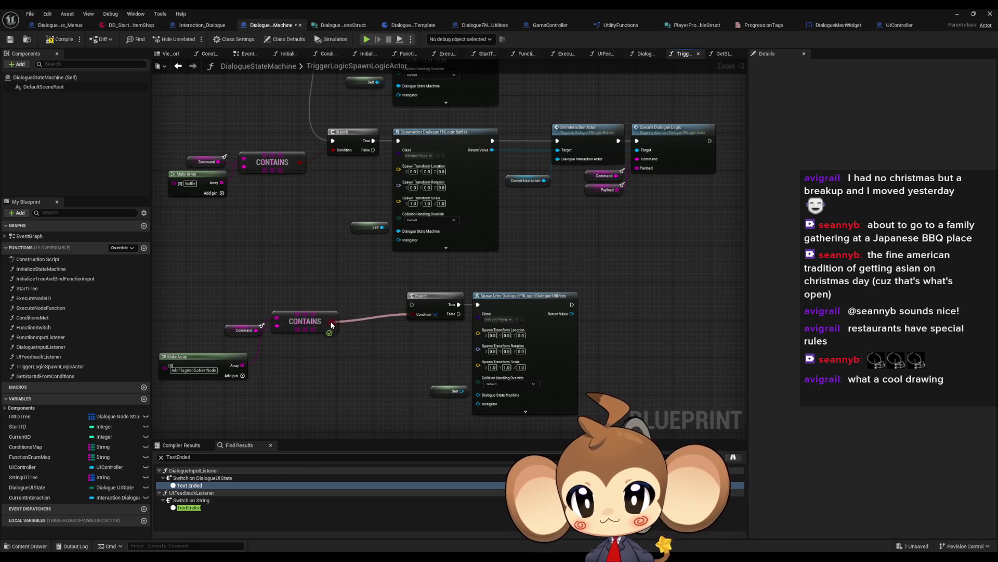
pyautogui.moveTo(412, 304)
pyautogui.mouseDown()
pyautogui.moveTo(385, 162)
pyautogui.moveTo(373, 150)
pyautogui.mouseUp()
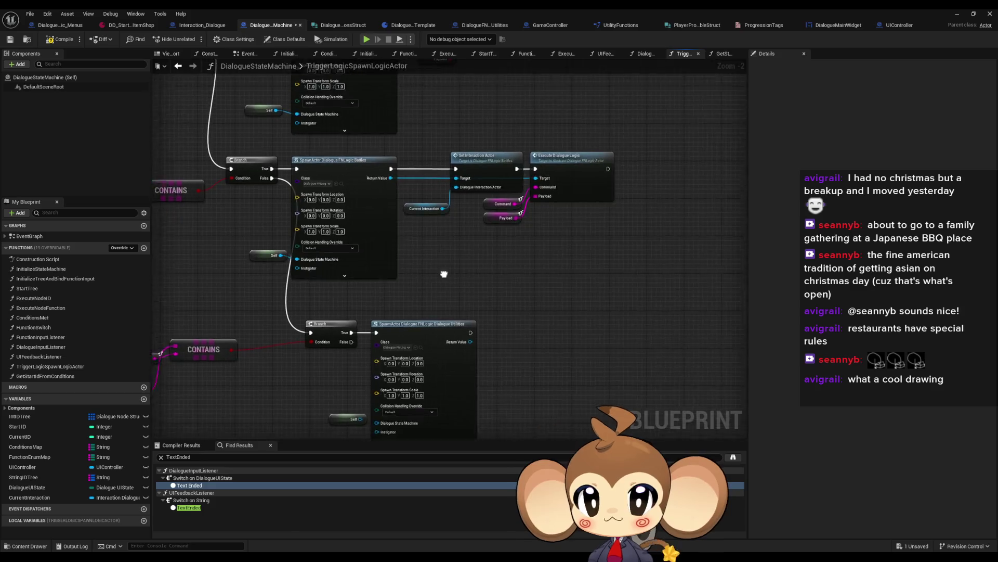
pyautogui.moveTo(435, 345)
pyautogui.mouseDown()
pyautogui.moveTo(502, 353)
pyautogui.moveTo(506, 343)
pyautogui.mouseUp()
pyautogui.click(501, 366)
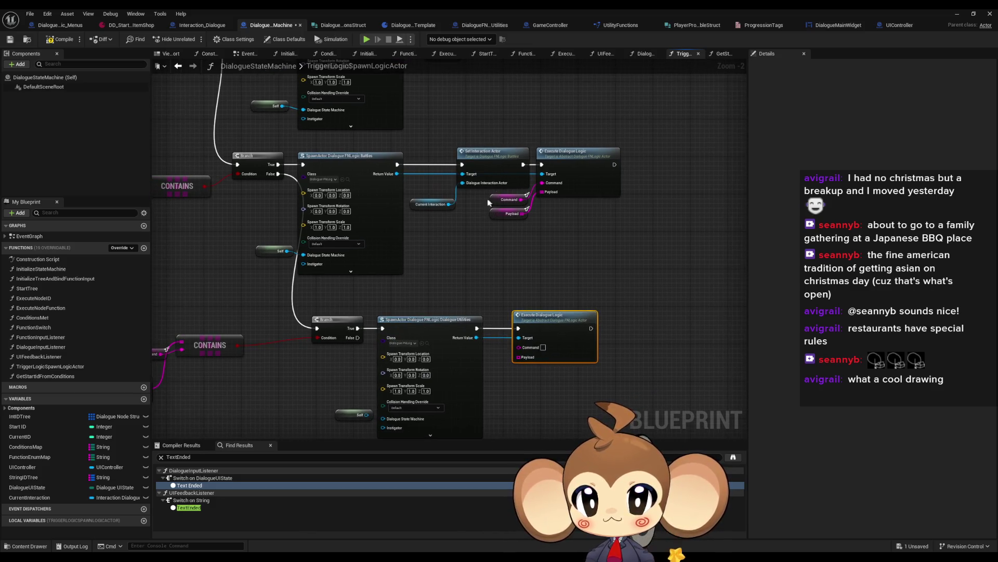
# - Reuse the Execute Dialogue Logic call with Command and Payload on the Dialogue Utilities actor, removing the bare one
pyautogui.moveTo(490, 198); pyautogui.dragTo(532, 218)
pyautogui.moveTo(438, 123); pyautogui.dragTo(432, 278)
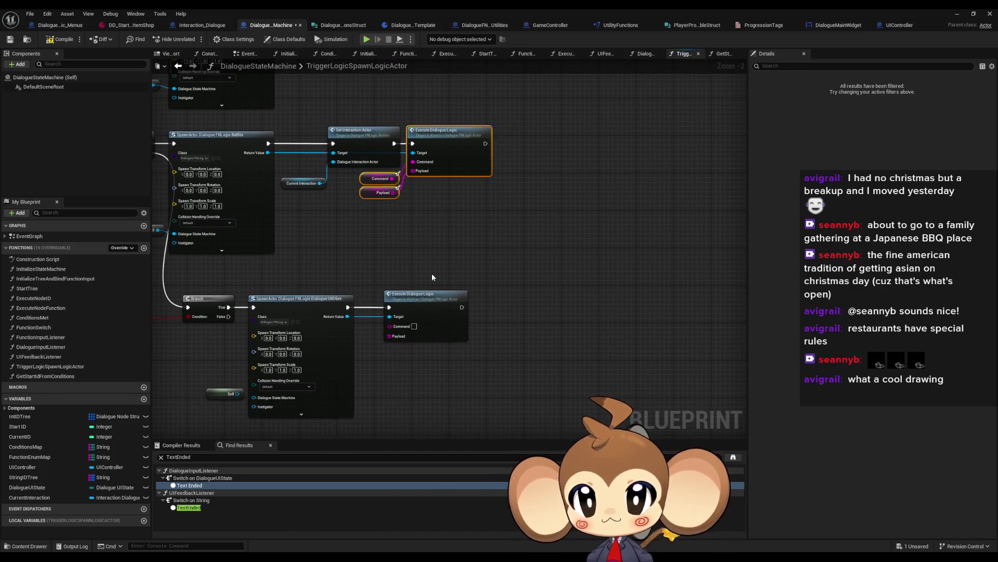
pyautogui.hotkey('ctrl', 'c')
pyautogui.hotkey('ctrl', 'v')
pyautogui.moveTo(497, 369); pyautogui.dragTo(348, 320)
pyautogui.click(463, 328)
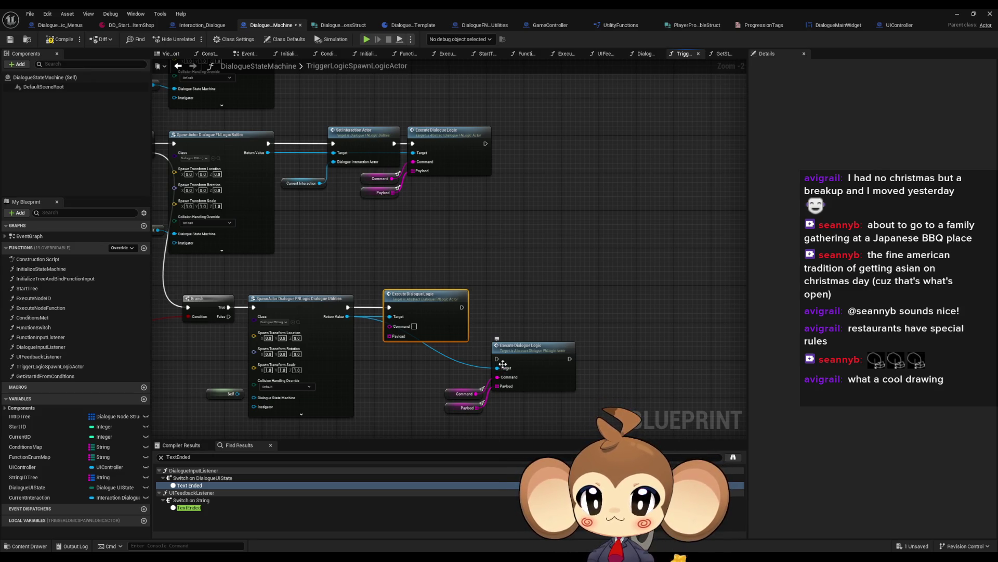
pyautogui.press('Delete')
pyautogui.moveTo(504, 364)
pyautogui.mouseDown()
pyautogui.moveTo(400, 313)
pyautogui.moveTo(436, 307)
pyautogui.moveTo(348, 308)
pyautogui.mouseUp()
# - Place Command and Payload beside the call and add a new empty Spawn Actor node
pyautogui.click(454, 395)
pyautogui.moveTo(455, 394); pyautogui.dragTo(395, 330)
pyautogui.moveTo(364, 363); pyautogui.dragTo(535, 361)
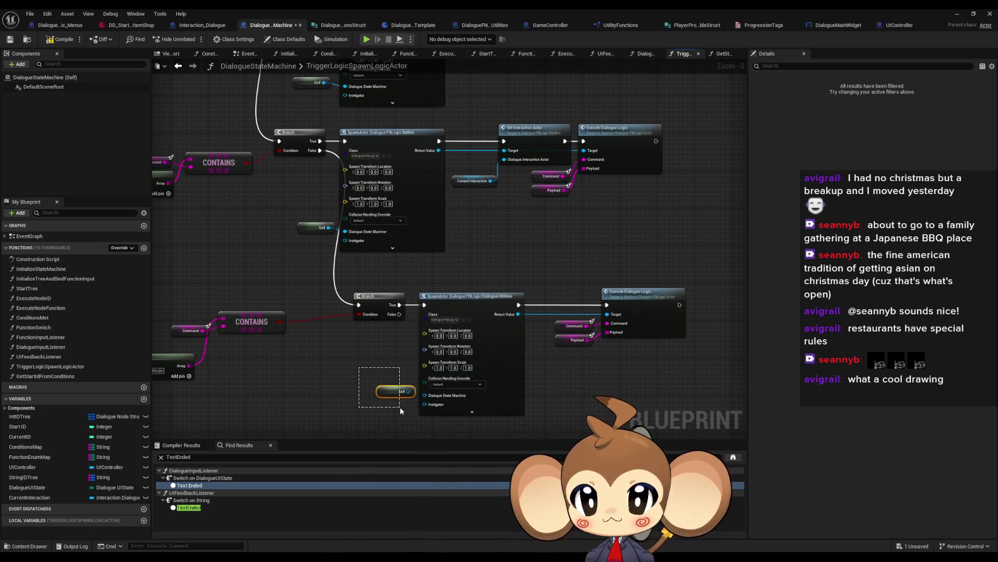
pyautogui.moveTo(400, 408); pyautogui.dragTo(402, 407)
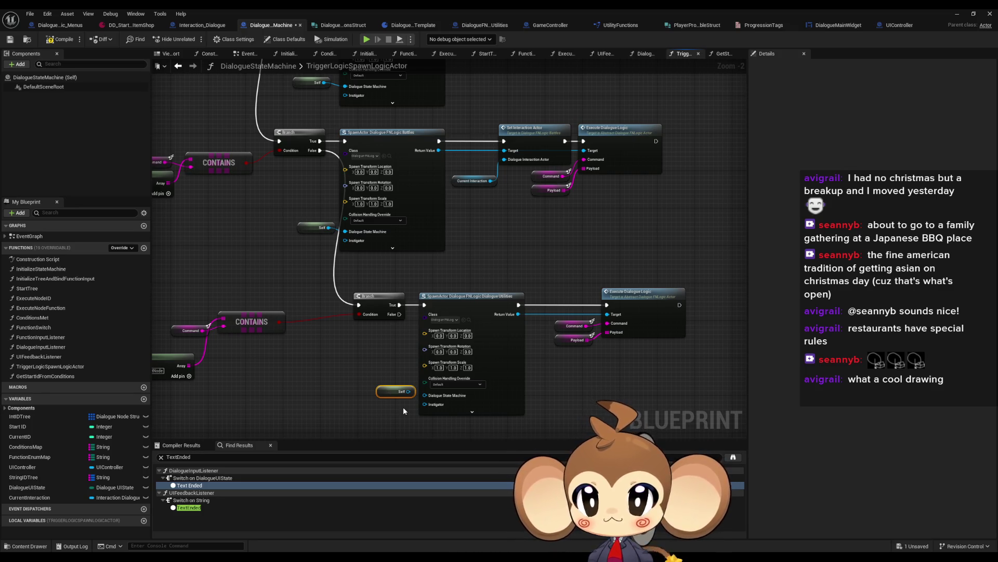
pyautogui.rightClick(325, 394)
pyautogui.write('spawn actor')
pyautogui.press('Return')
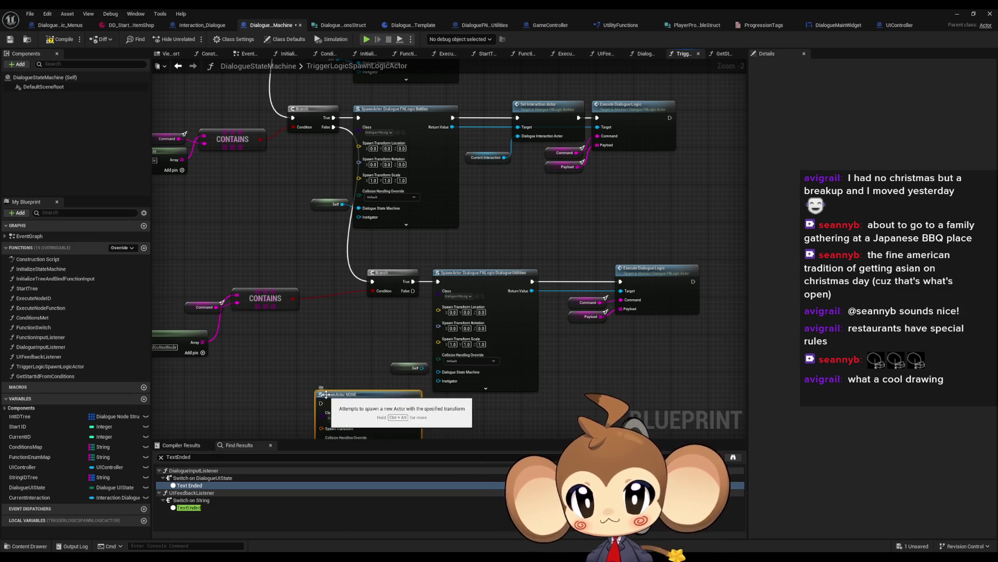
# - Set the new spawn node to Dialogue Utilities and feed Self into its Dialogue State Machine input
pyautogui.scroll(2, 281, 285)
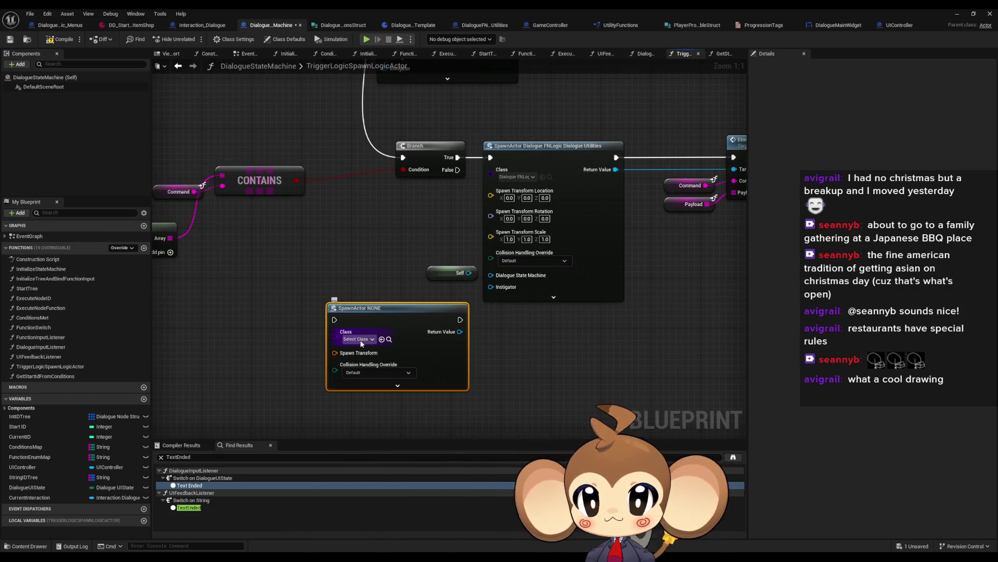
pyautogui.click(359, 339)
pyautogui.write('log dial')
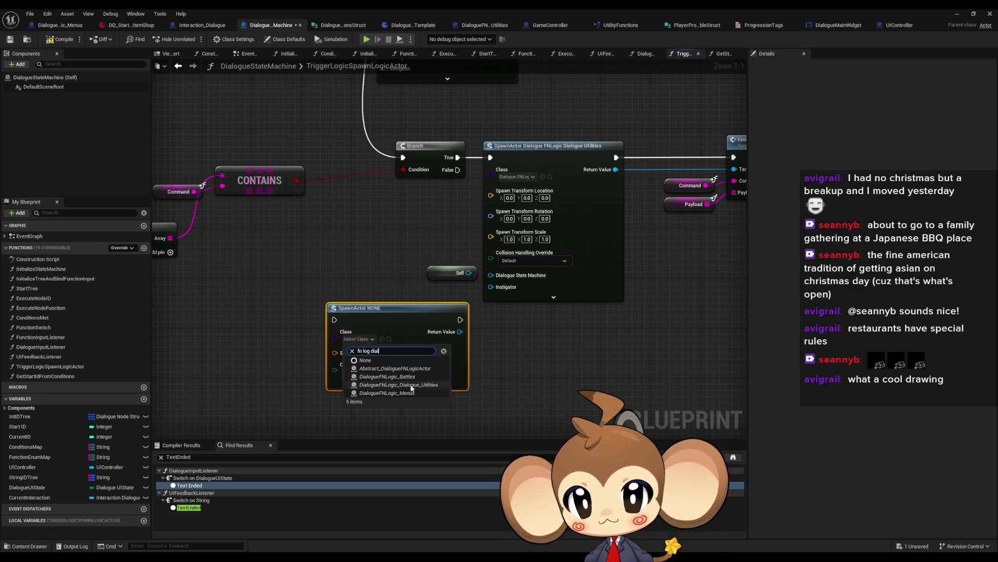
pyautogui.click(398, 385)
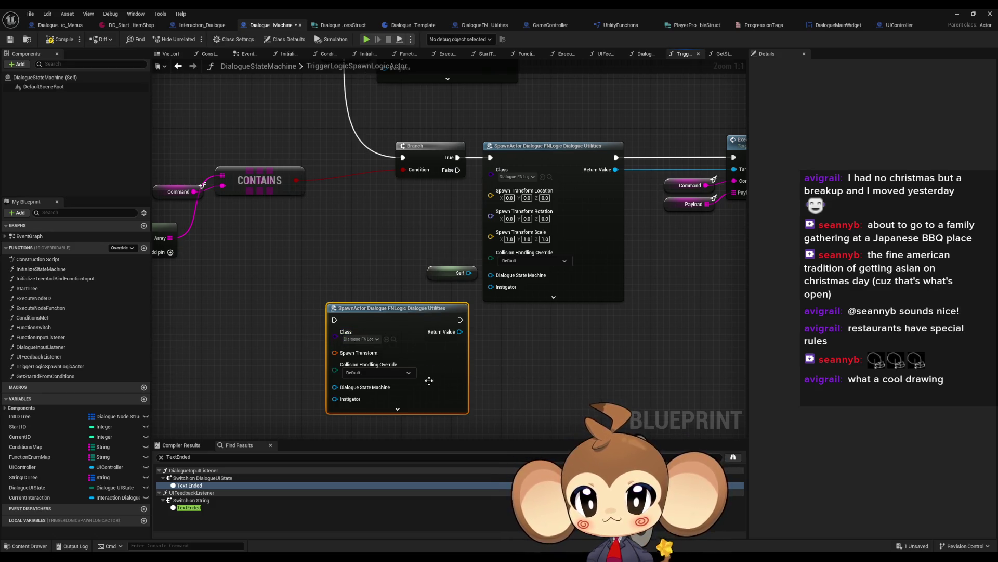
pyautogui.scroll(-2, 429, 381)
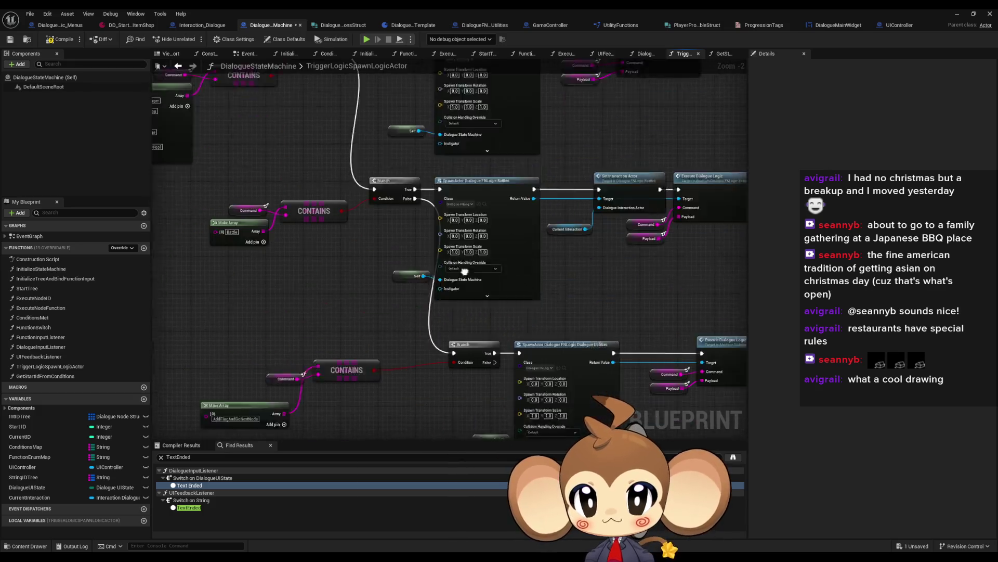
pyautogui.rightClick(453, 306)
pyautogui.click(416, 359)
pyautogui.moveTo(481, 309)
pyautogui.mouseDown()
pyautogui.moveTo(501, 315)
pyautogui.moveTo(433, 303)
pyautogui.mouseUp()
# - Shift the Execute Dialogue Logic group left and the Make Array, Command and CONTAINS nodes right
pyautogui.moveTo(555, 182); pyautogui.dragTo(692, 255)
pyautogui.moveTo(644, 198); pyautogui.dragTo(622, 198)
pyautogui.moveTo(159, 207); pyautogui.dragTo(308, 198)
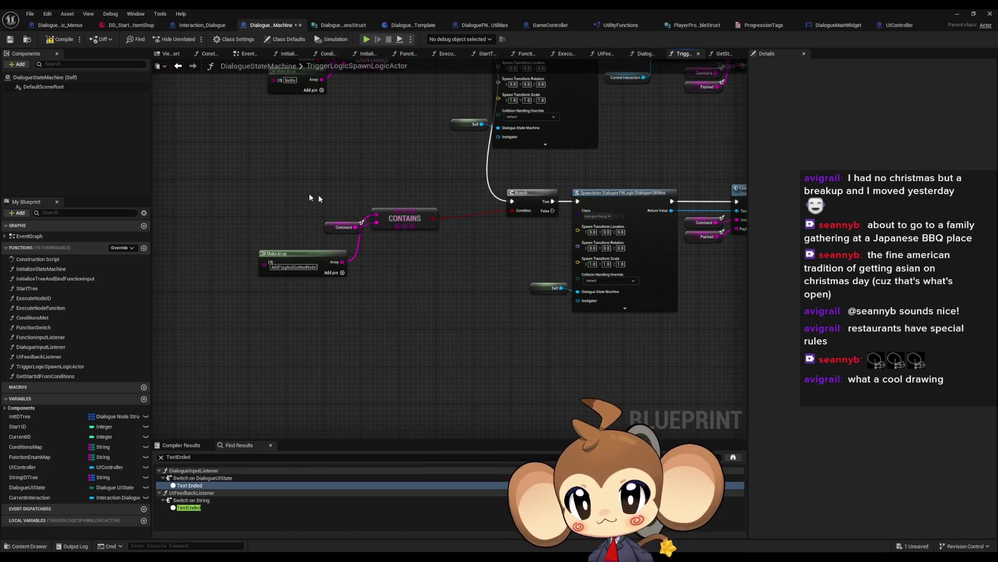
pyautogui.moveTo(291, 254)
pyautogui.mouseDown()
pyautogui.moveTo(296, 182)
pyautogui.moveTo(307, 183)
pyautogui.moveTo(289, 253)
pyautogui.moveTo(303, 245)
pyautogui.mouseUp()
pyautogui.keyDown('ctrl'); pyautogui.click(343, 228); pyautogui.keyUp('ctrl')
pyautogui.keyDown('ctrl'); pyautogui.click(413, 224); pyautogui.keyUp('ctrl')
pyautogui.moveTo(413, 223); pyautogui.dragTo(474, 228)
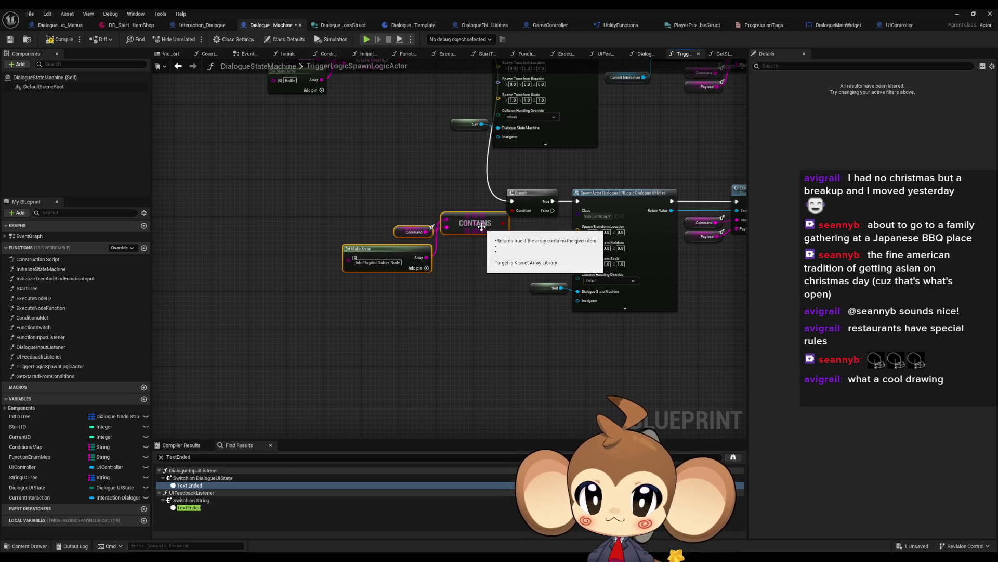
pyautogui.moveTo(495, 281); pyautogui.dragTo(376, 411)
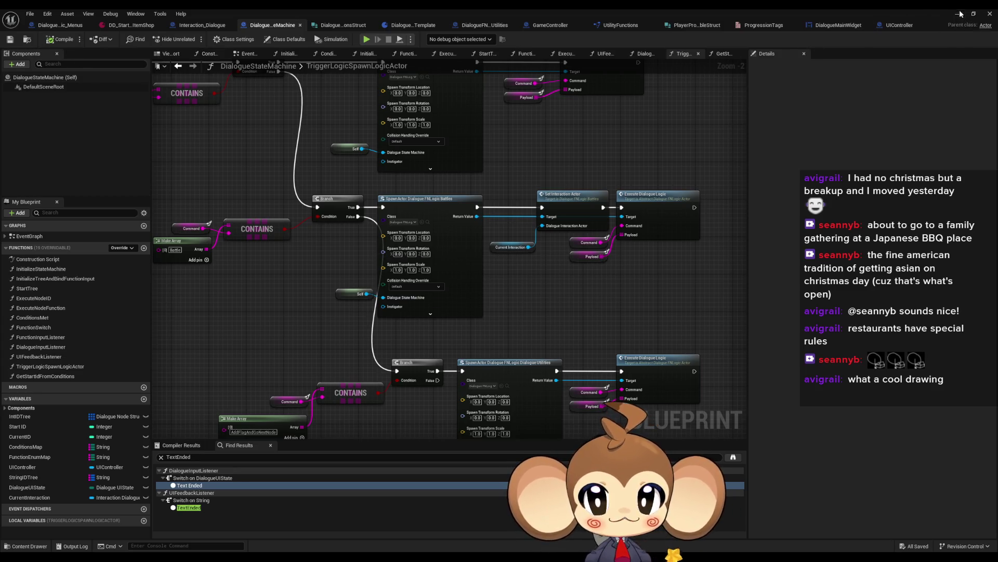
# - Close the Blueprint editor, start Play, and walk the character into the shop with W
pyautogui.click(989, 14)
pyautogui.click(194, 39)
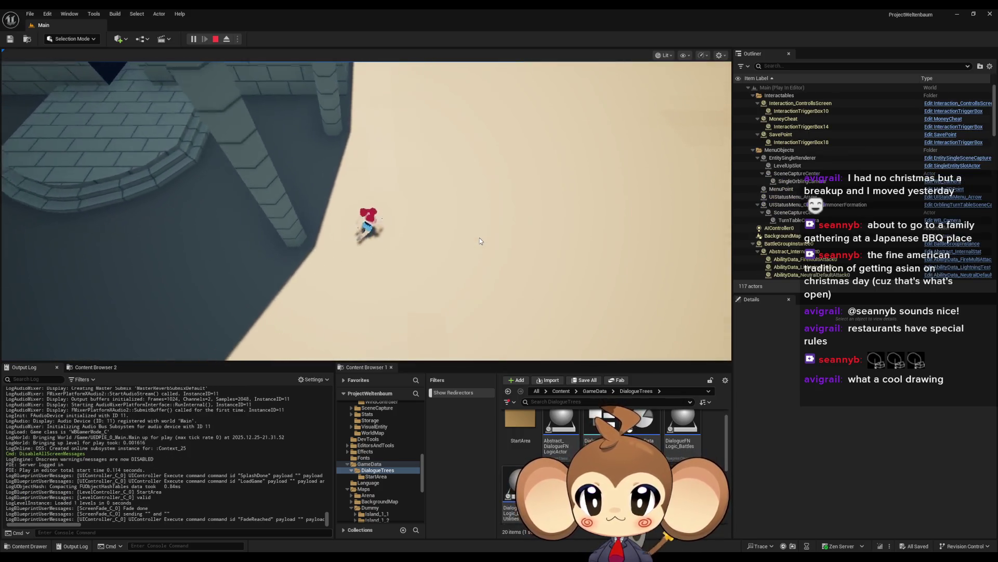
pyautogui.click(484, 190)
pyautogui.press('w')
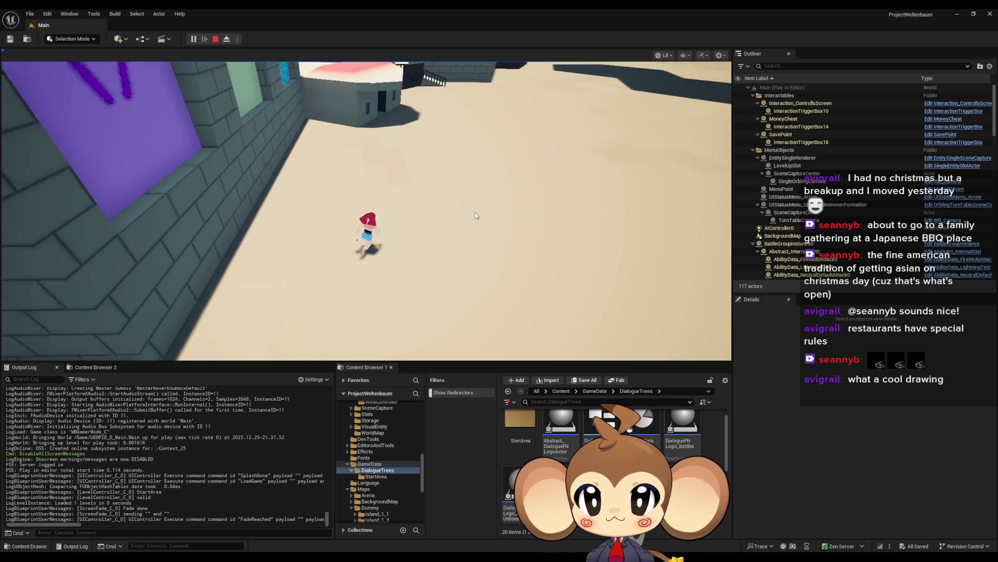
pyautogui.press('w')
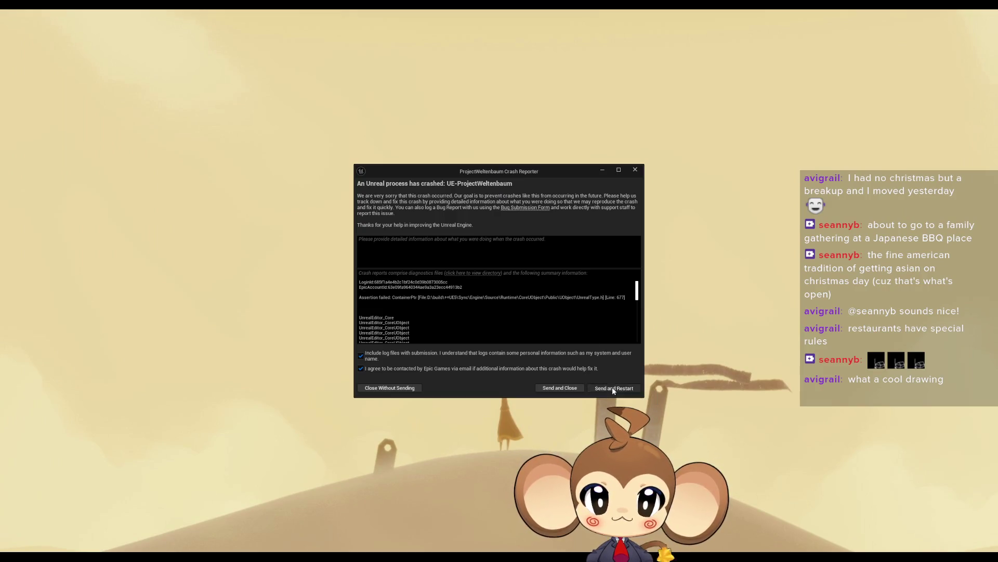
# - Send the crash report, restart the editor, and dismiss the Message Log
pyautogui.click(609, 388)
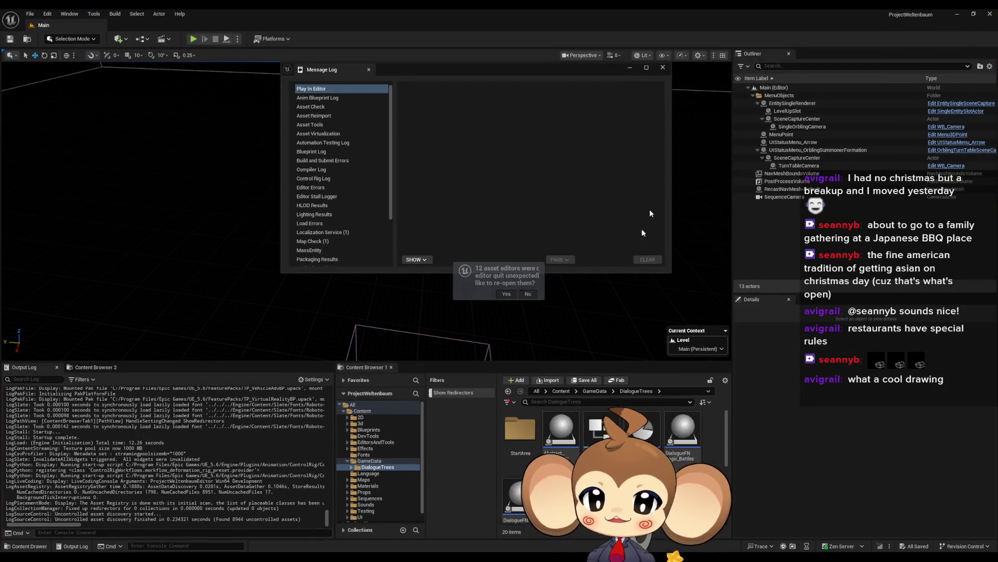
pyautogui.click(662, 68)
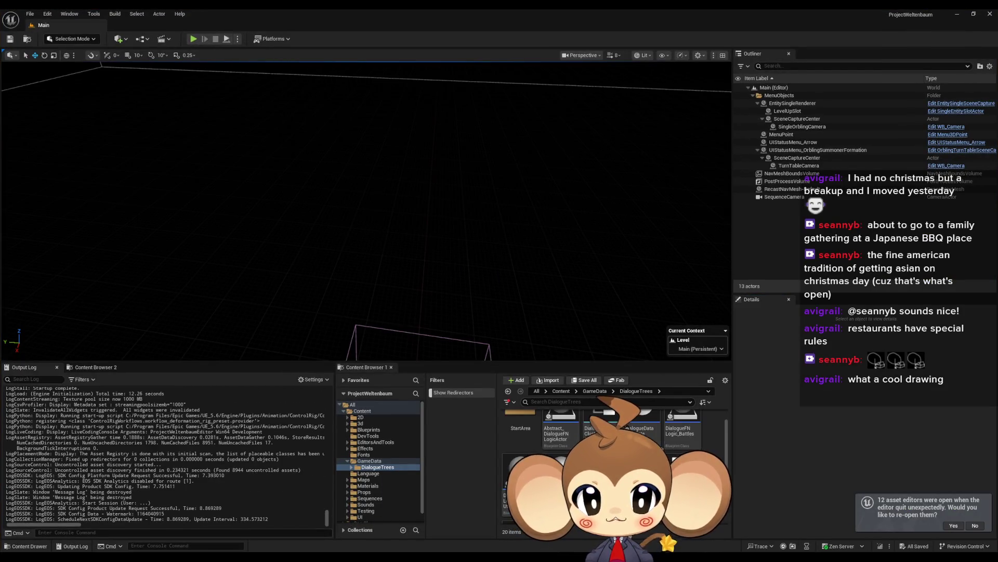
# - Open the DialogueStateMachine blueprint, minimize it, and start play mode
pyautogui.scroll(-2, 702, 447)
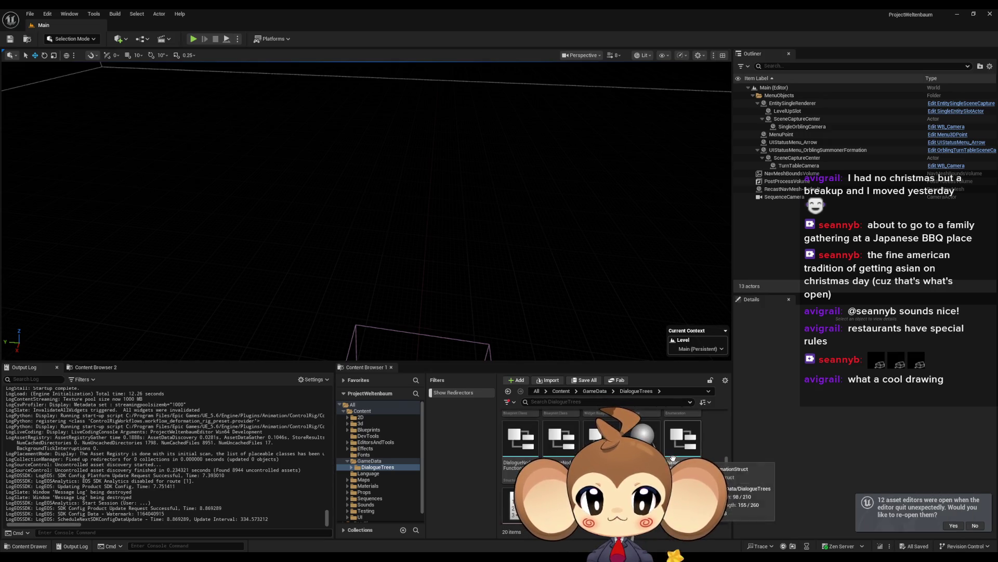
pyautogui.doubleClick(643, 437)
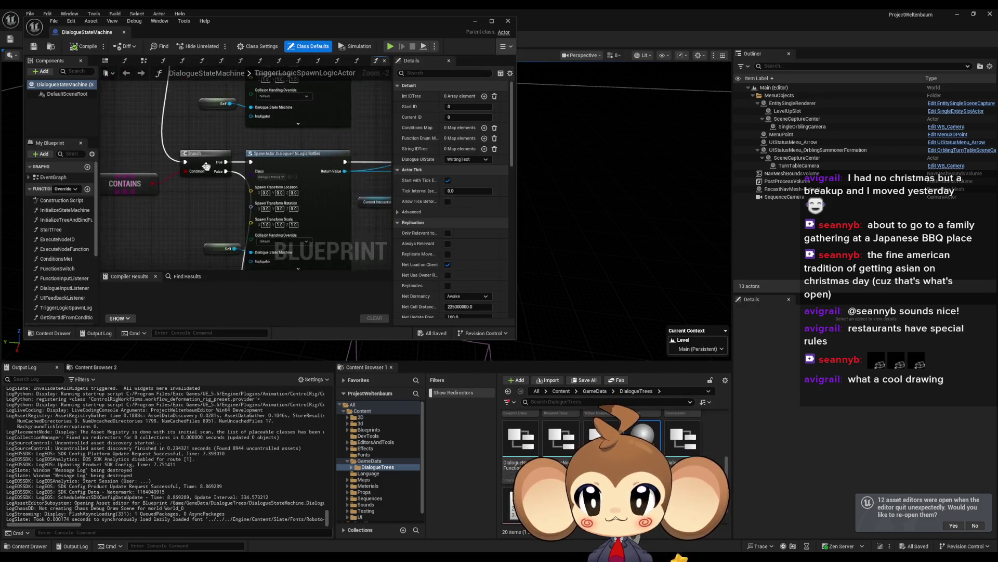
pyautogui.click(474, 21)
pyautogui.click(193, 39)
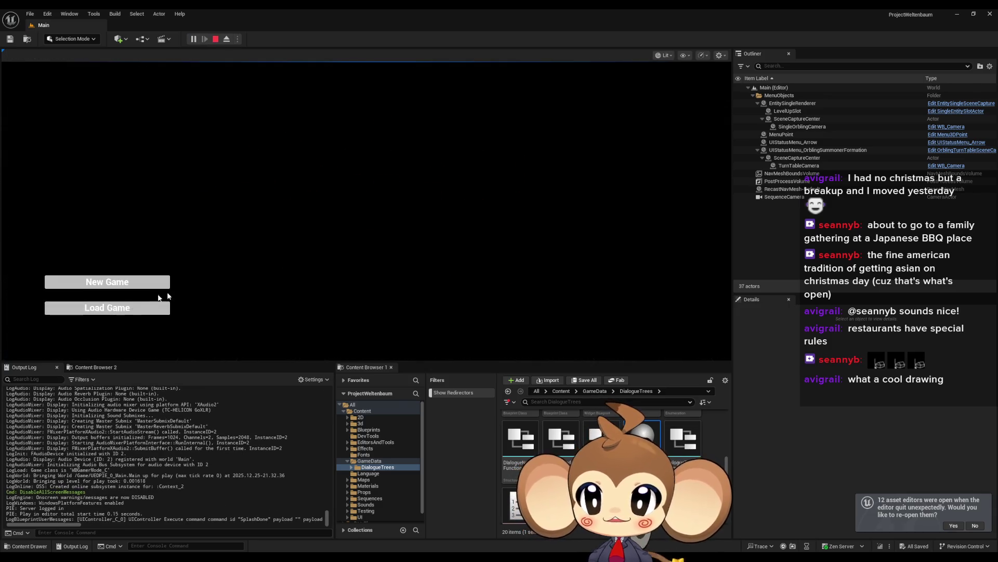
# - Load the saved game and walk the character up through the level into the shop
pyautogui.click(115, 307)
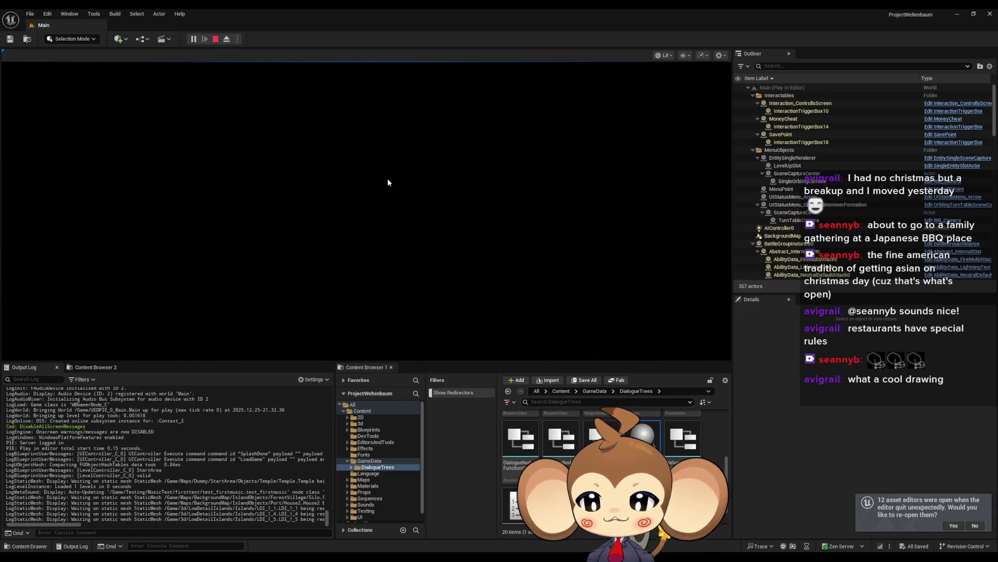
pyautogui.press('w')
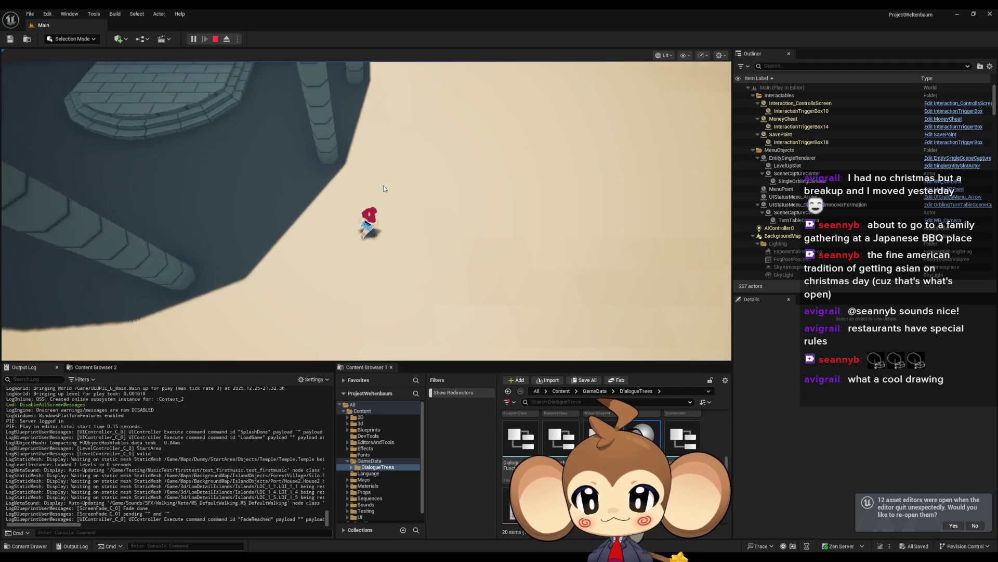
pyautogui.press('w')
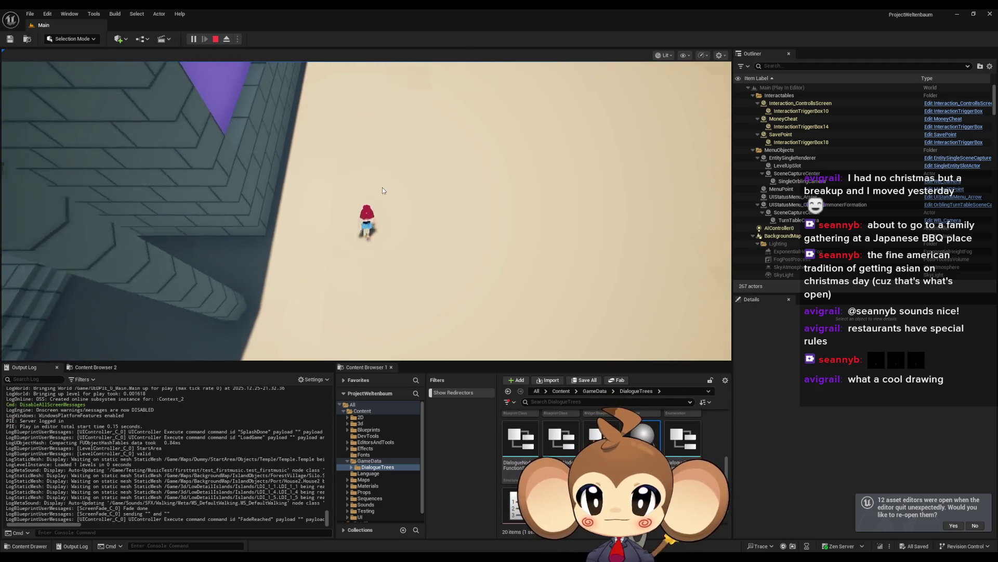
pyautogui.press('w')
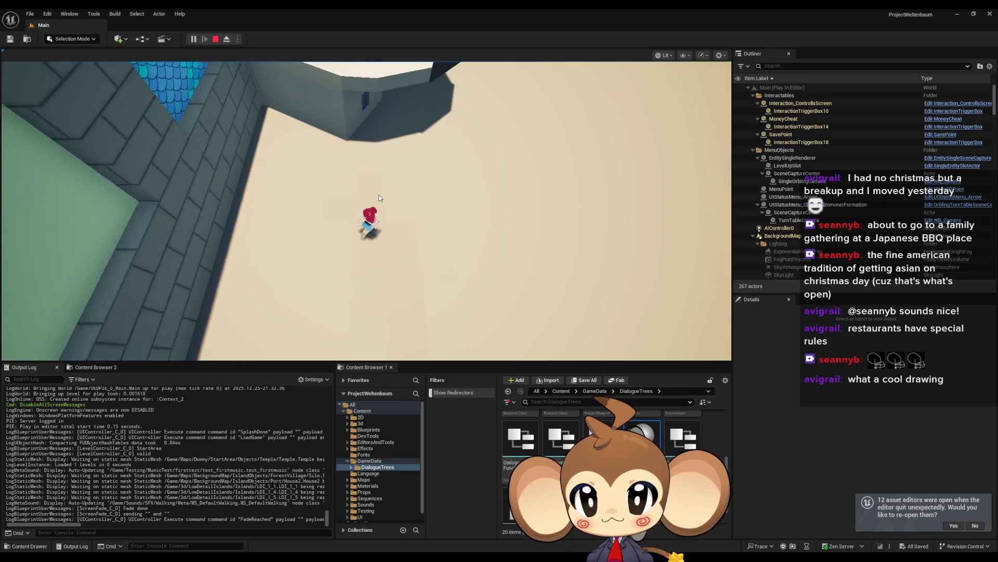
pyautogui.press('w')
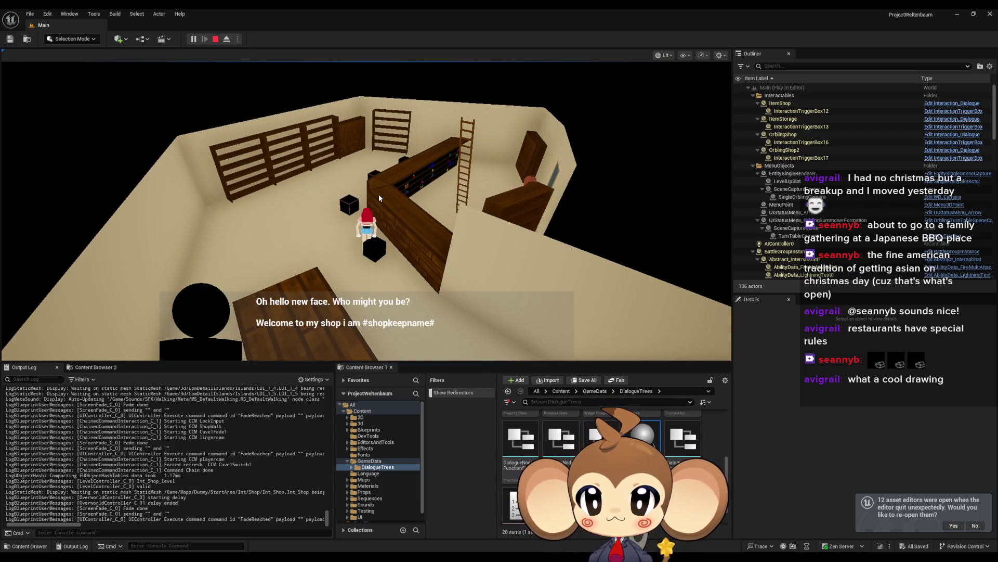
# - Advance the shopkeeper's dialogue to hit the Function Switch breakpoint and inspect the node
pyautogui.press('e')
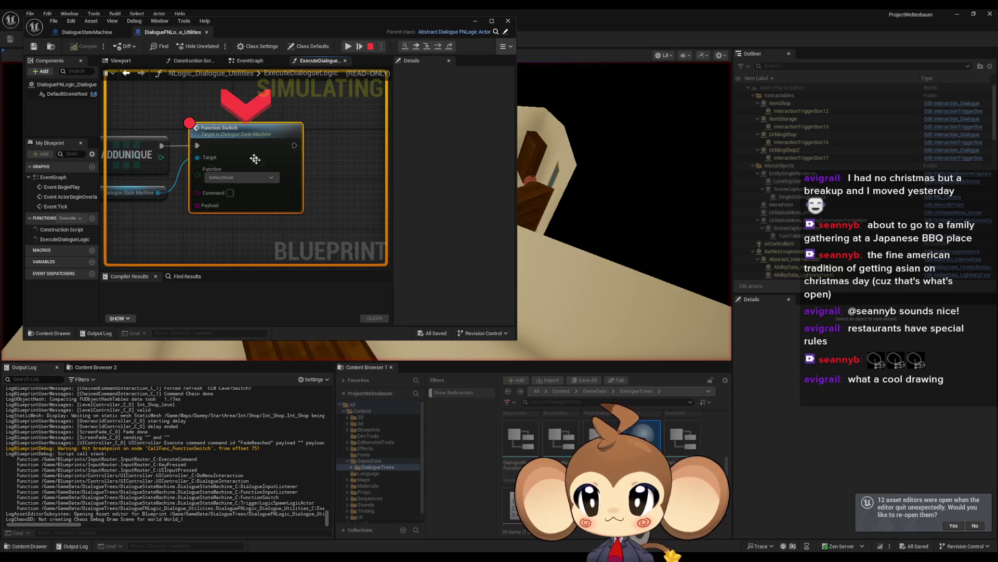
pyautogui.rightClick(197, 129)
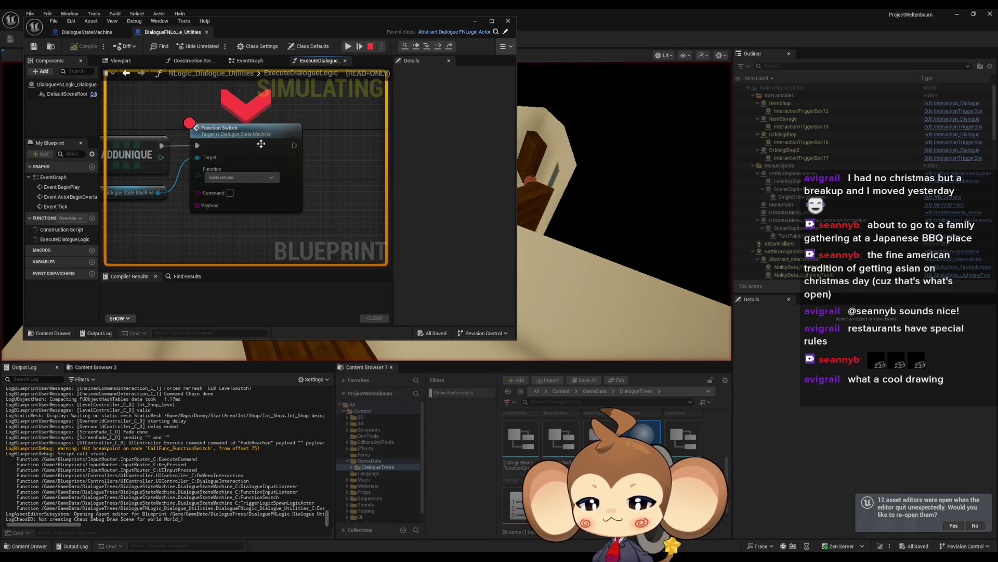
pyautogui.click(275, 188)
# - Step through the ExecuteDialogueLogic graph with four F11 presses, then resume the game
pyautogui.press('F11')
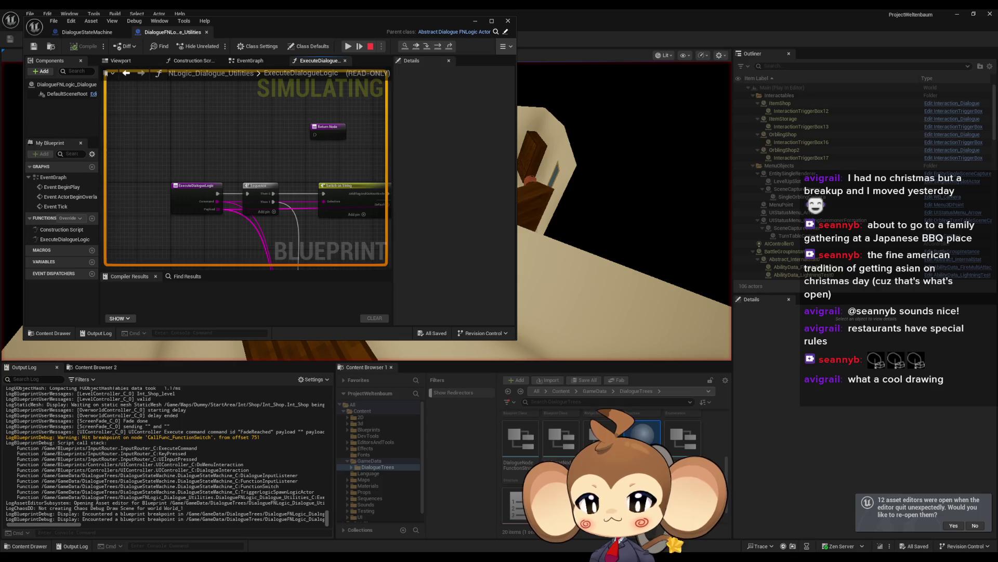
pyautogui.press('F11')
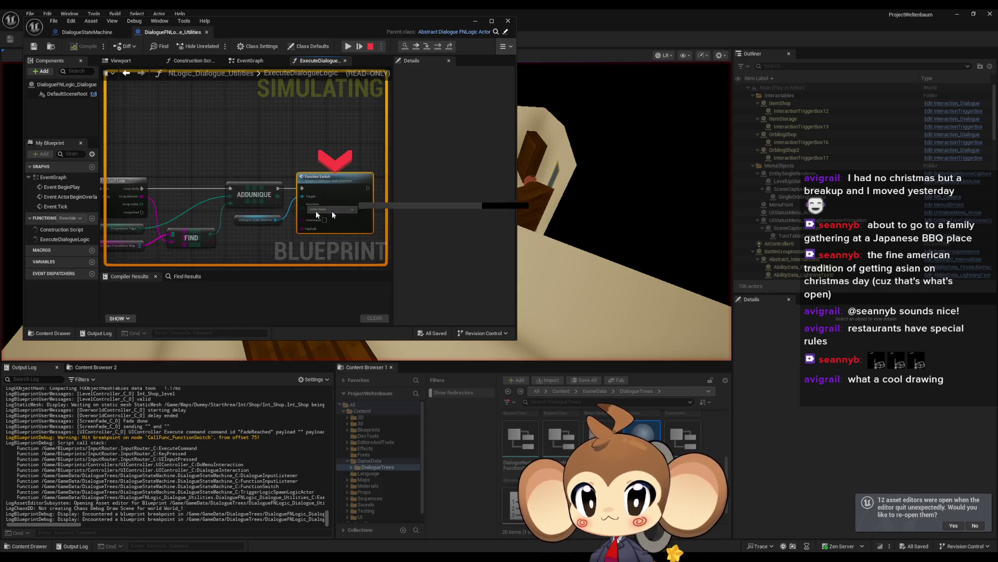
pyautogui.press('F11')
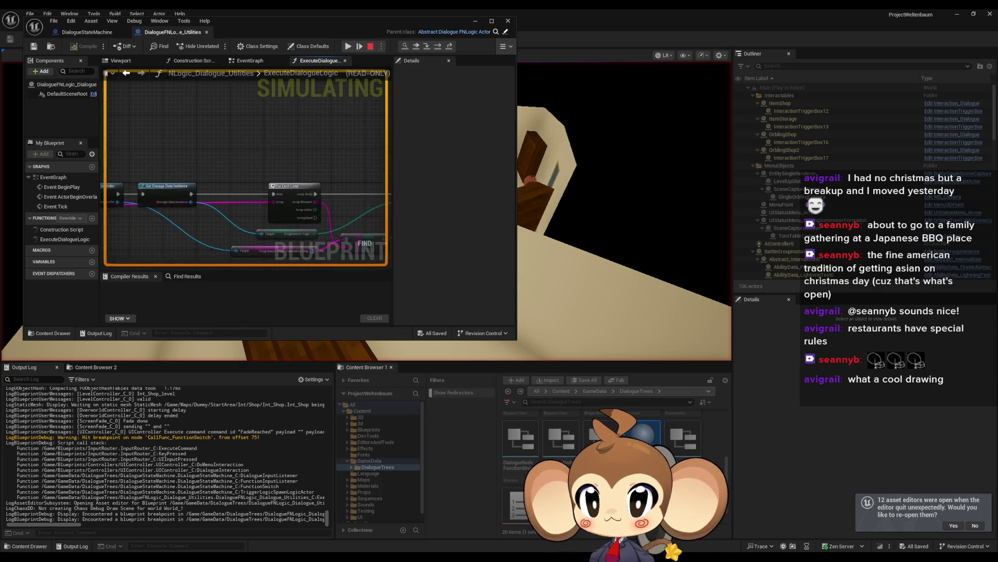
pyautogui.press('F11')
pyautogui.press('F11')
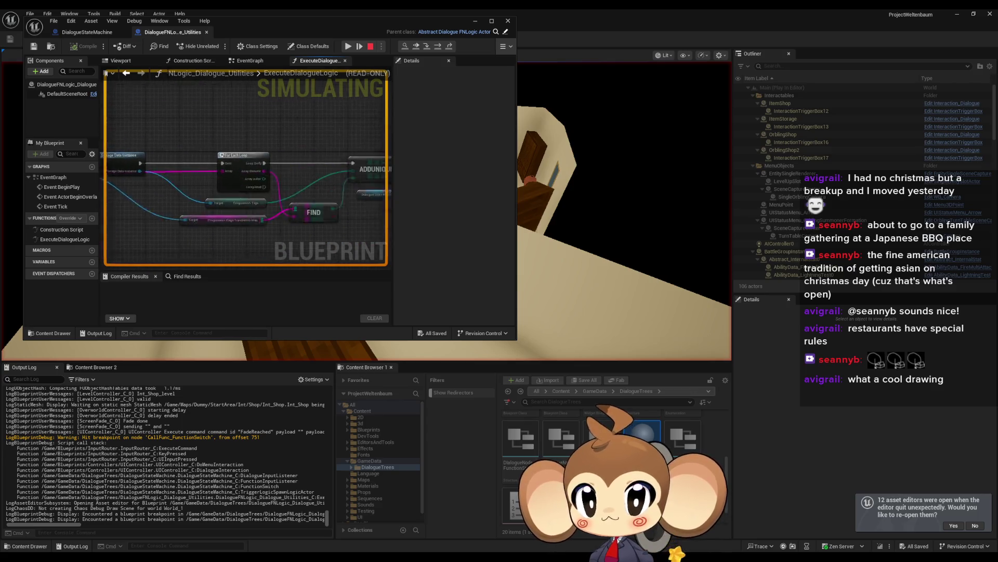
pyautogui.click(348, 47)
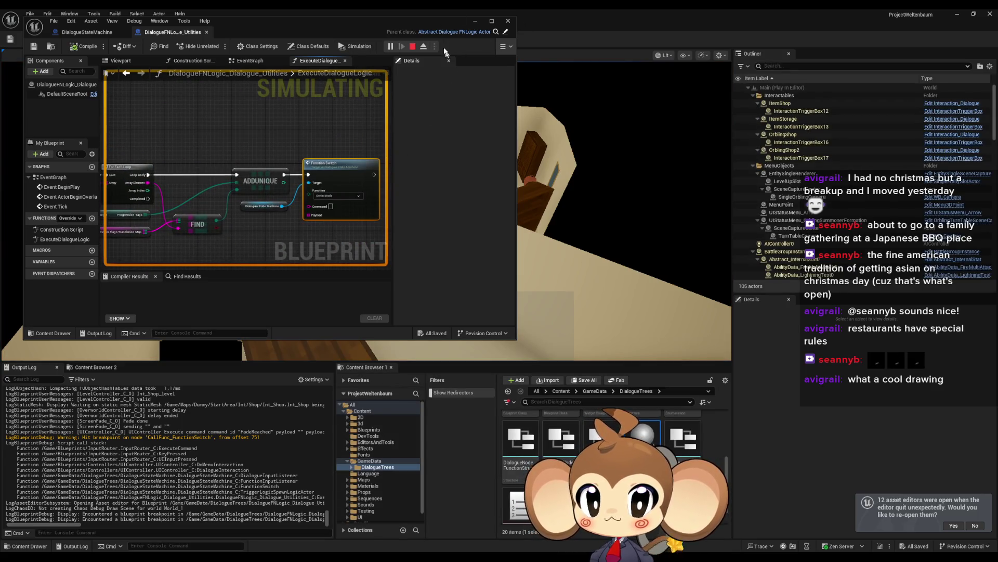
pyautogui.click(474, 22)
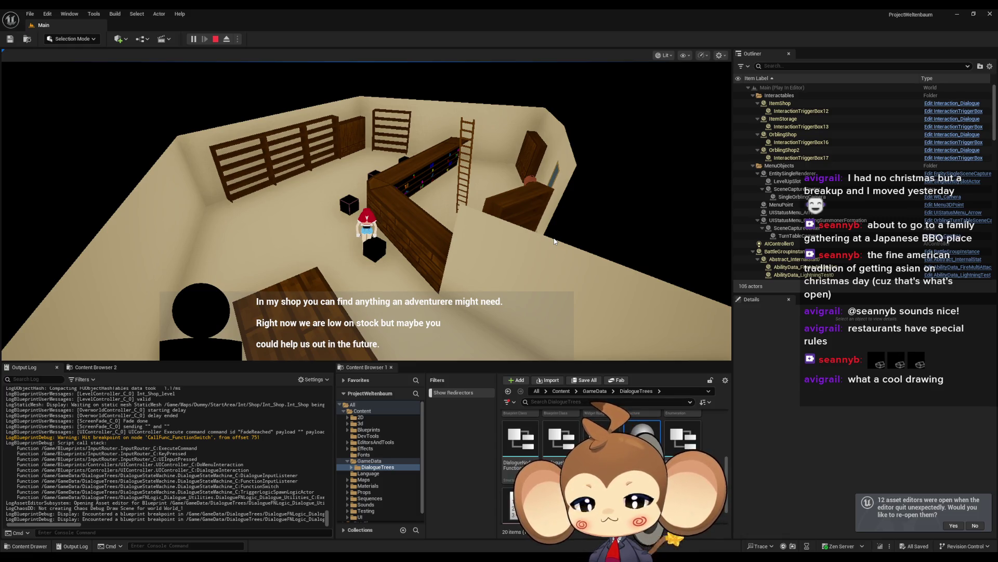
# - Advance to the shop question, open the Buy/Sell menu, and close it with Escape
pyautogui.press('space')
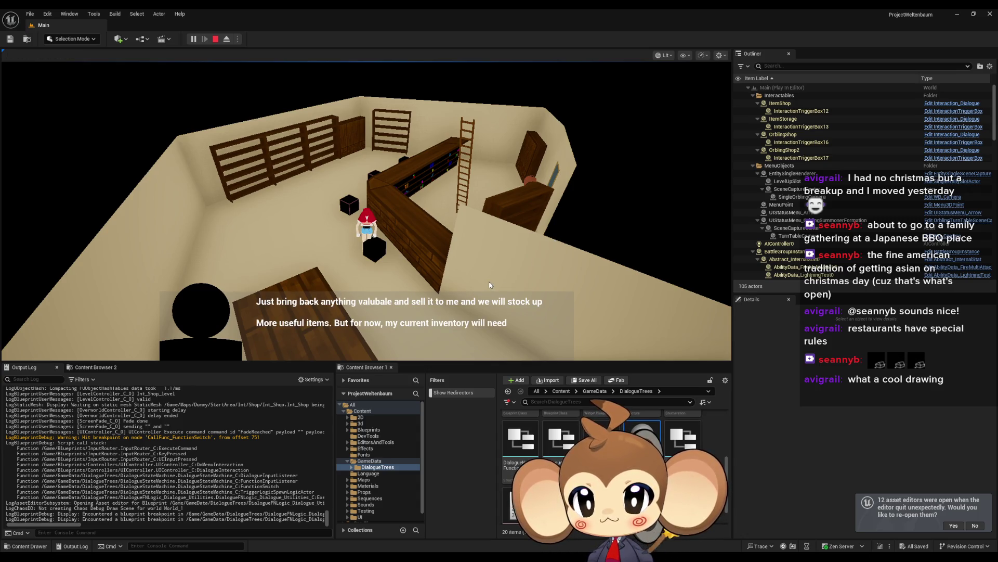
pyautogui.press('space')
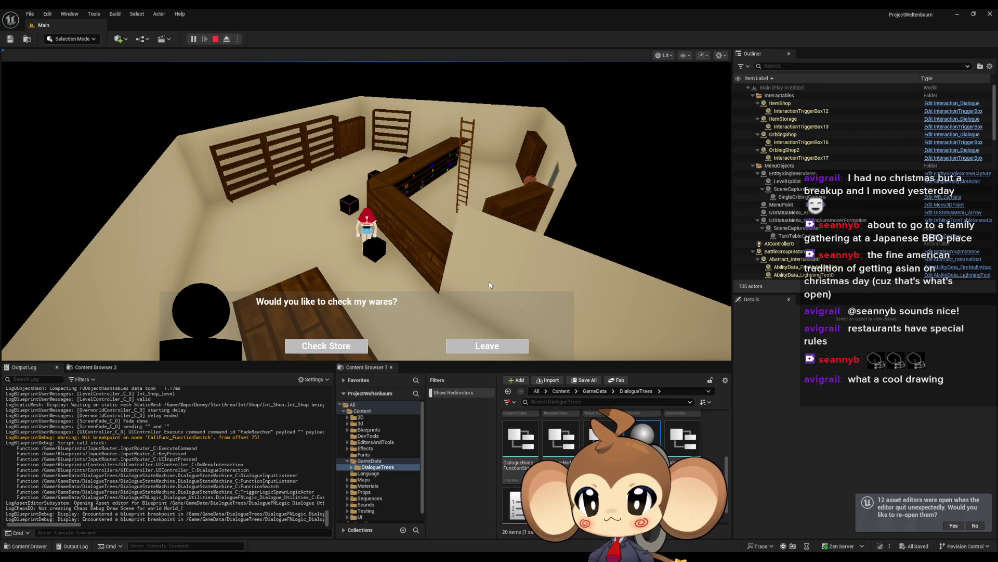
pyautogui.click(350, 345)
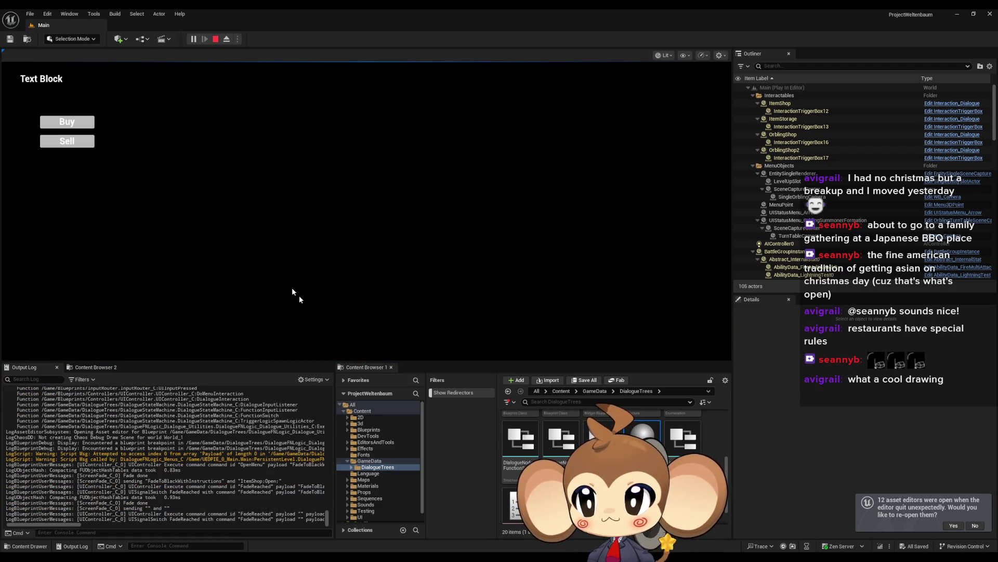
pyautogui.press('Escape')
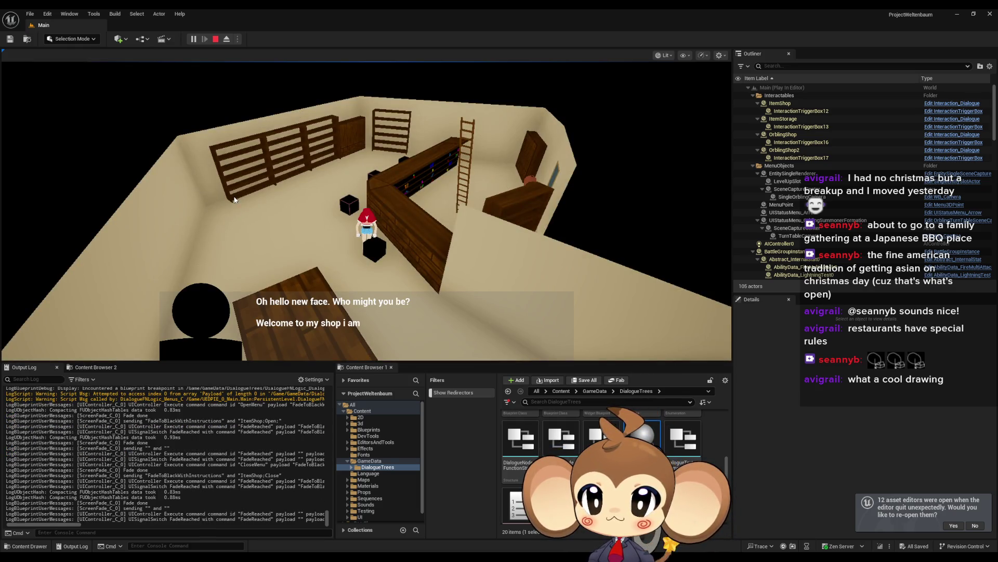
# - Skip through the dialogue again, then reopen and close the Buy/Sell menu
pyautogui.click(328, 306)
pyautogui.click(329, 306)
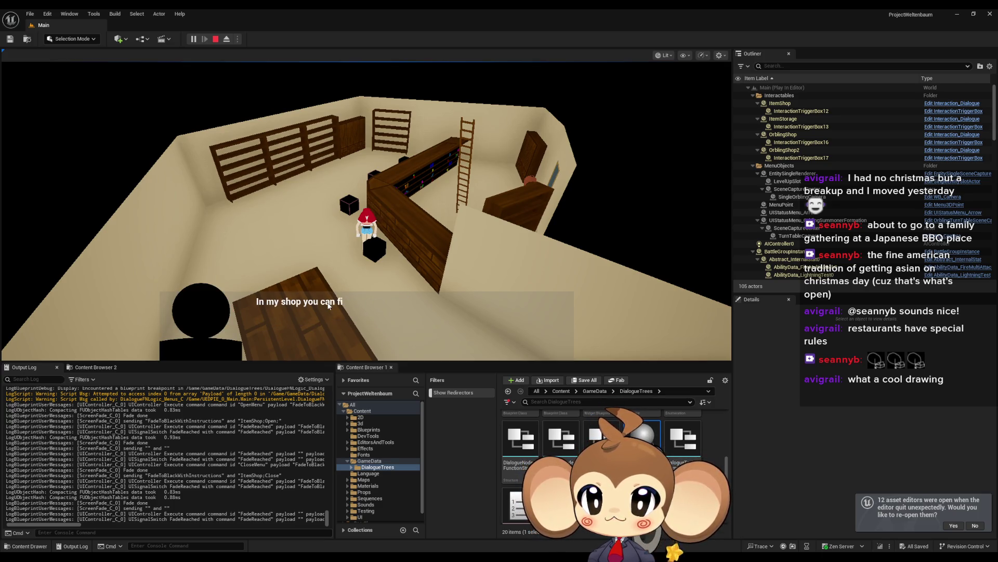
pyautogui.click(328, 306)
pyautogui.click(329, 306)
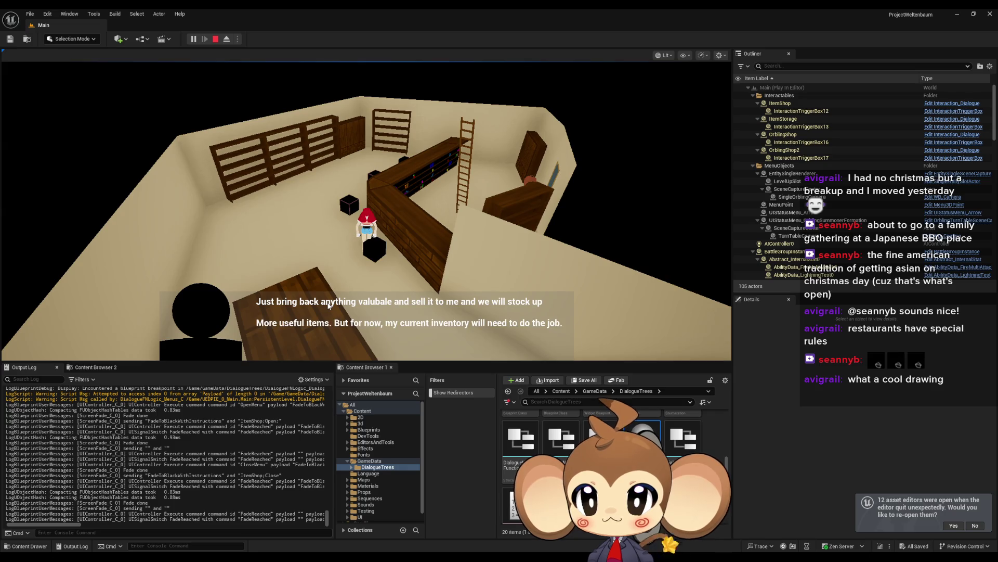
pyautogui.click(328, 306)
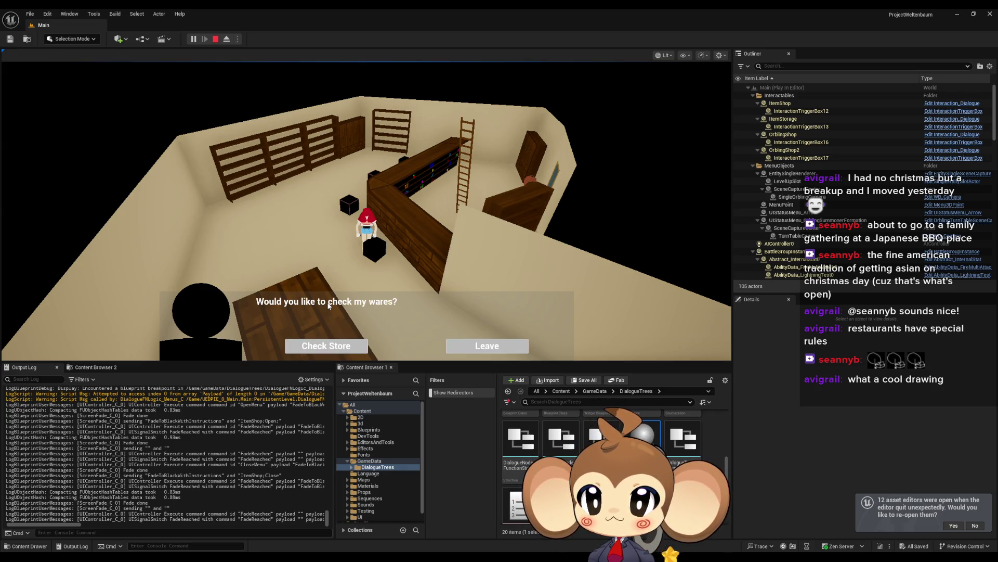
pyautogui.click(343, 346)
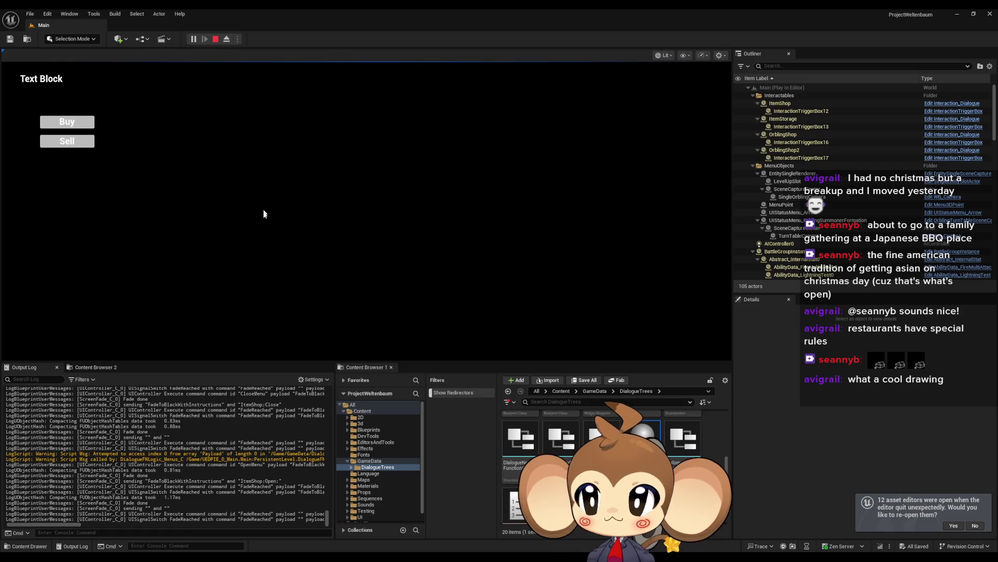
pyautogui.press('Escape')
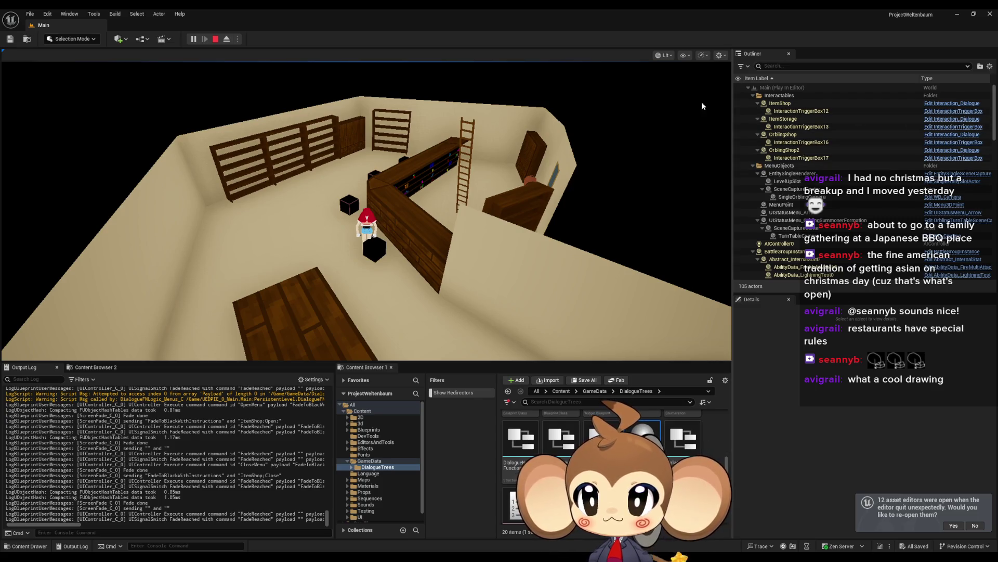
# - Browse the editor's top menus for the list of open windows
pyautogui.click(69, 14)
pyautogui.click(47, 14)
pyautogui.click(60, 14)
pyautogui.moveTo(51, 14)
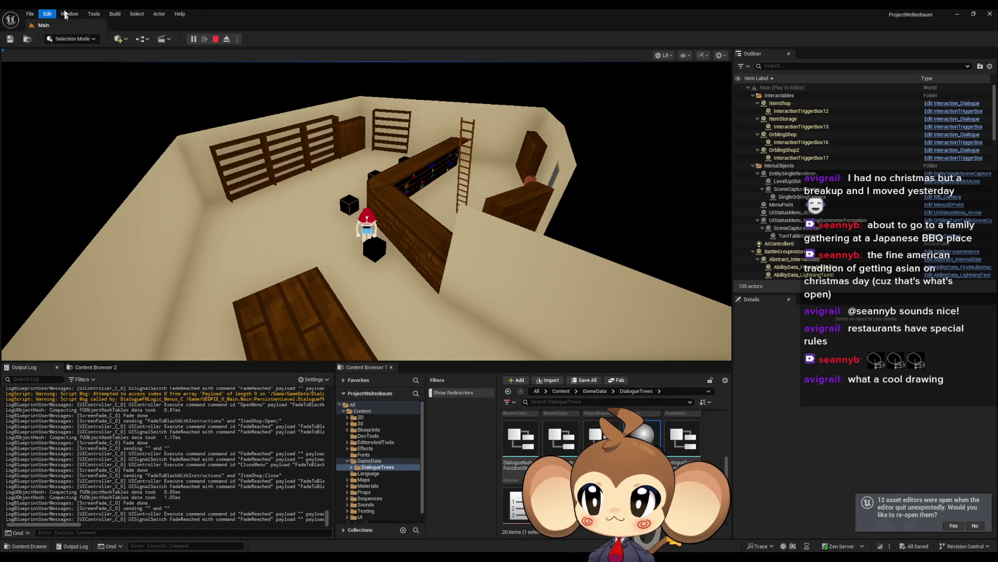
pyautogui.moveTo(94, 14)
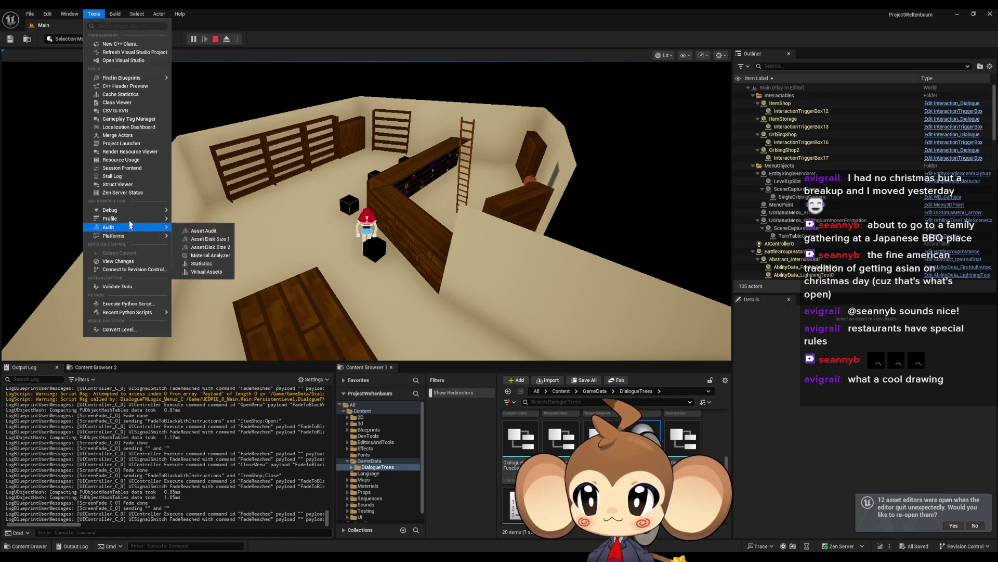
pyautogui.moveTo(130, 210)
pyautogui.click(212, 231)
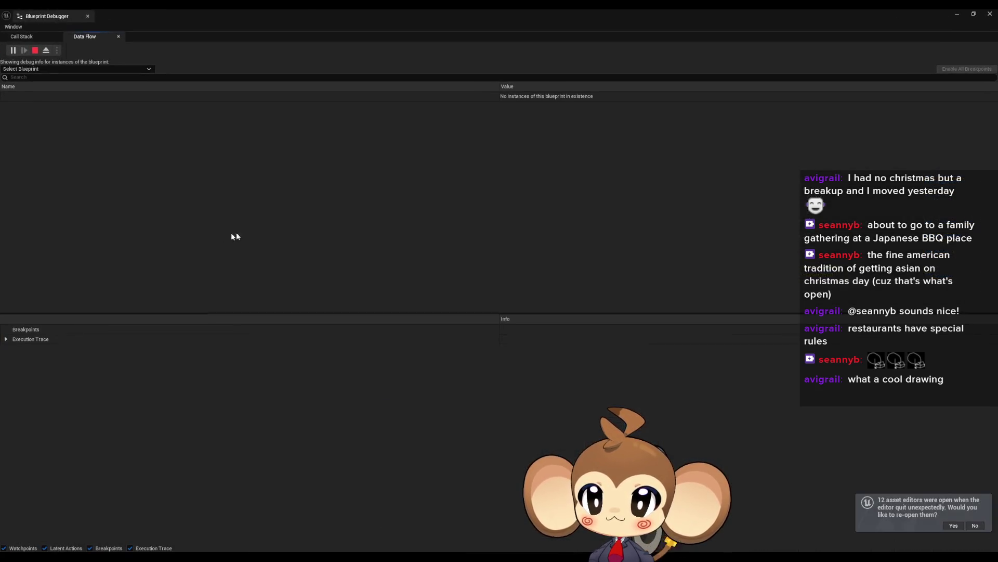
pyautogui.click(37, 69)
pyautogui.write('storage')
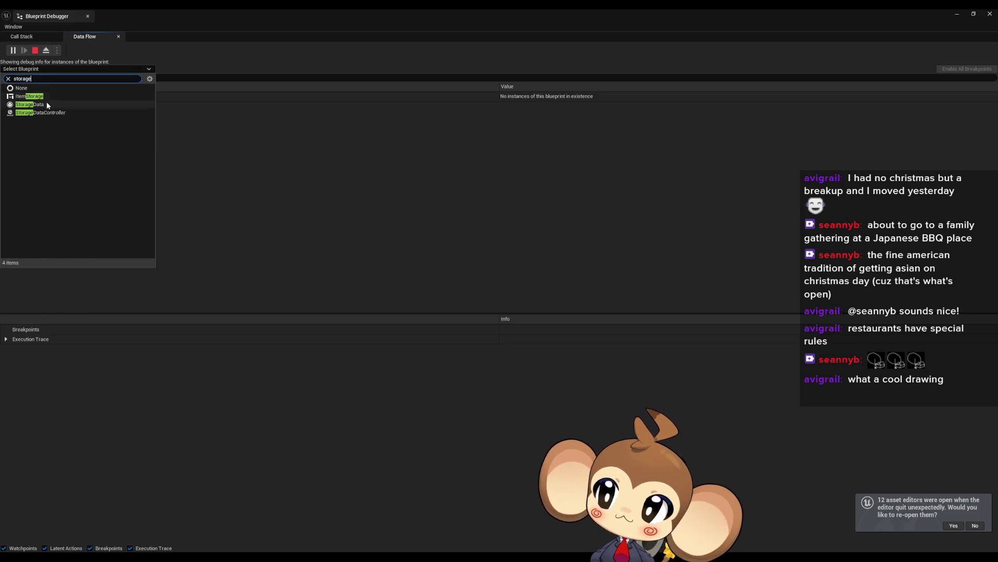
pyautogui.click(45, 104)
pyautogui.click(5, 96)
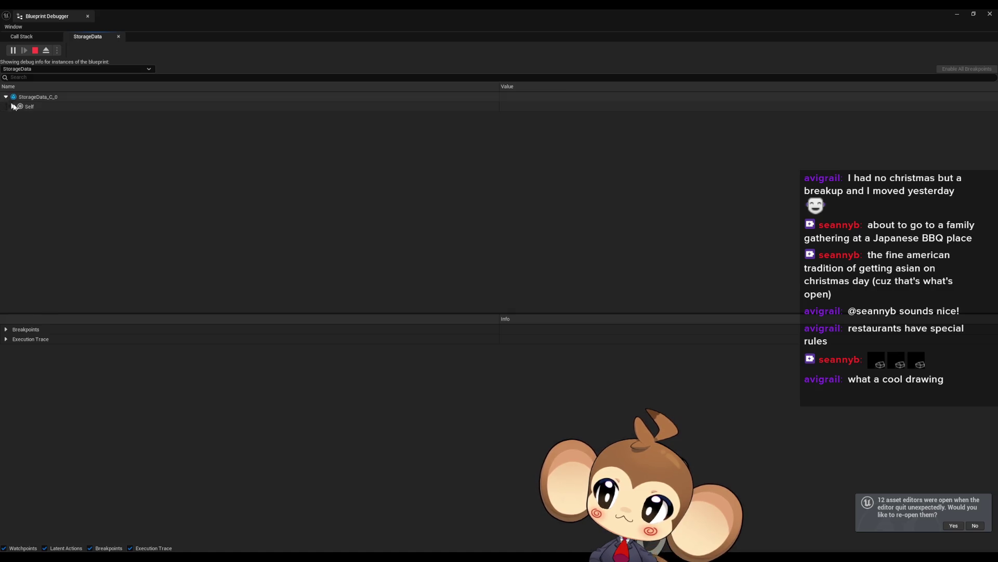
pyautogui.click(12, 106)
pyautogui.click(18, 292)
pyautogui.scroll(-3, 123, 263)
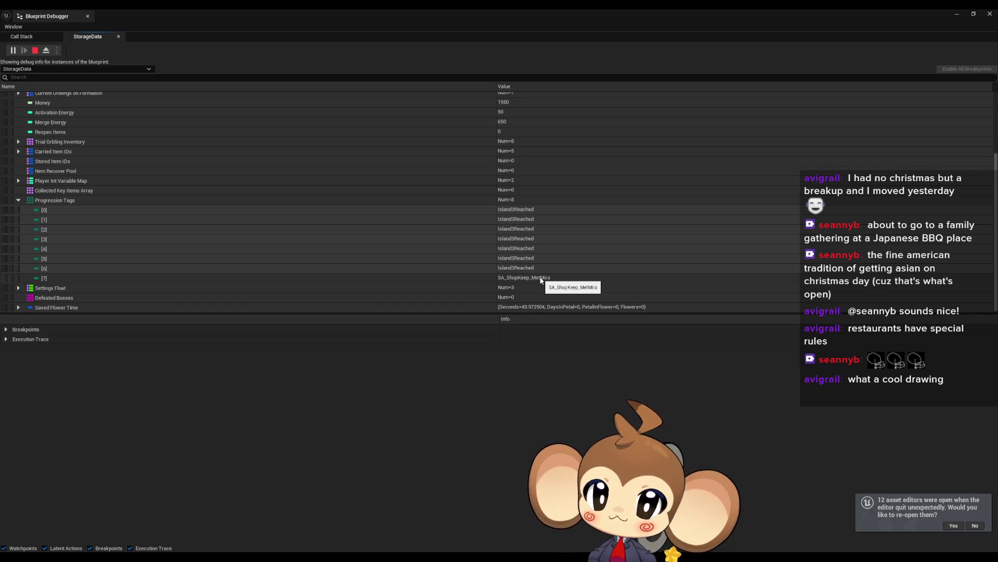
pyautogui.click(988, 15)
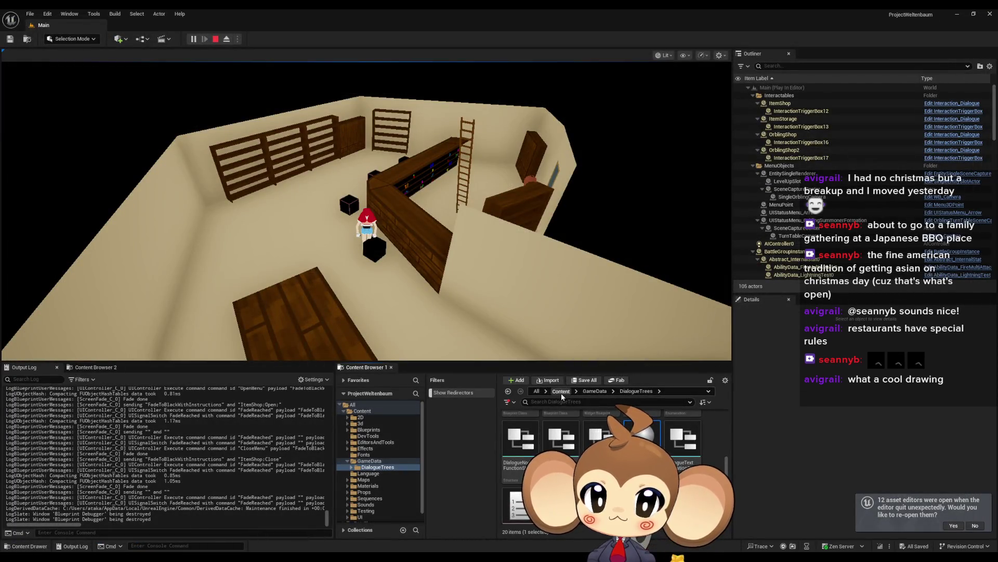
# - Open the IssueBoard blueprint from the Content folder
pyautogui.click(561, 391)
pyautogui.scroll(1, 561, 442)
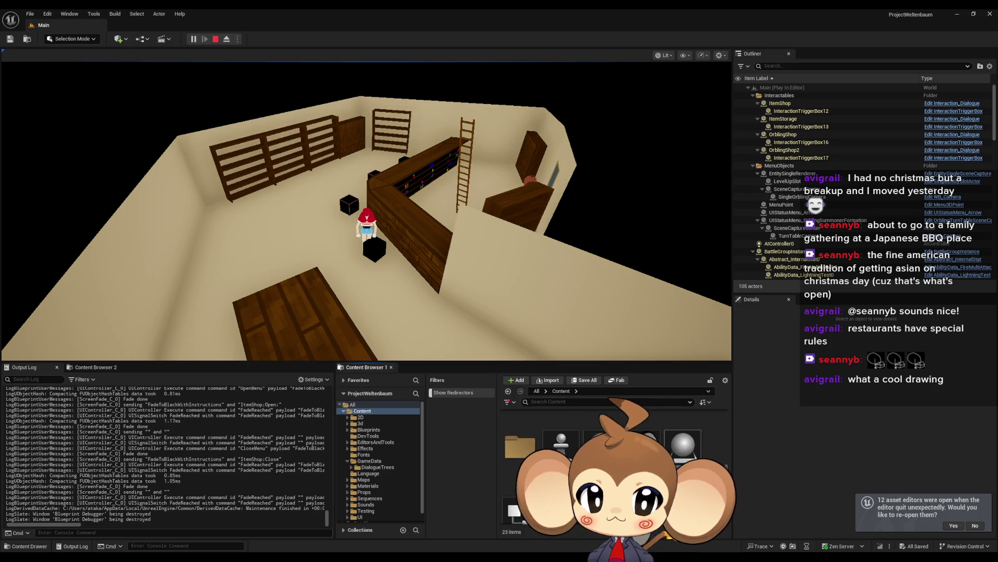
pyautogui.scroll(-1, 509, 483)
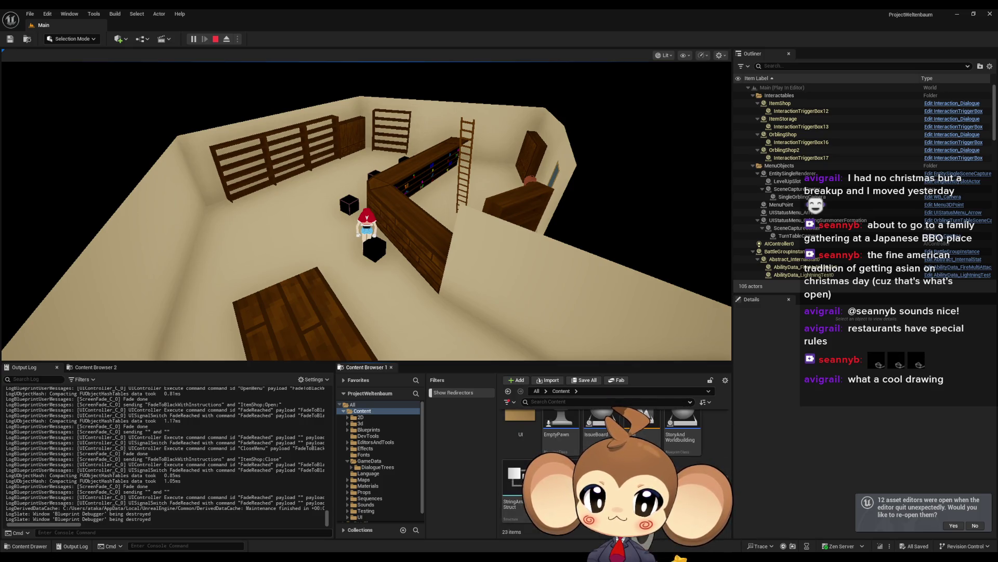
pyautogui.scroll(2, 562, 457)
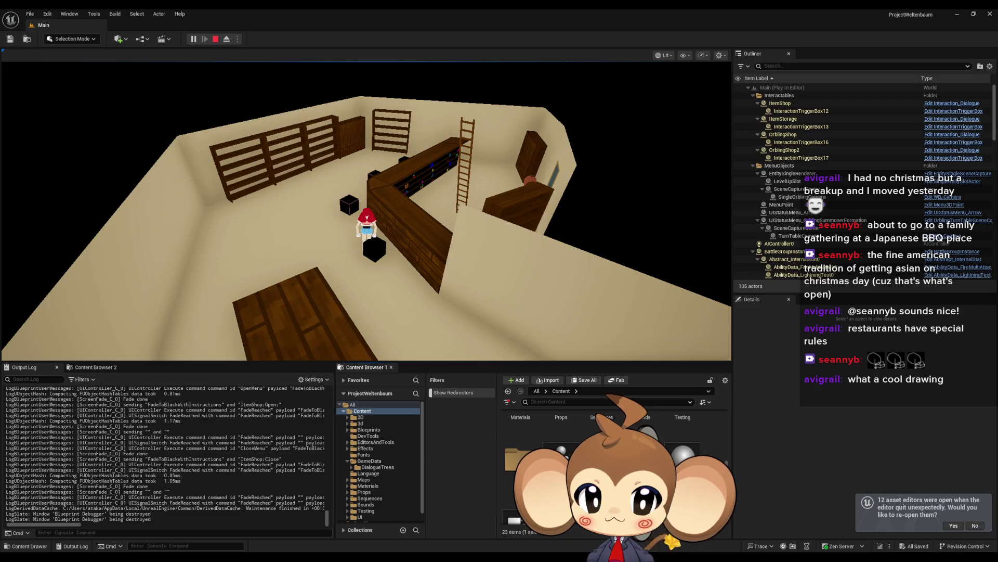
pyautogui.doubleClick(598, 457)
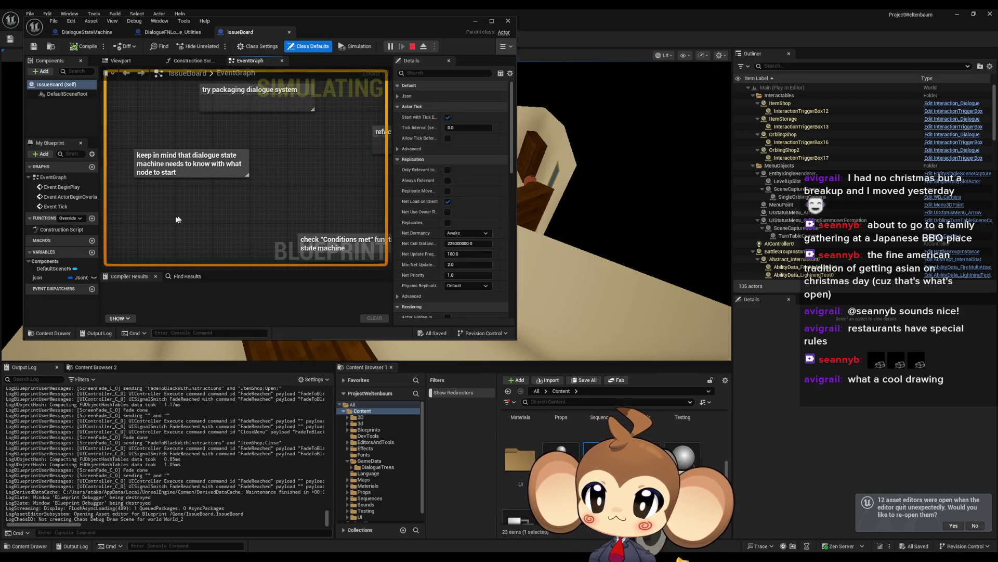
# - Add the comment 'make sure player progression is always add unique', compile and save
pyautogui.write('cm')
pyautogui.write('ain display')
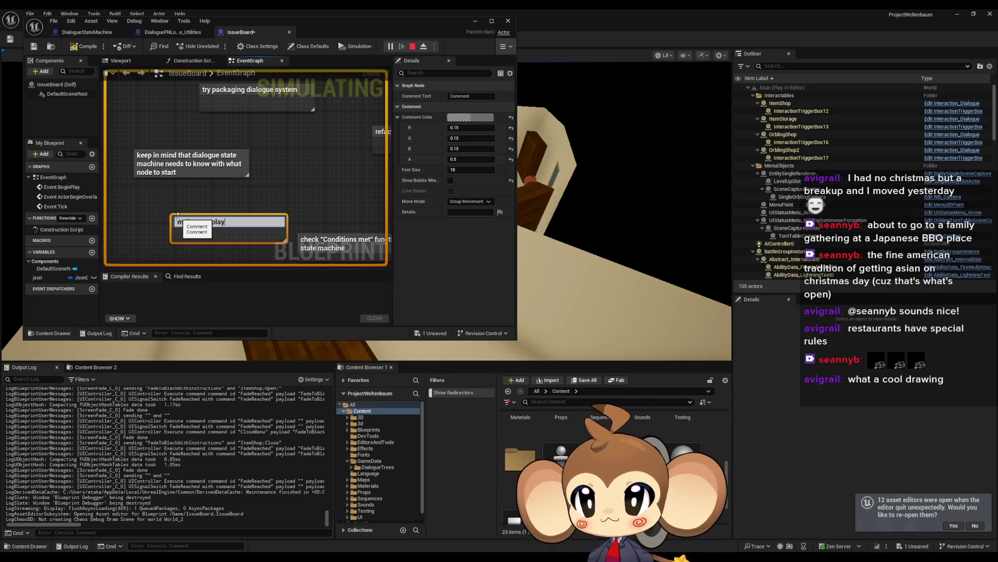
pyautogui.write('r progr')
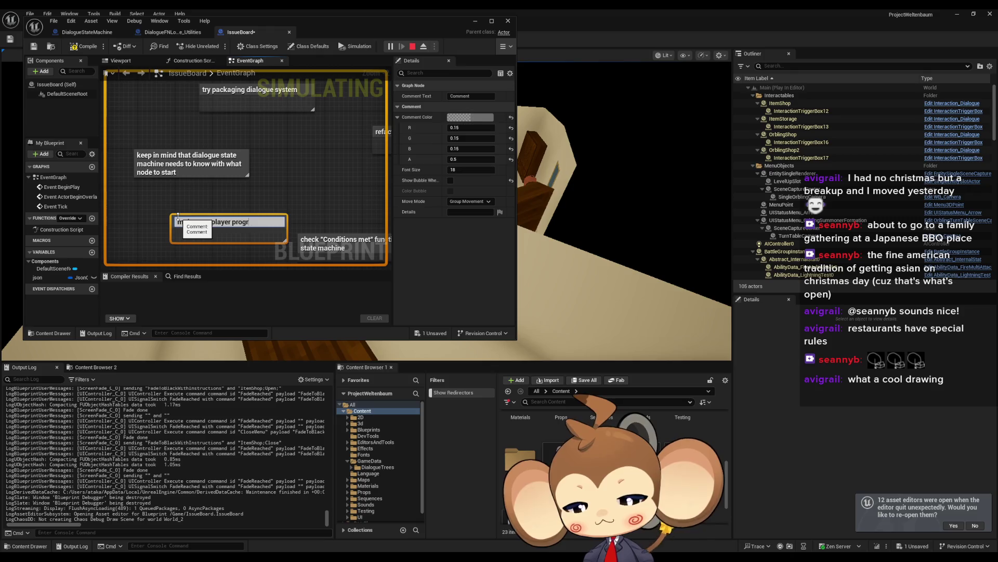
pyautogui.write('ession is')
pyautogui.press('Return')
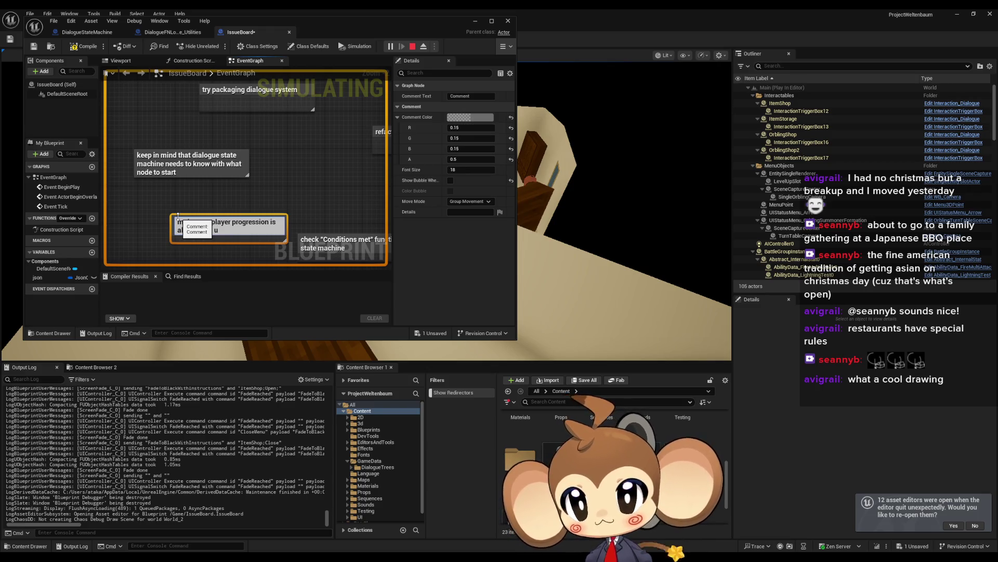
pyautogui.press('Return')
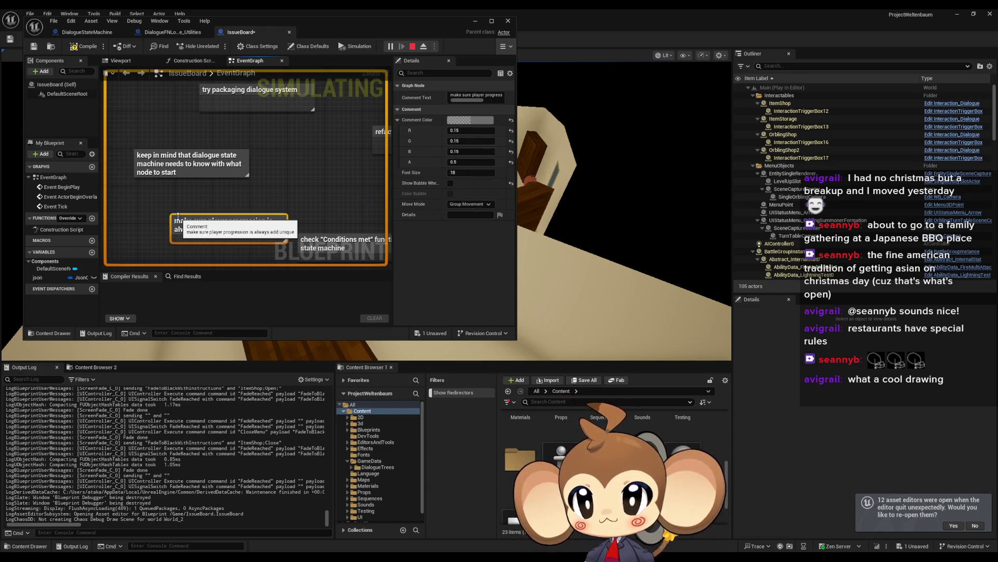
pyautogui.hotkey('ctrl', 's')
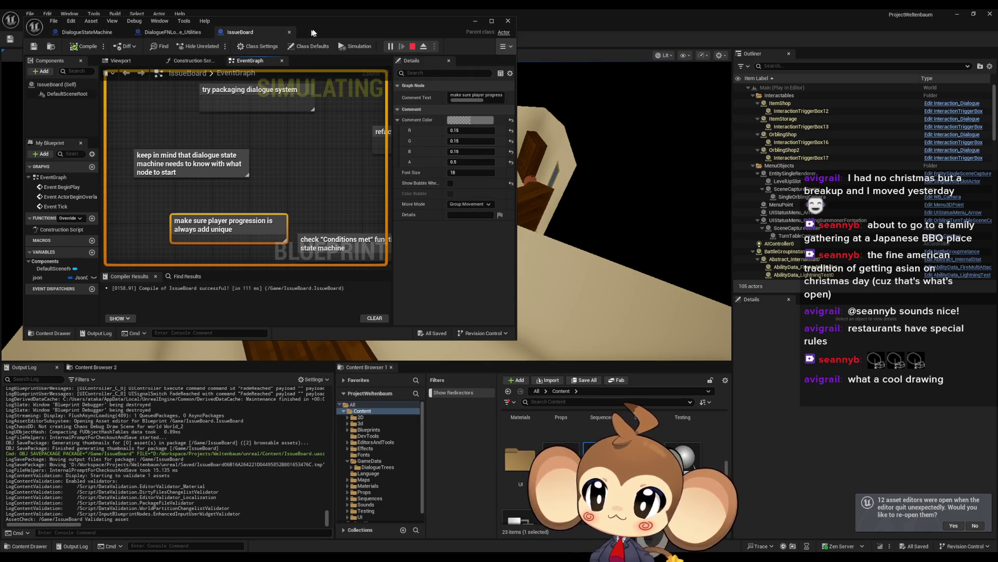
pyautogui.moveTo(379, 31)
pyautogui.mouseDown()
pyautogui.moveTo(691, 130)
pyautogui.moveTo(617, 148)
pyautogui.mouseUp()
# - Check the ADDUNIQUE and FIND nodes in Dialogue Utilities' ExecuteDialogueLogic graph
pyautogui.click(547, 148)
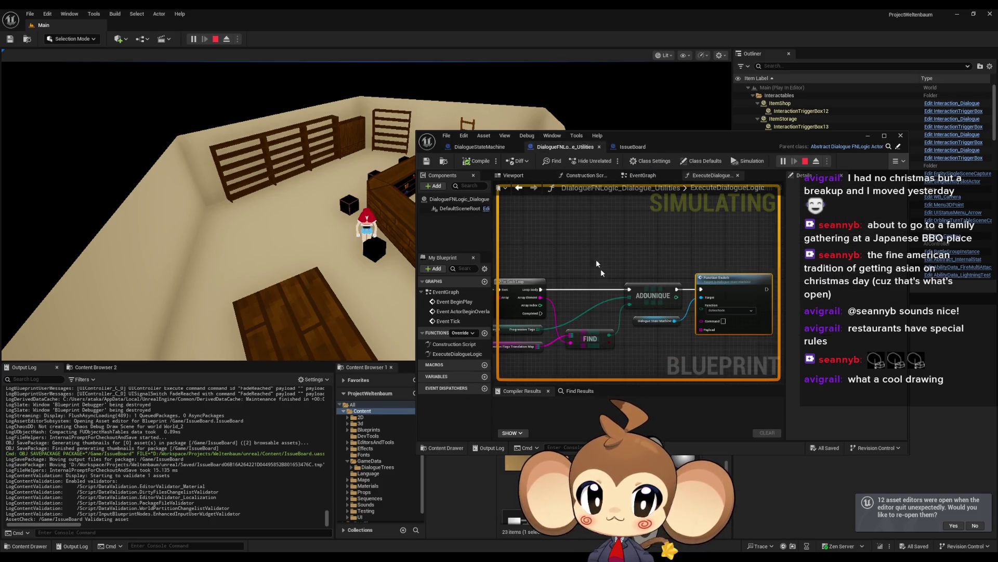
pyautogui.moveTo(598, 284); pyautogui.dragTo(683, 277)
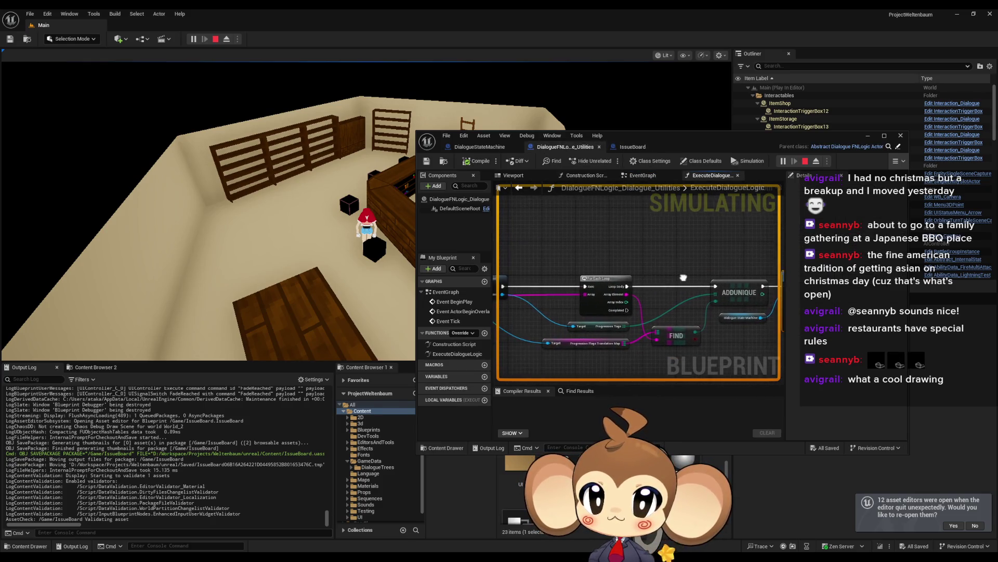
pyautogui.click(478, 148)
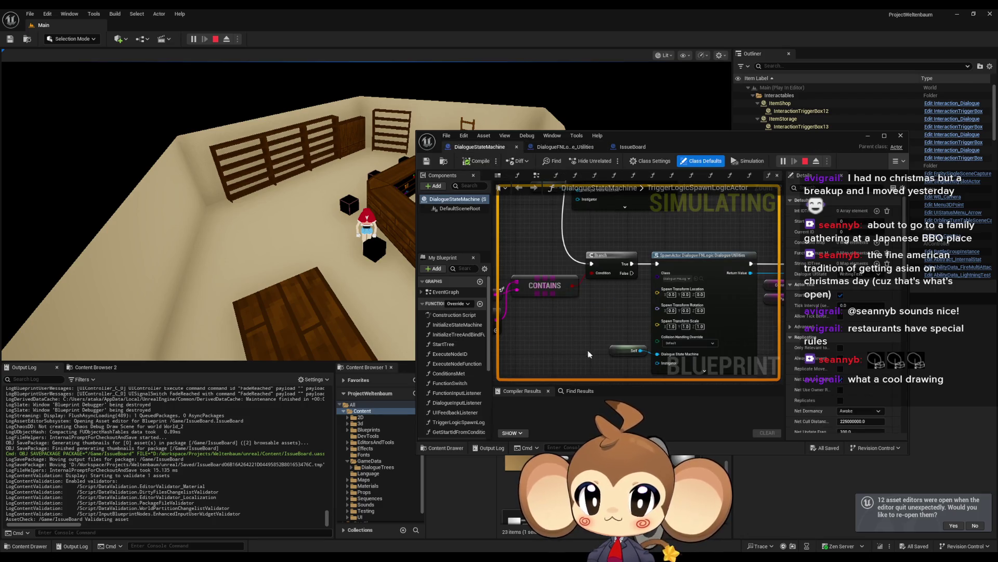
pyautogui.scroll(1, 587, 339)
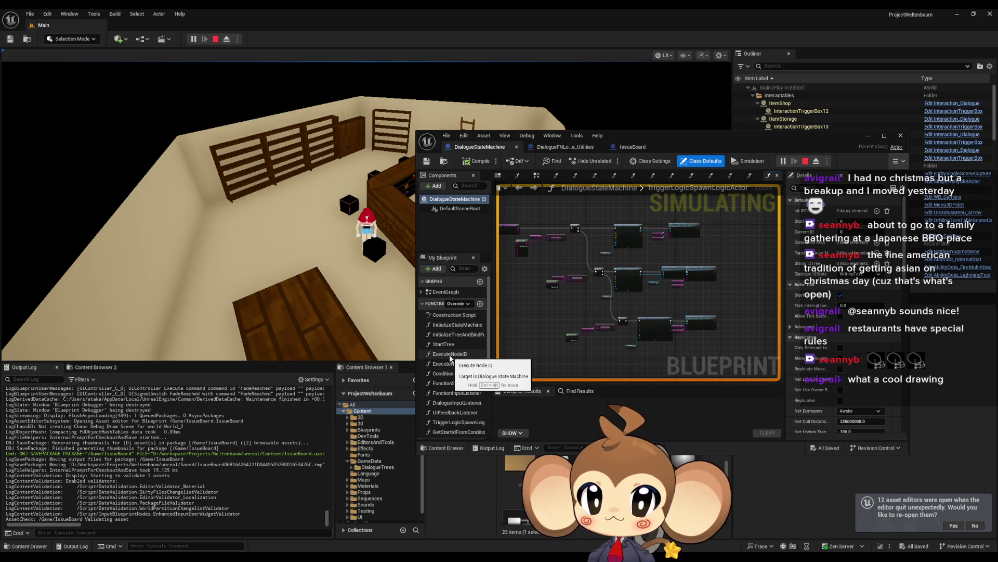
# - Open StartTree, briefly view InitializeTreeAndBindFunctionInput, and bring up actions for Start ID
pyautogui.doubleClick(467, 343)
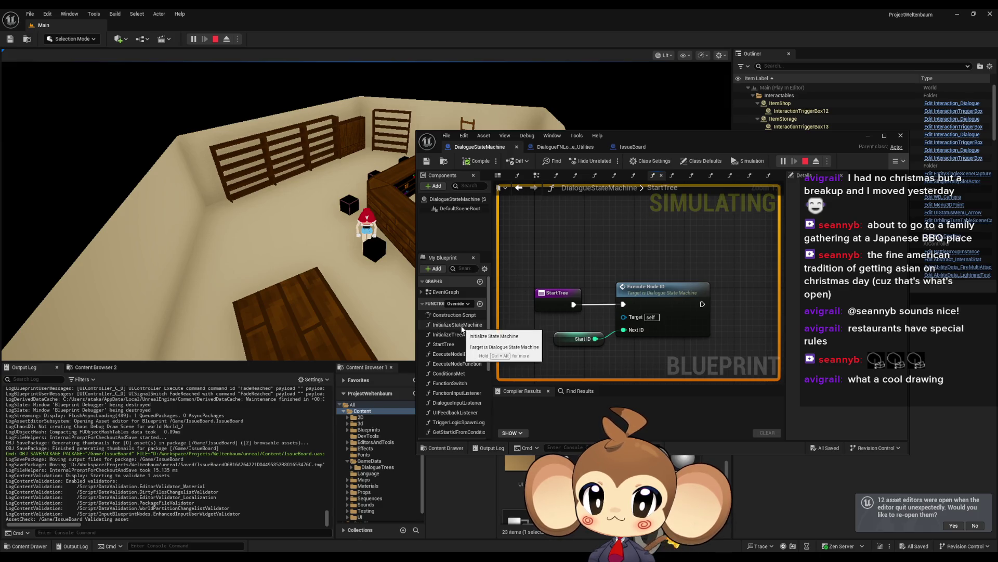
pyautogui.doubleClick(463, 334)
pyautogui.scroll(7, 720, 312)
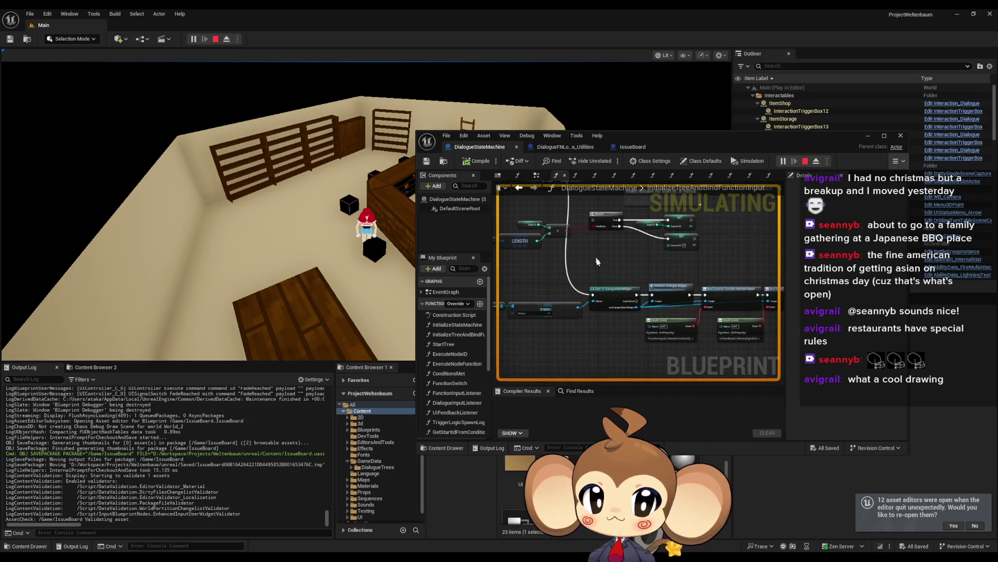
pyautogui.doubleClick(452, 343)
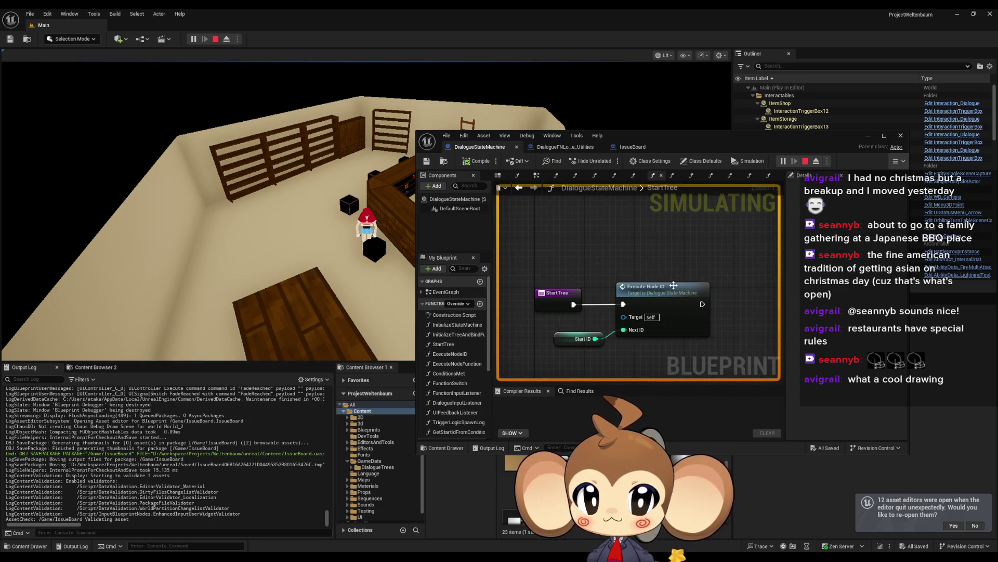
pyautogui.click(560, 340)
pyautogui.rightClick(561, 340)
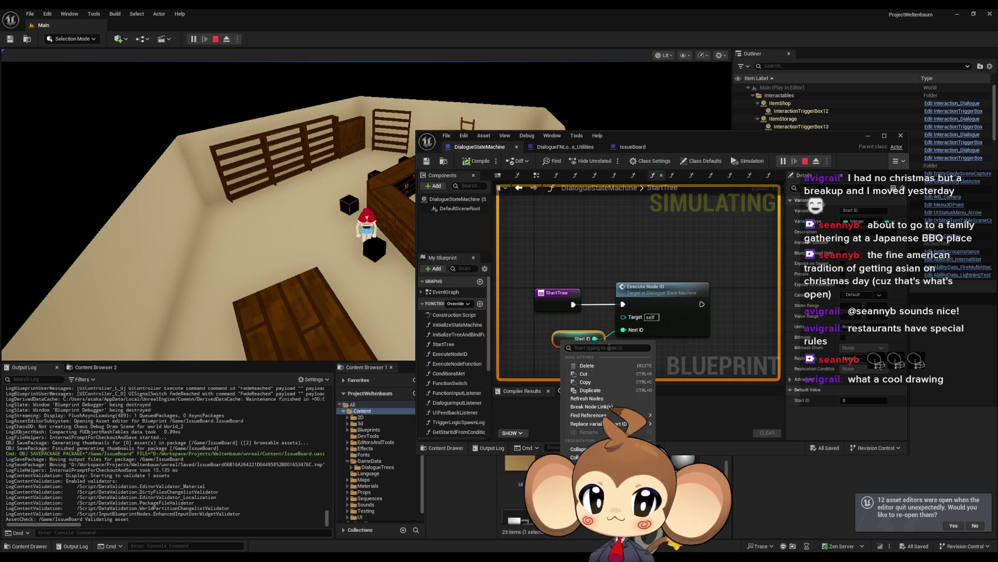
# - Find every reference to Start ID and jump to where it is set
pyautogui.moveTo(613, 414)
pyautogui.click(689, 440)
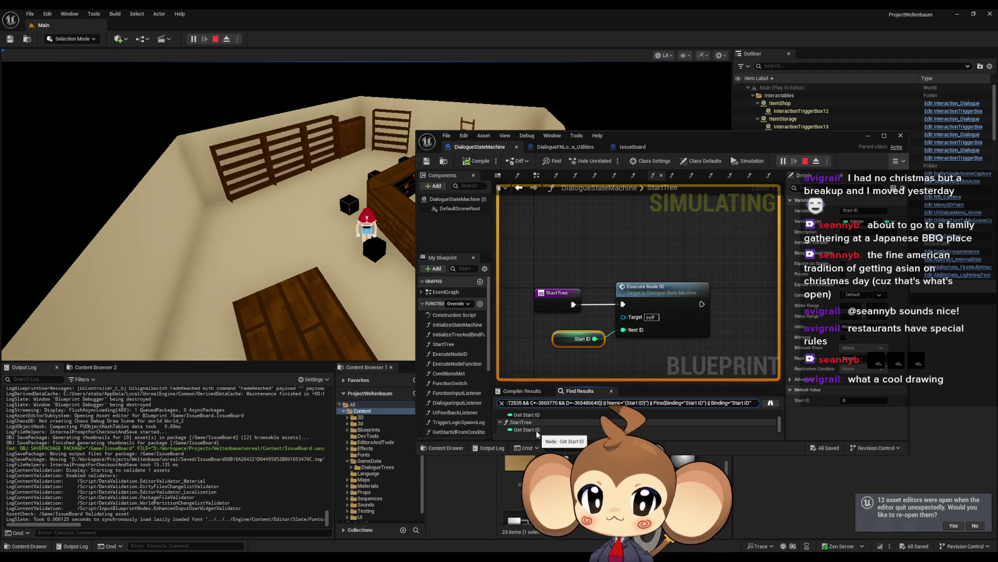
pyautogui.scroll(1, 532, 430)
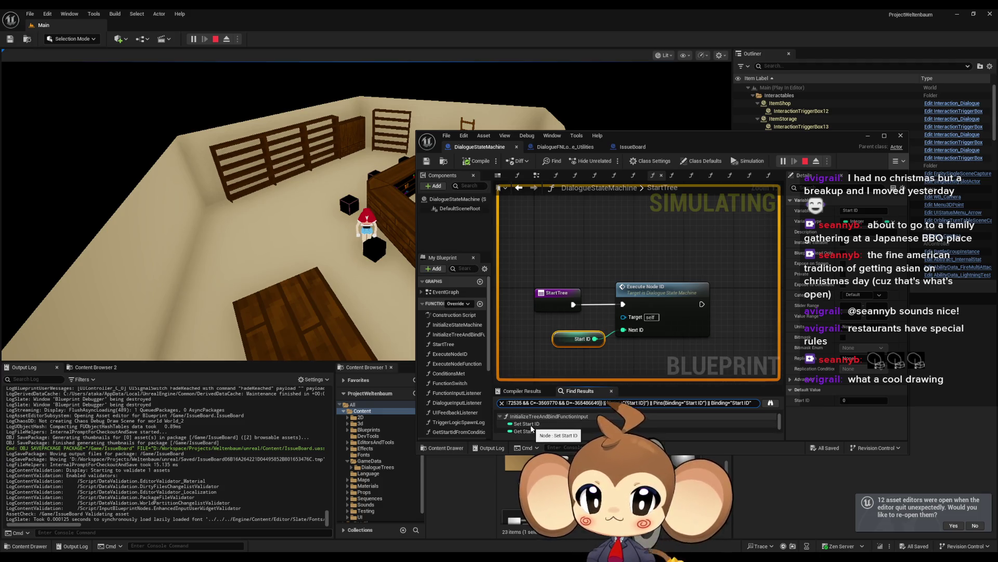
pyautogui.click(531, 426)
pyautogui.scroll(-4, 673, 322)
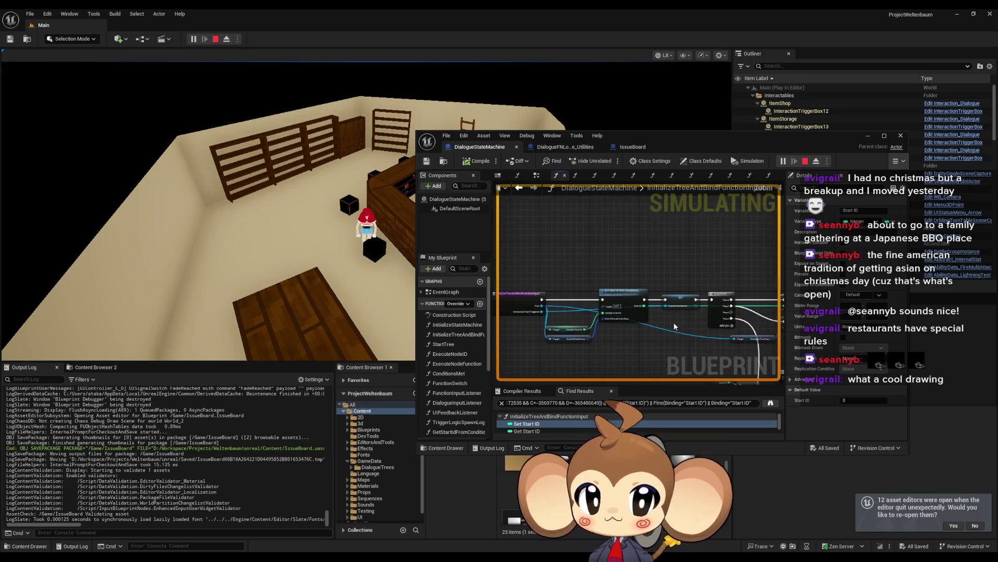
pyautogui.scroll(5, 597, 315)
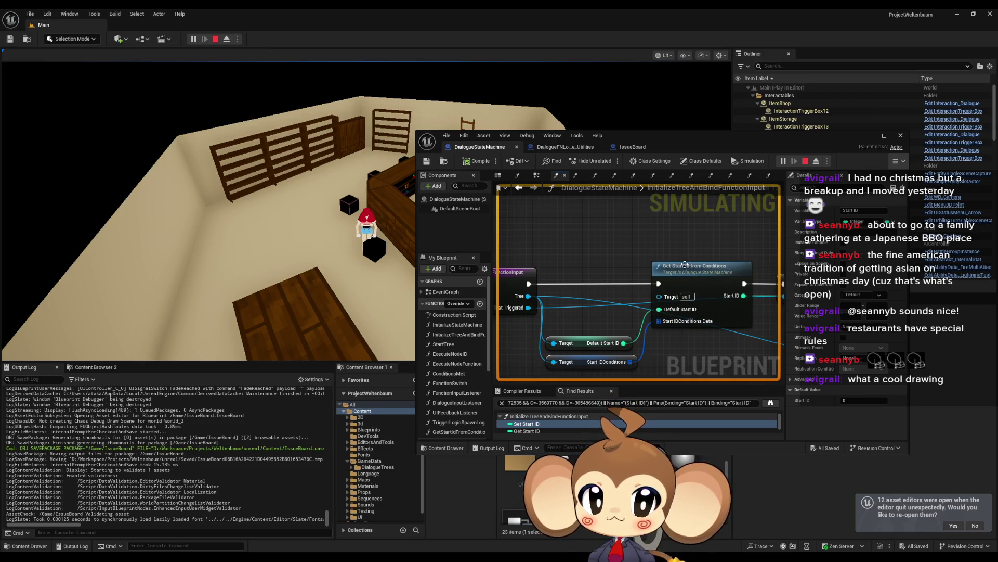
# - Add a breakpoint on Get Start Id from Conditions, then interact in game to trigger it
pyautogui.rightClick(703, 267)
pyautogui.click(697, 388)
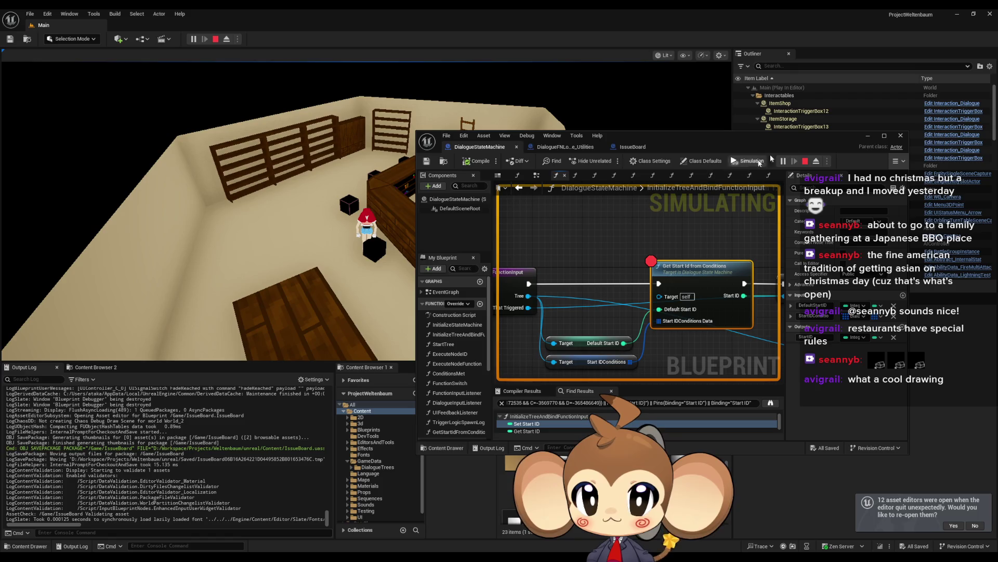
pyautogui.click(343, 202)
pyautogui.press('e')
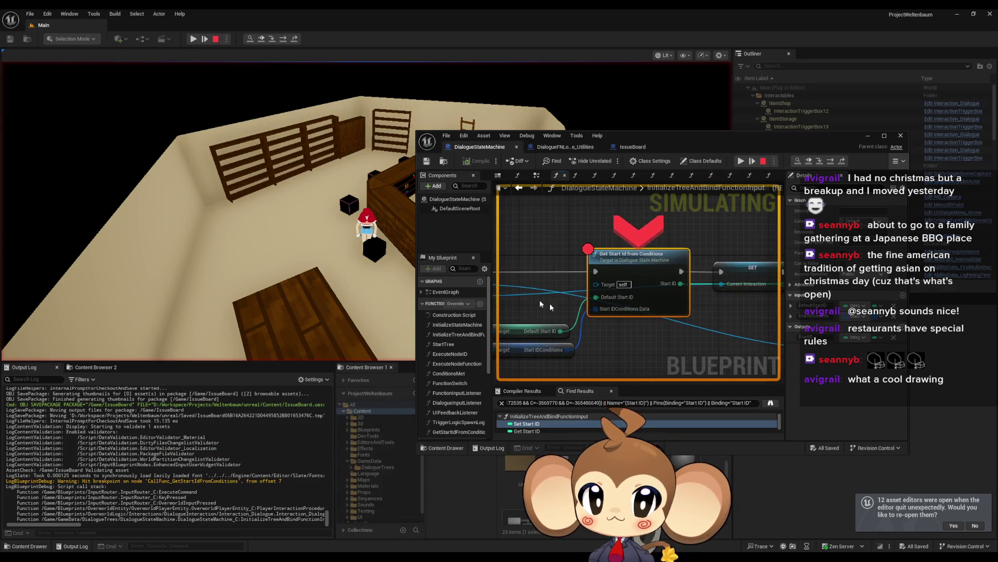
# - Expand Start IDConditions entry [0] to inspect its TrueIfFlags and WeightedStartIDs values
pyautogui.moveTo(536, 336)
pyautogui.moveTo(535, 354)
pyautogui.click(579, 359)
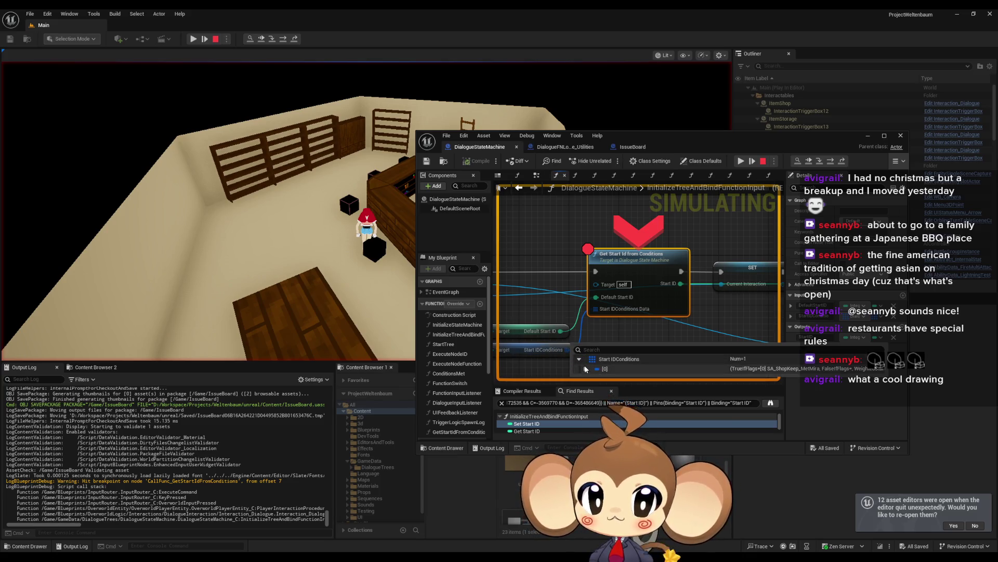
pyautogui.click(586, 368)
pyautogui.click(592, 379)
pyautogui.click(592, 379)
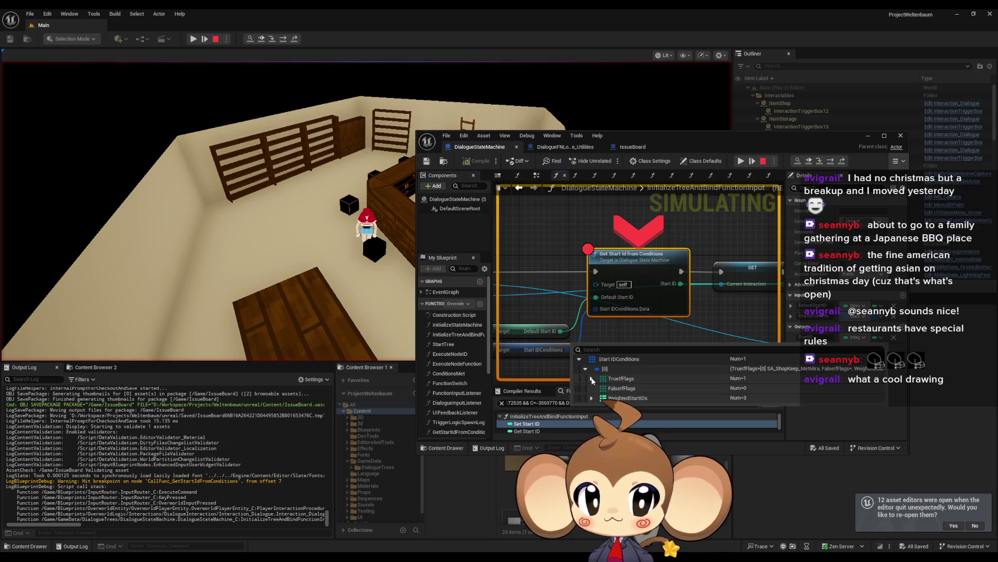
pyautogui.click(591, 398)
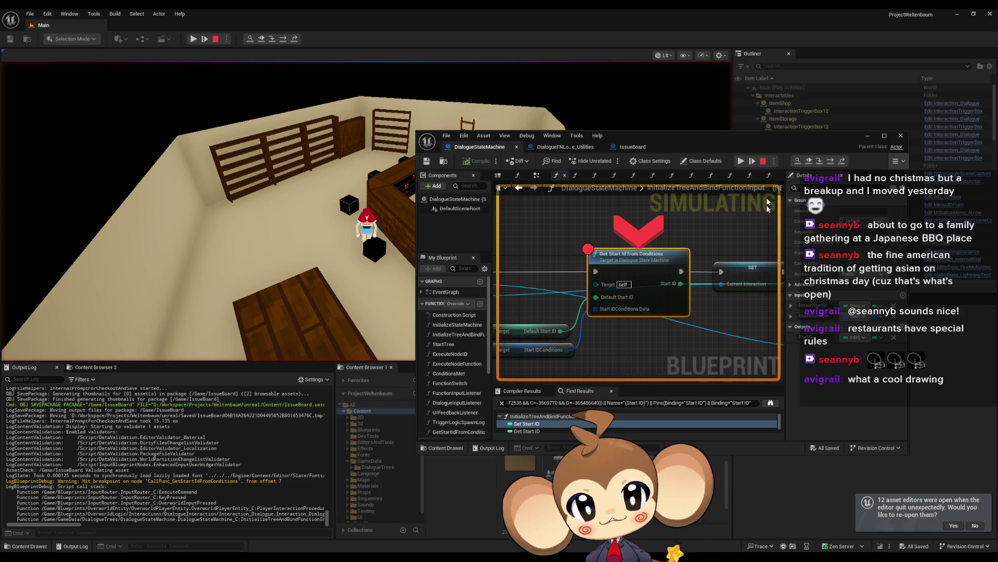
# - Step into GetStartIdFromConditions and maximize the Blueprint editor
pyautogui.click(809, 161)
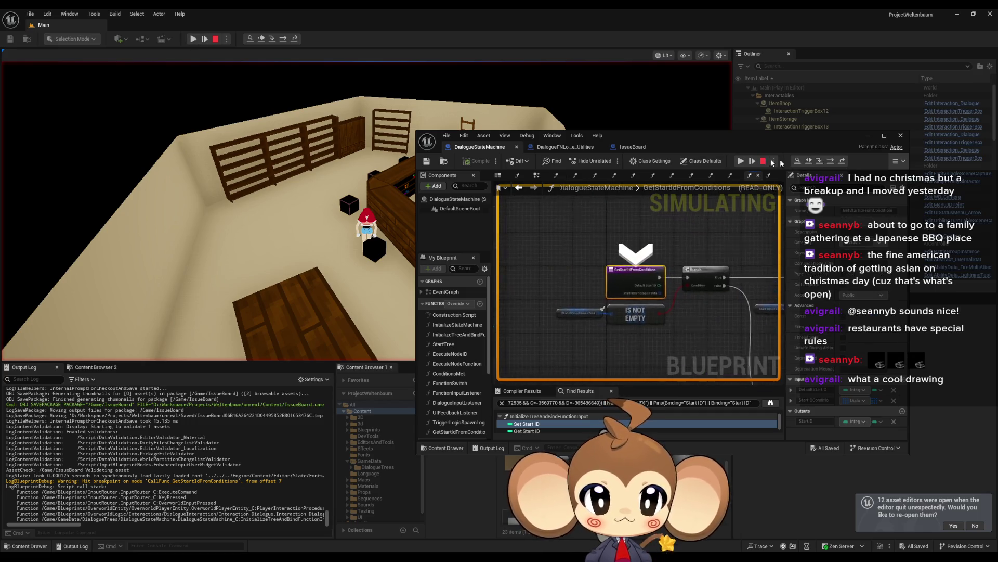
pyautogui.moveTo(691, 144); pyautogui.dragTo(632, 143)
pyautogui.doubleClick(633, 143)
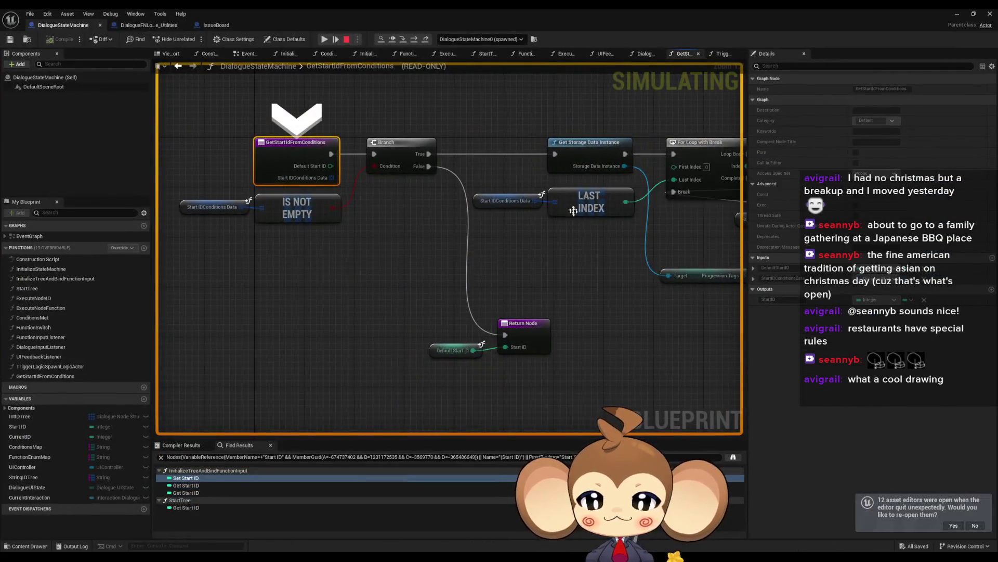
# - Step over the Branch, Get Storage Data Instance and both loops, in and out of ForEachLoop
pyautogui.click(411, 40)
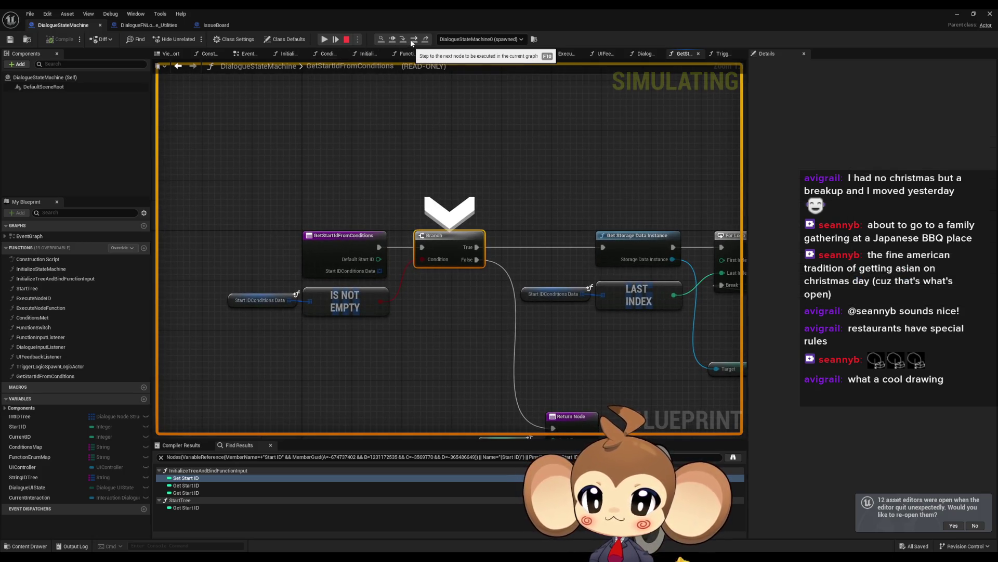
pyautogui.click(411, 39)
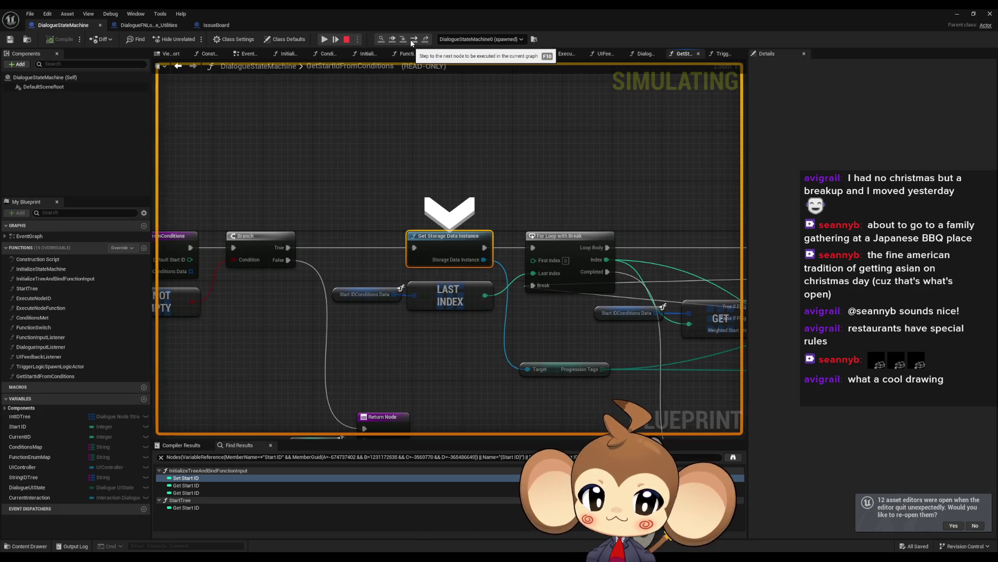
pyautogui.click(411, 41)
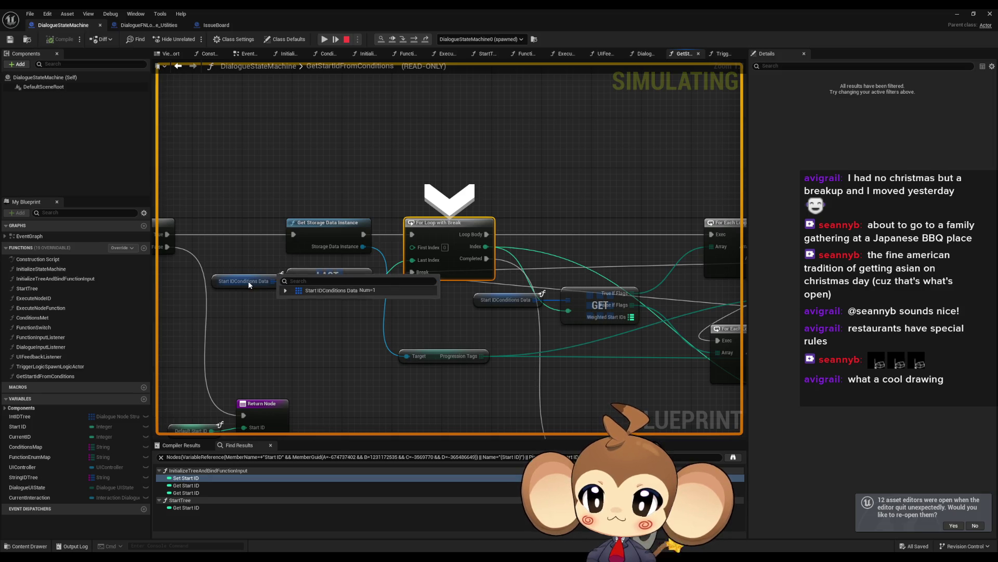
pyautogui.click(413, 40)
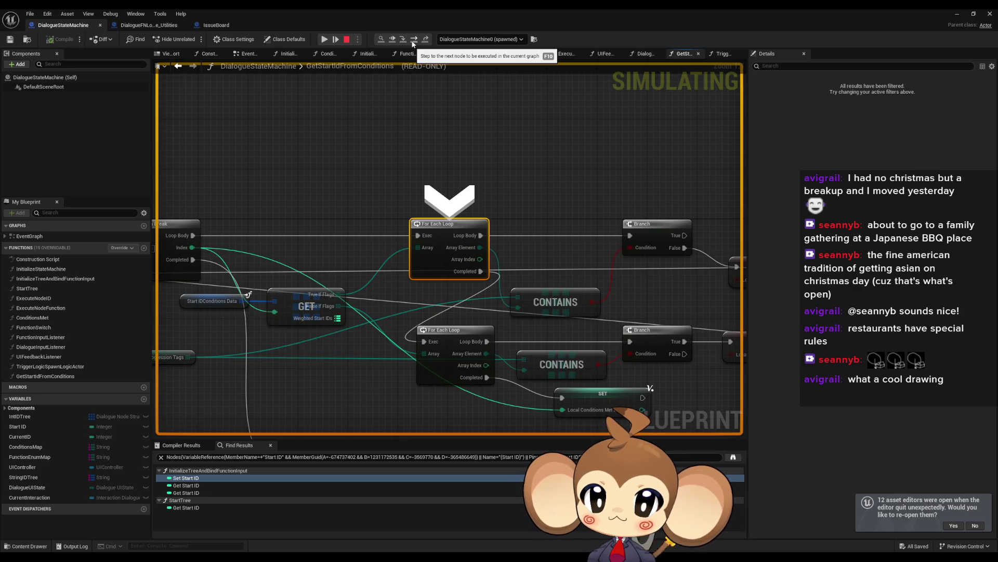
pyautogui.click(413, 41)
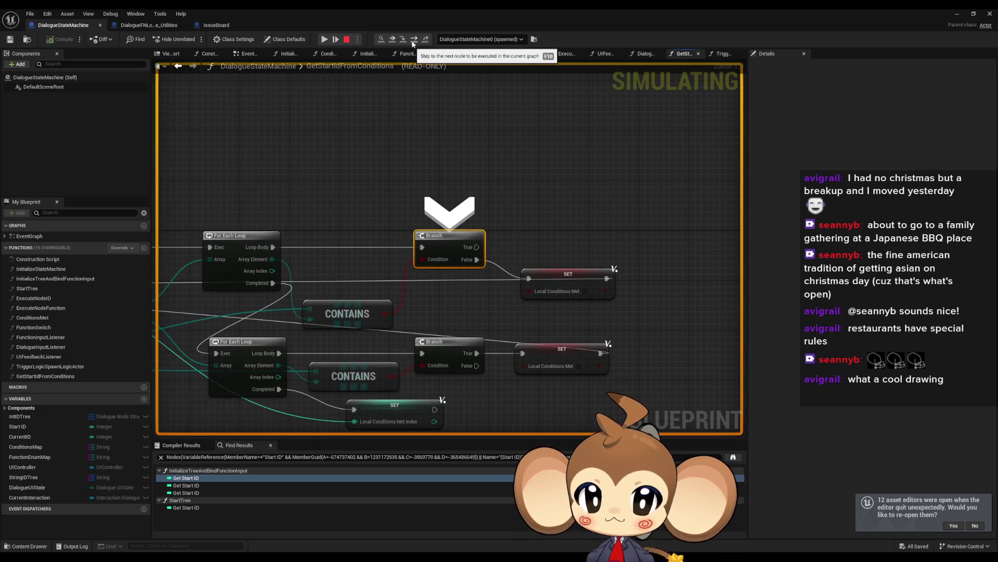
pyautogui.click(414, 42)
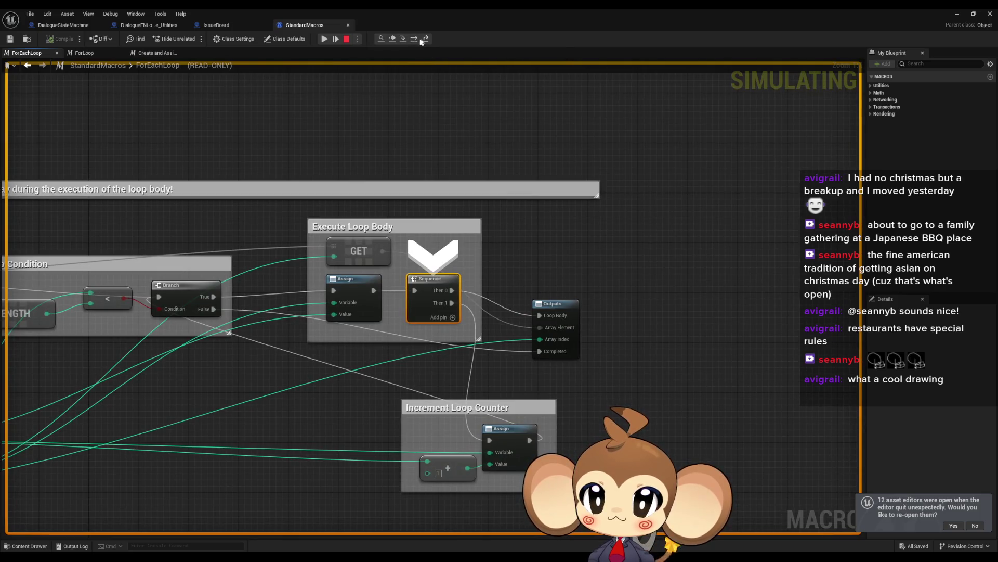
pyautogui.click(414, 41)
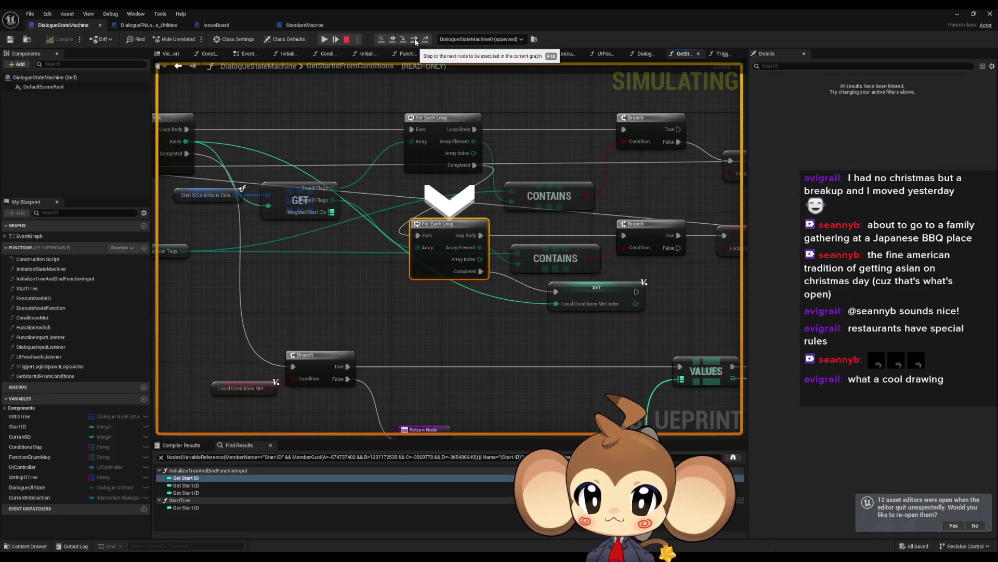
# - Step through to SET Local Weight Sum, then breakpoint the SET Local Dice Roll node
pyautogui.click(414, 41)
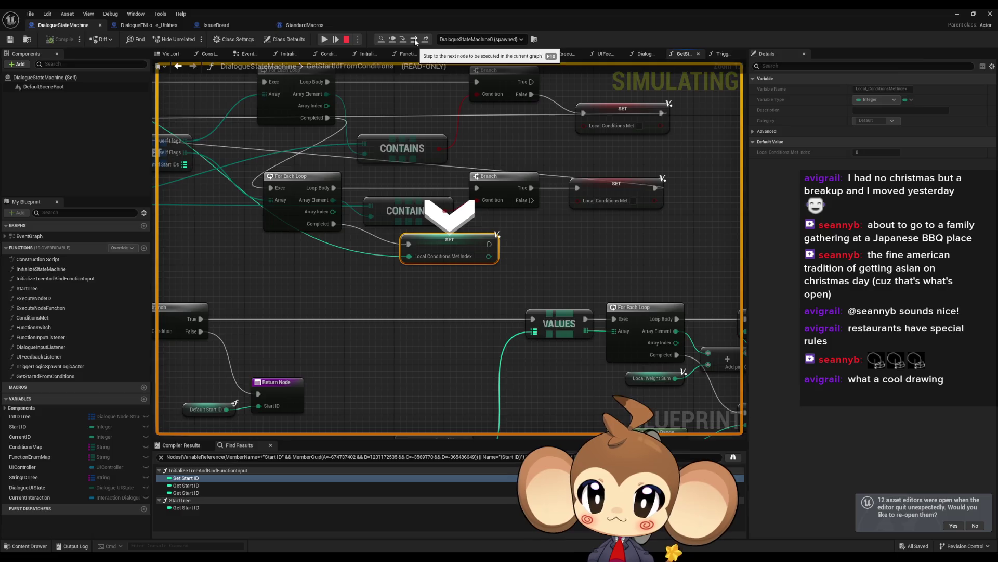
pyautogui.click(414, 39)
pyautogui.click(414, 39)
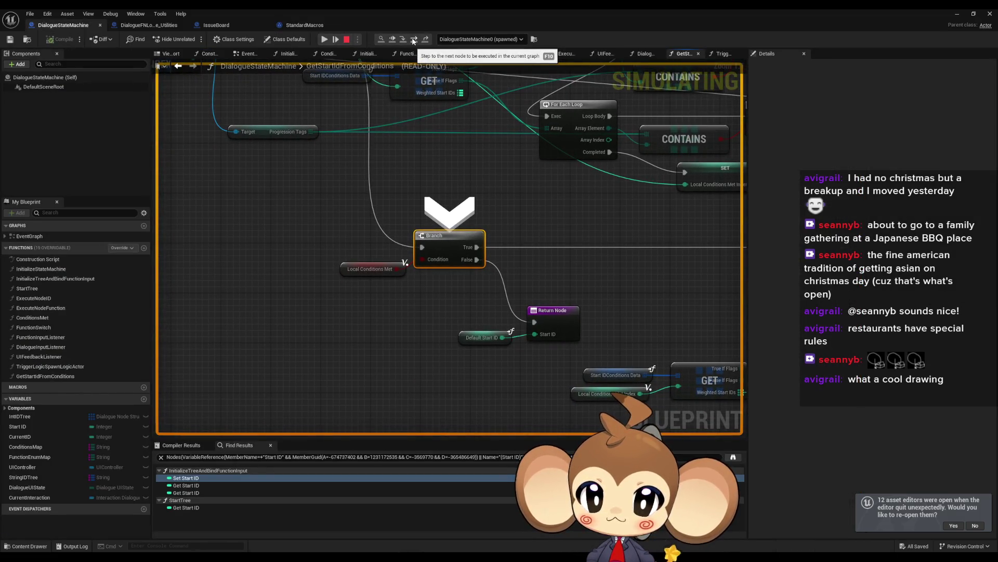
pyautogui.click(414, 39)
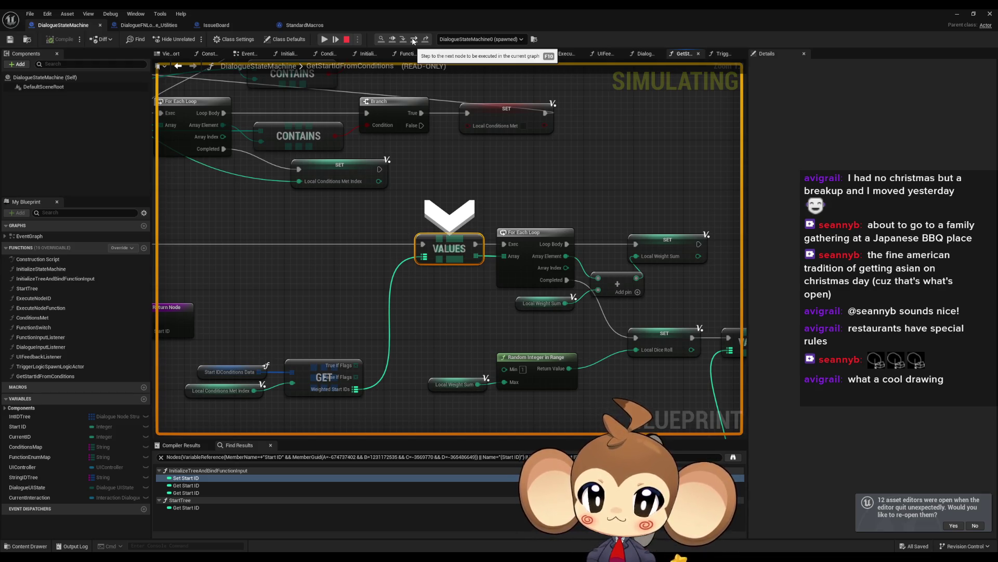
pyautogui.click(413, 39)
pyautogui.click(413, 39)
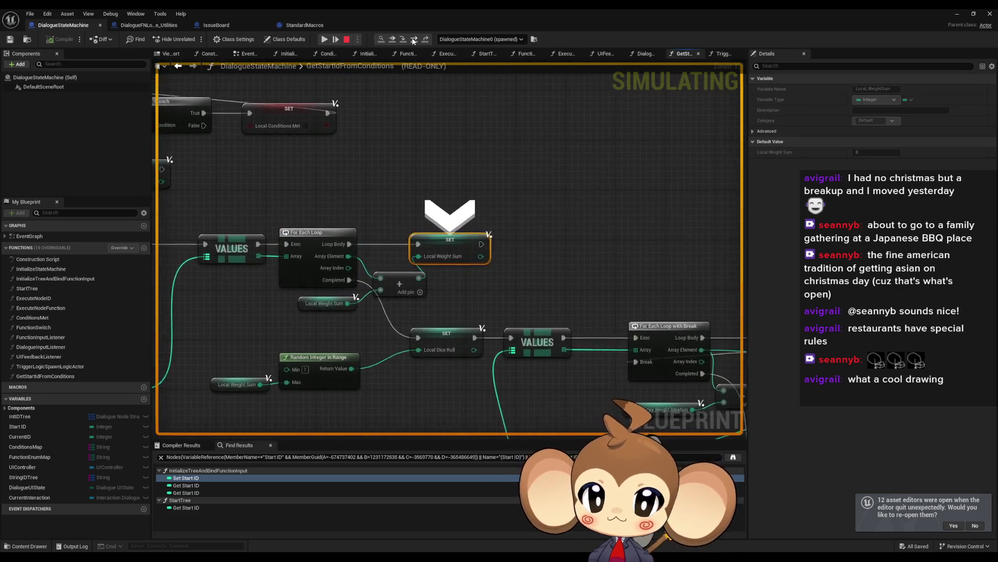
pyautogui.click(414, 39)
pyautogui.click(414, 39)
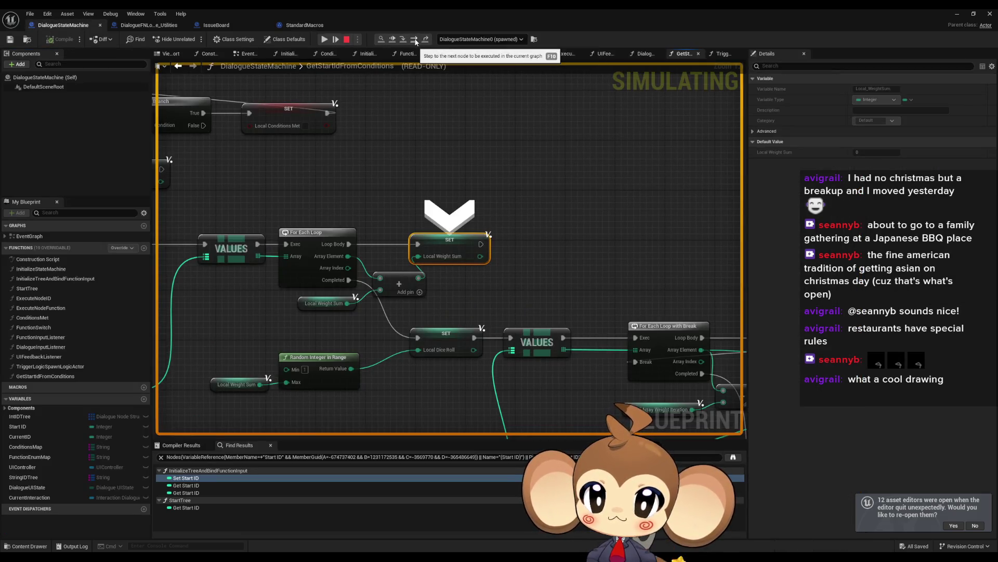
pyautogui.rightClick(439, 341)
pyautogui.click(468, 382)
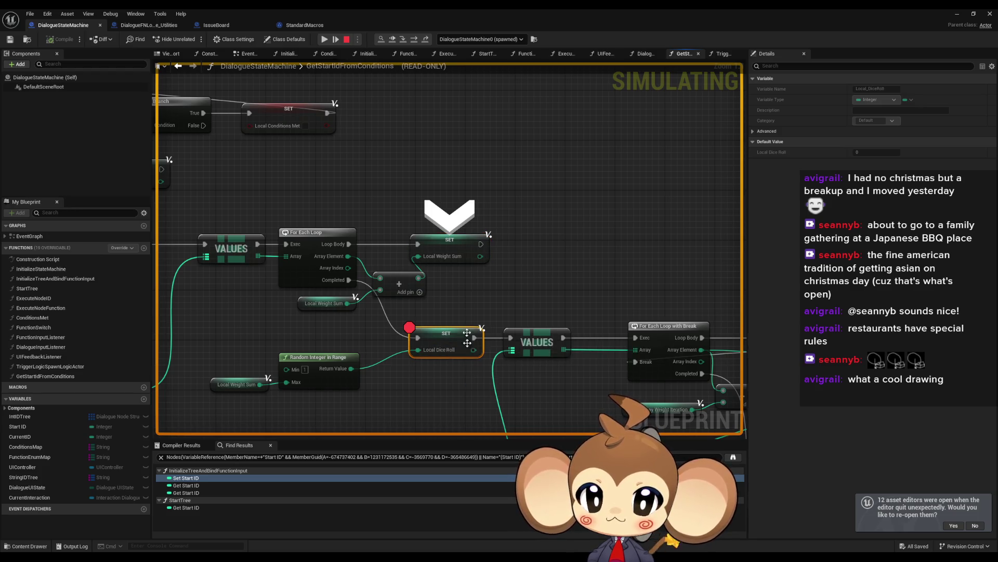
pyautogui.click(325, 39)
pyautogui.moveTo(448, 164)
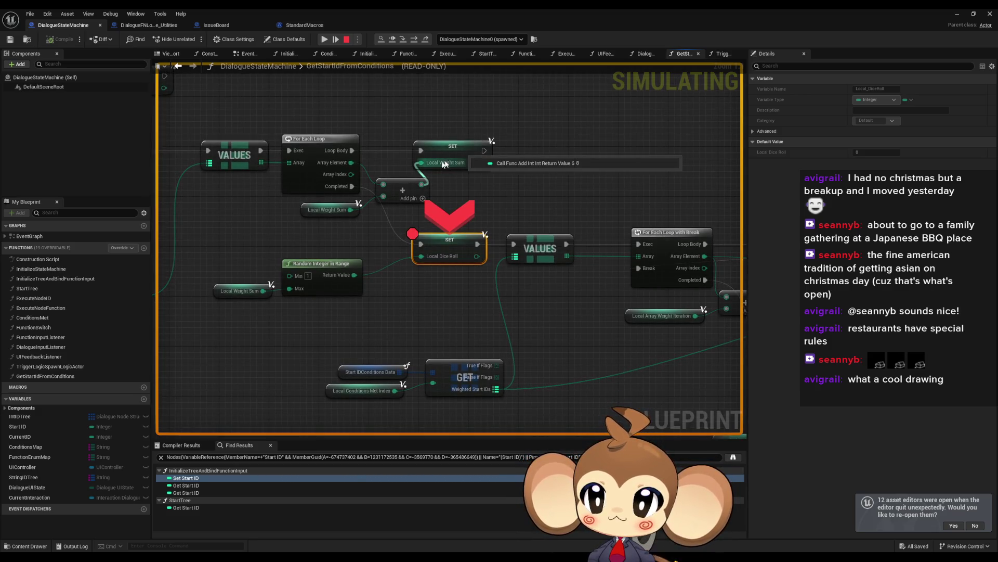
pyautogui.moveTo(209, 163); pyautogui.dragTo(438, 136)
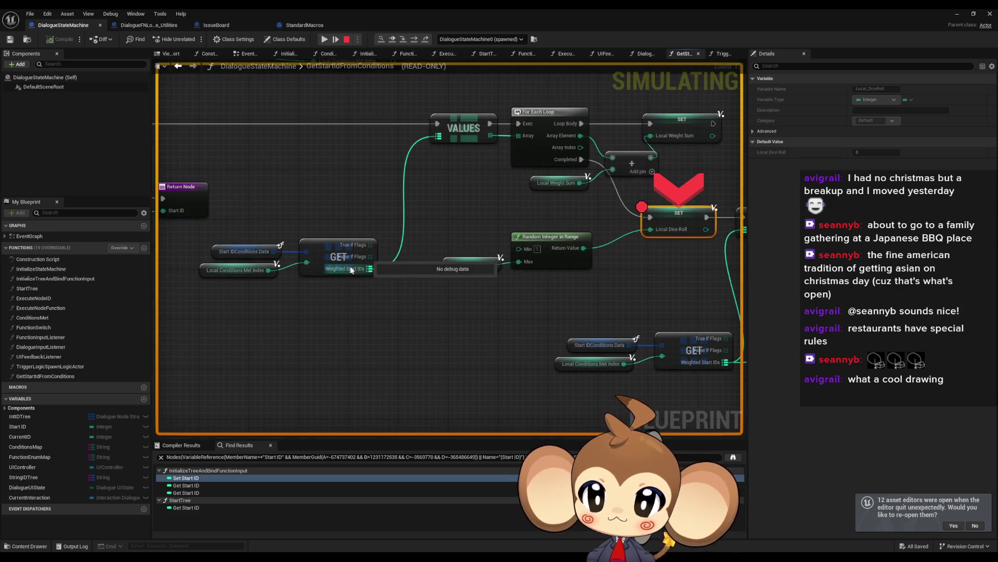
pyautogui.click(286, 261)
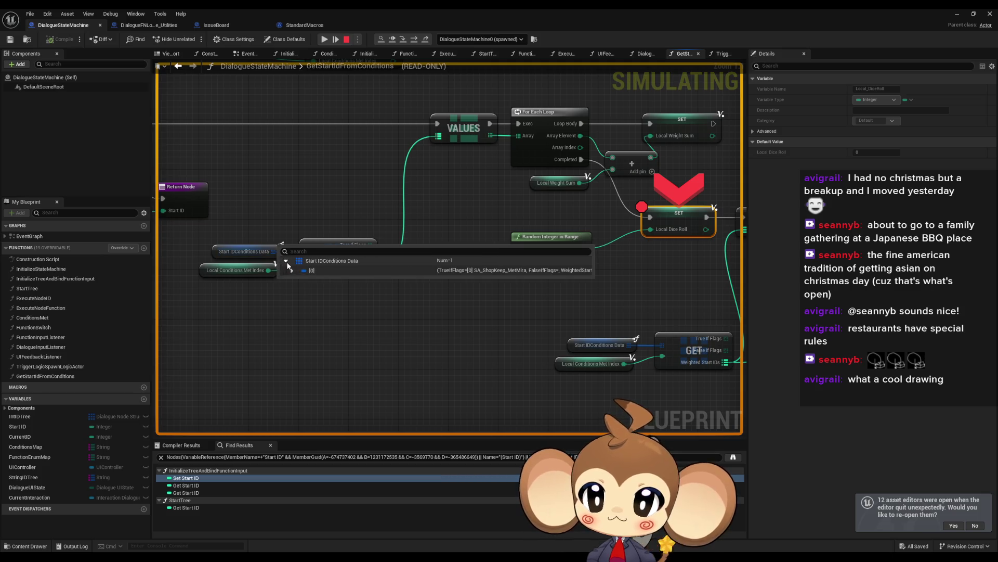
pyautogui.click(294, 270)
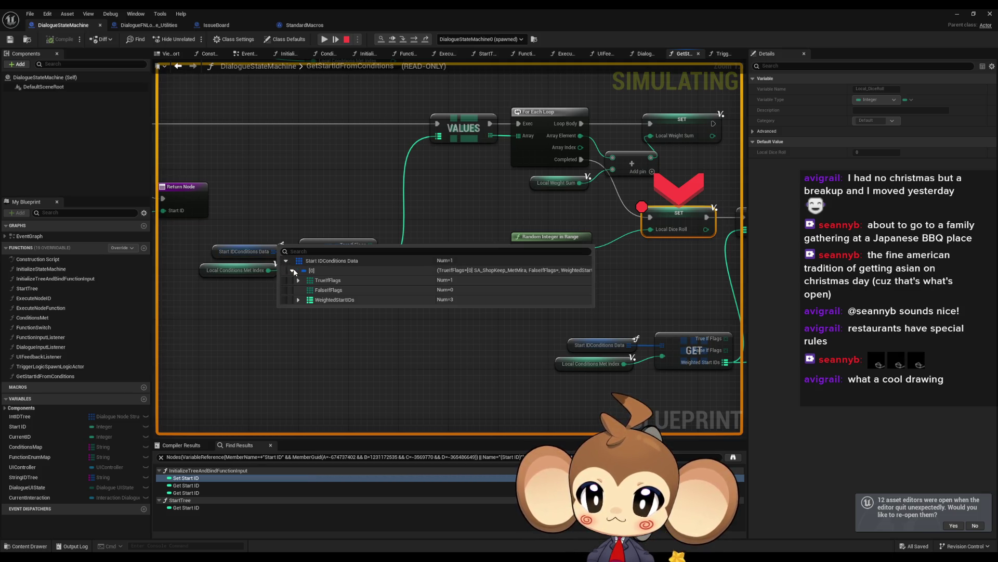
pyautogui.click(298, 300)
pyautogui.moveTo(610, 199); pyautogui.dragTo(366, 199)
pyautogui.rightClick(421, 214)
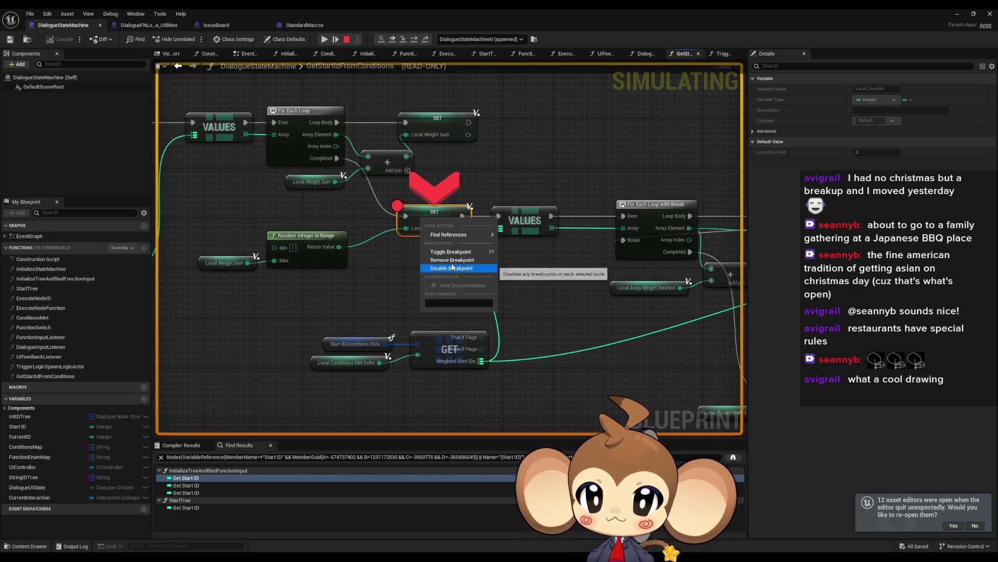
pyautogui.click(453, 264)
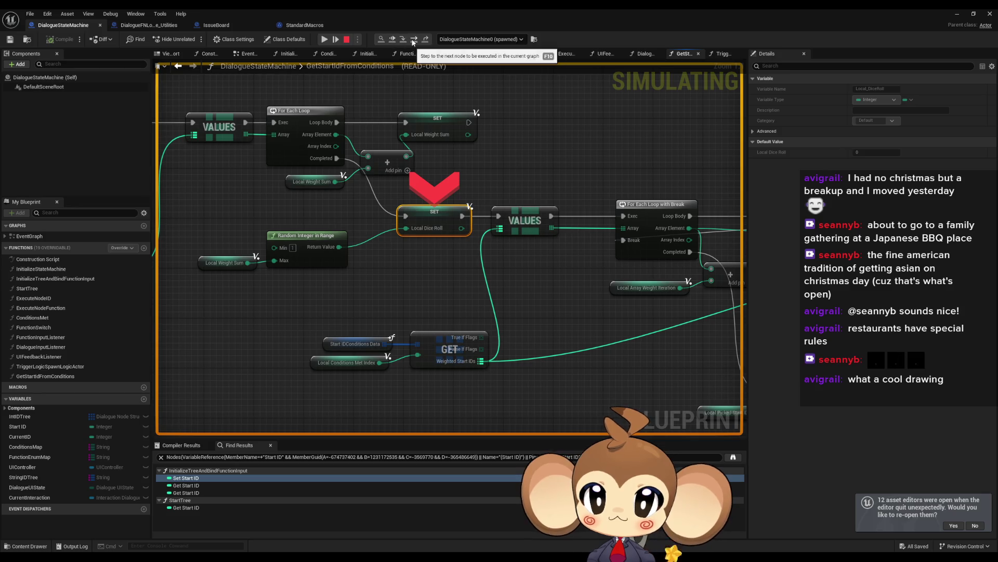
pyautogui.click(405, 38)
pyautogui.moveTo(350, 257)
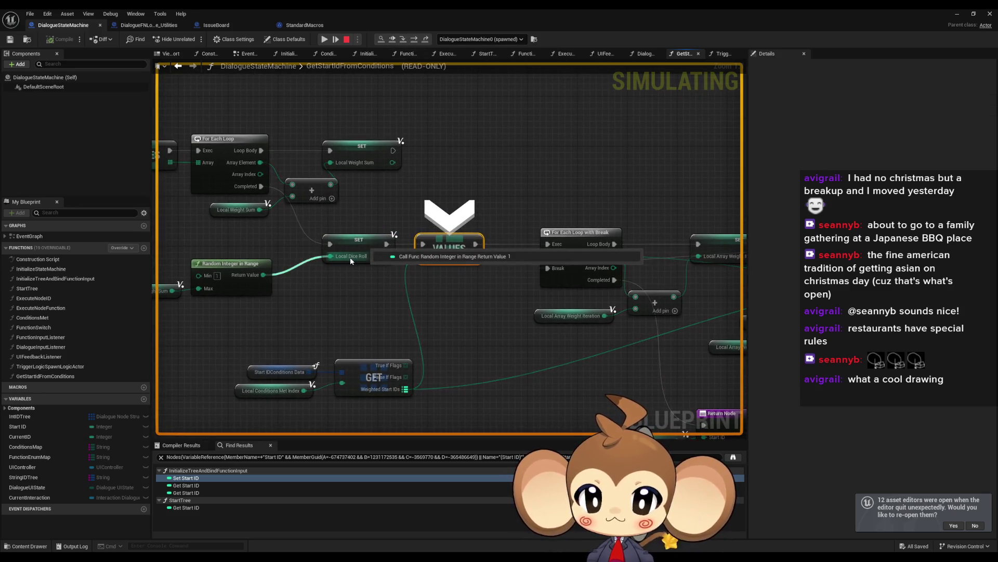
pyautogui.moveTo(398, 390)
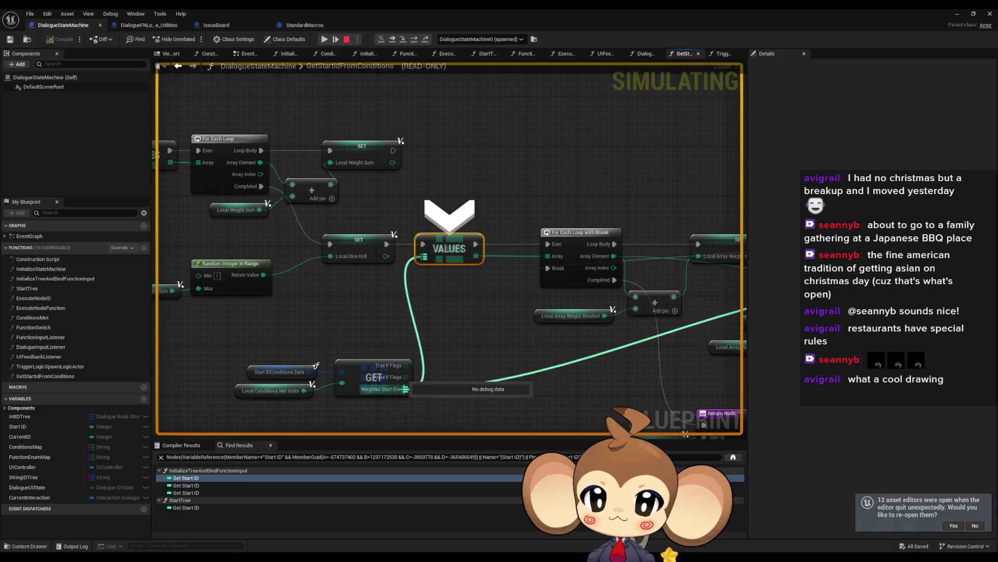
pyautogui.moveTo(295, 397)
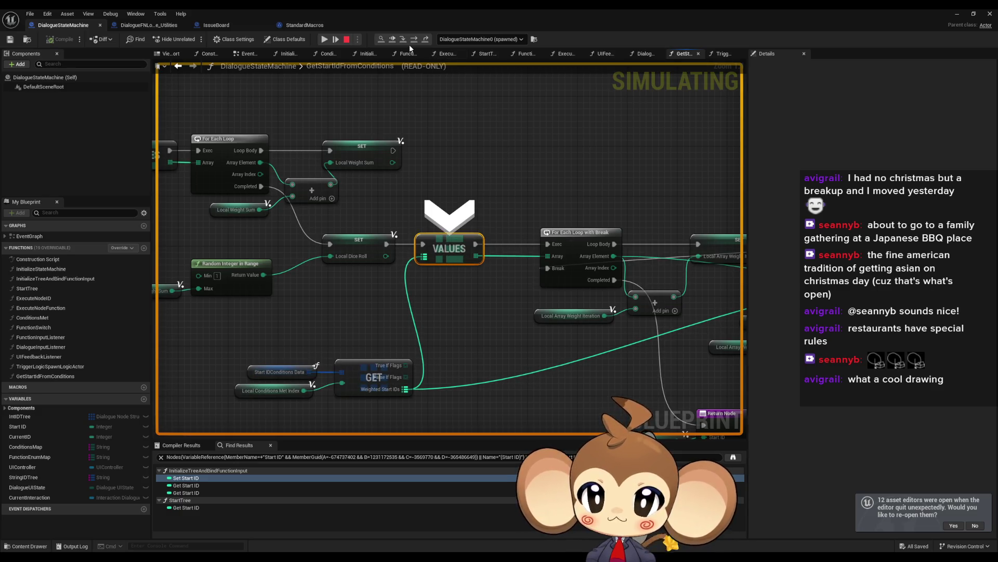
pyautogui.moveTo(369, 385)
pyautogui.mouseDown()
pyautogui.moveTo(446, 386)
pyautogui.moveTo(530, 339)
pyautogui.mouseUp()
pyautogui.moveTo(531, 339)
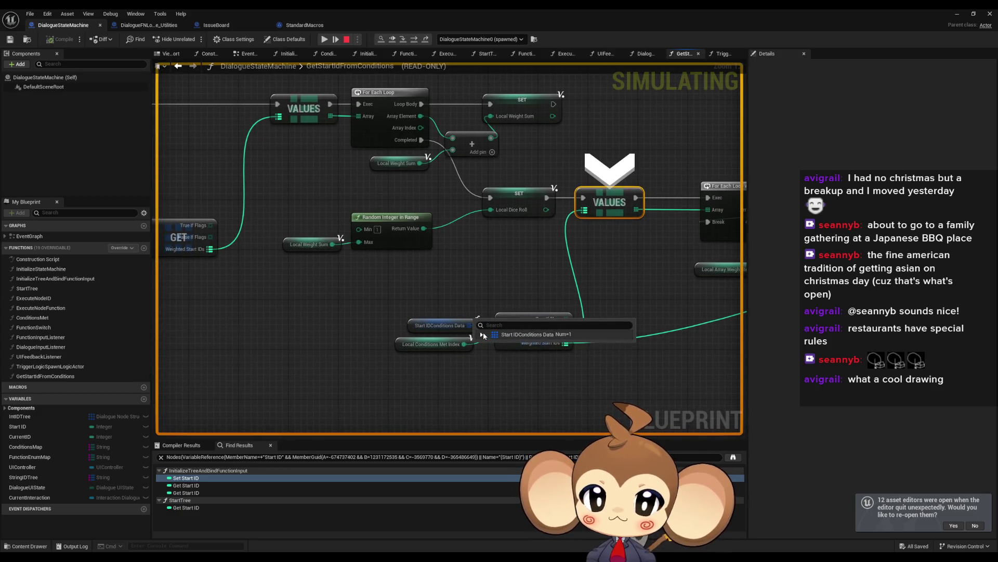
pyautogui.click(483, 334)
pyautogui.click(488, 343)
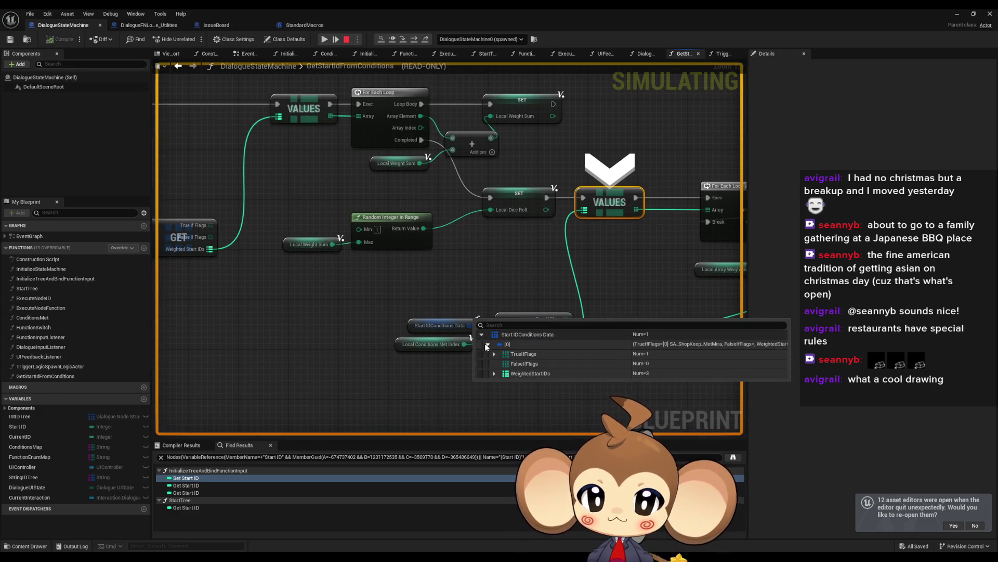
pyautogui.click(494, 373)
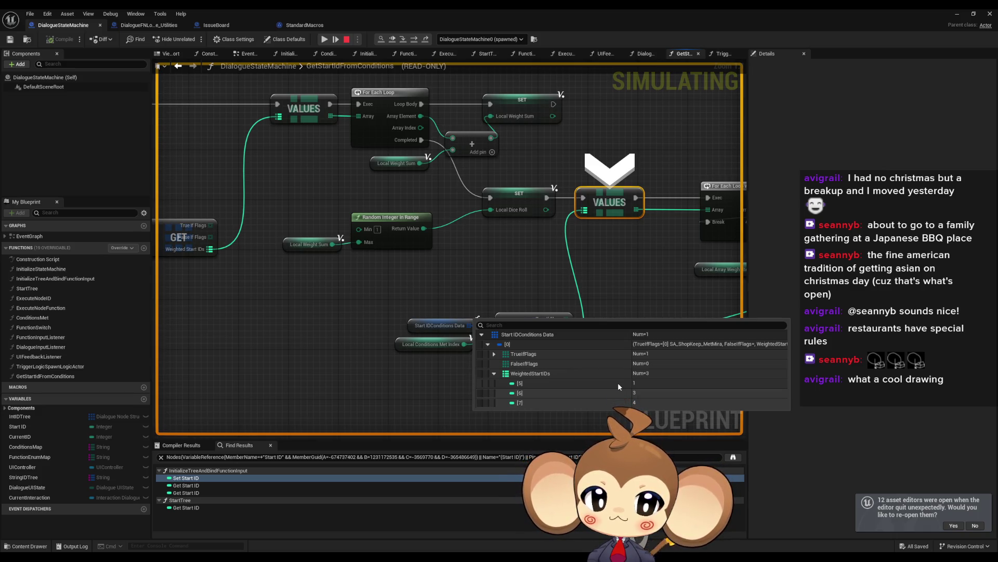
pyautogui.moveTo(636, 268)
pyautogui.mouseDown()
pyautogui.moveTo(287, 240)
pyautogui.moveTo(100, 243)
pyautogui.moveTo(396, 252)
pyautogui.moveTo(209, 254)
pyautogui.mouseUp()
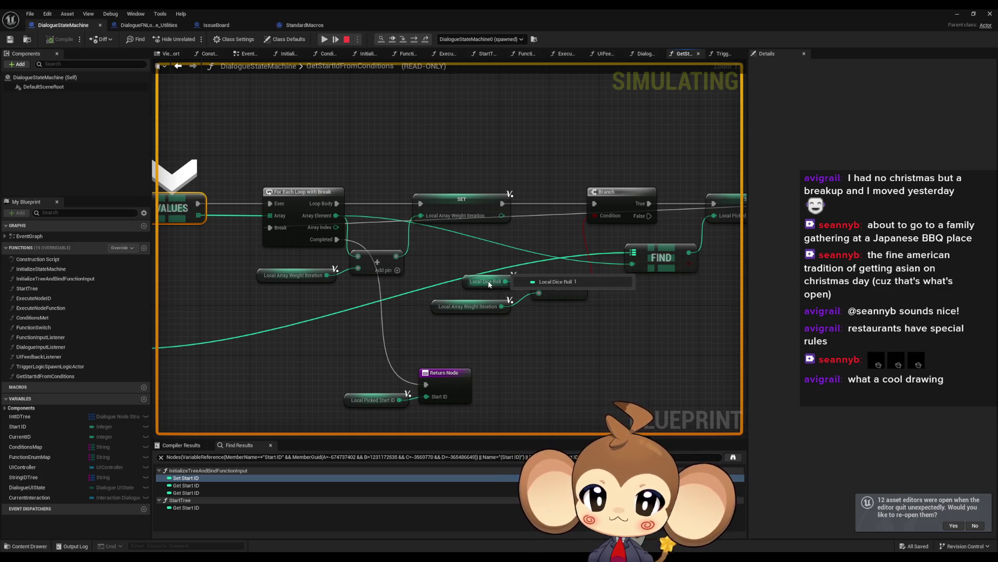
pyautogui.moveTo(479, 307)
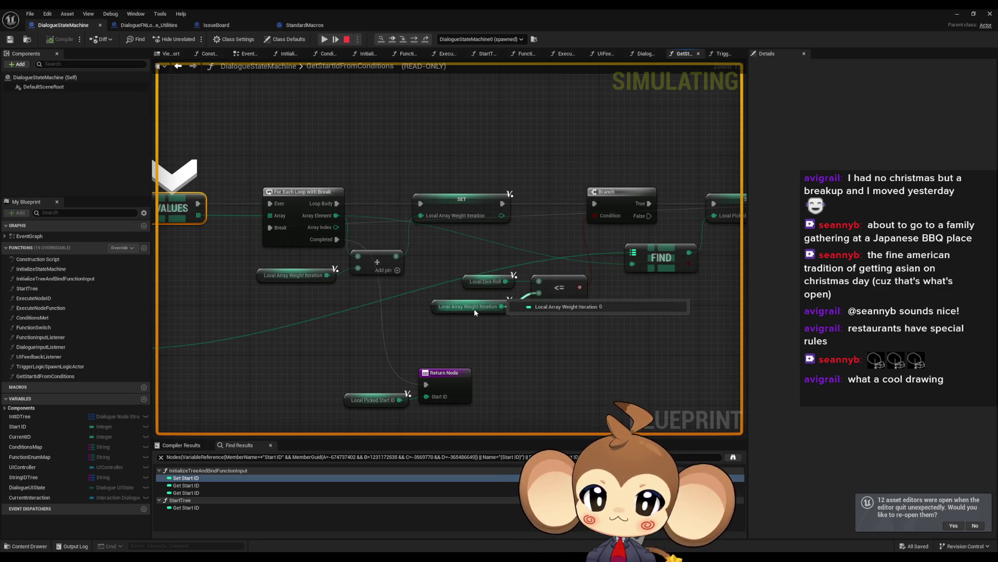
pyautogui.moveTo(336, 298); pyautogui.dragTo(370, 297)
pyautogui.moveTo(484, 307)
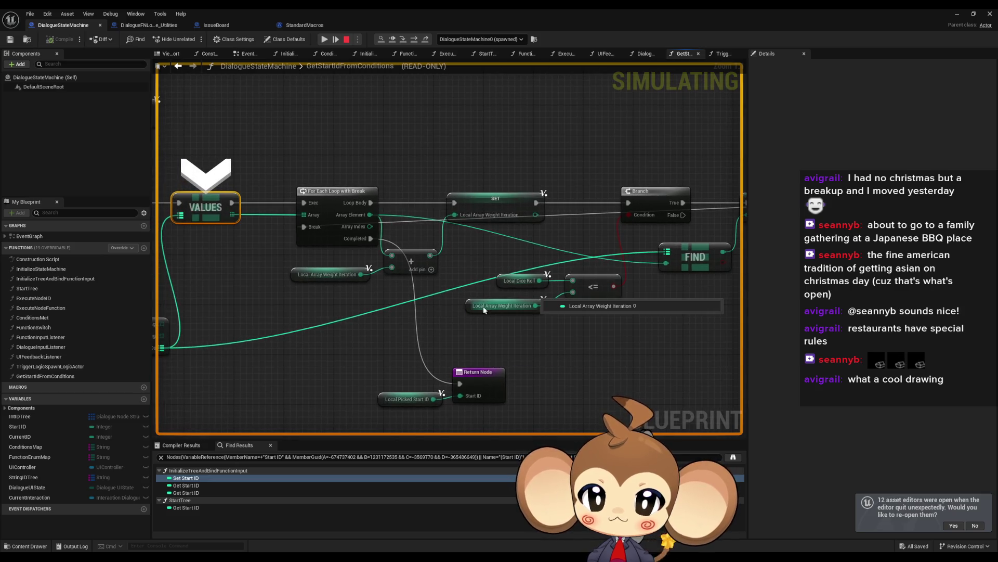
pyautogui.moveTo(494, 310); pyautogui.dragTo(548, 313)
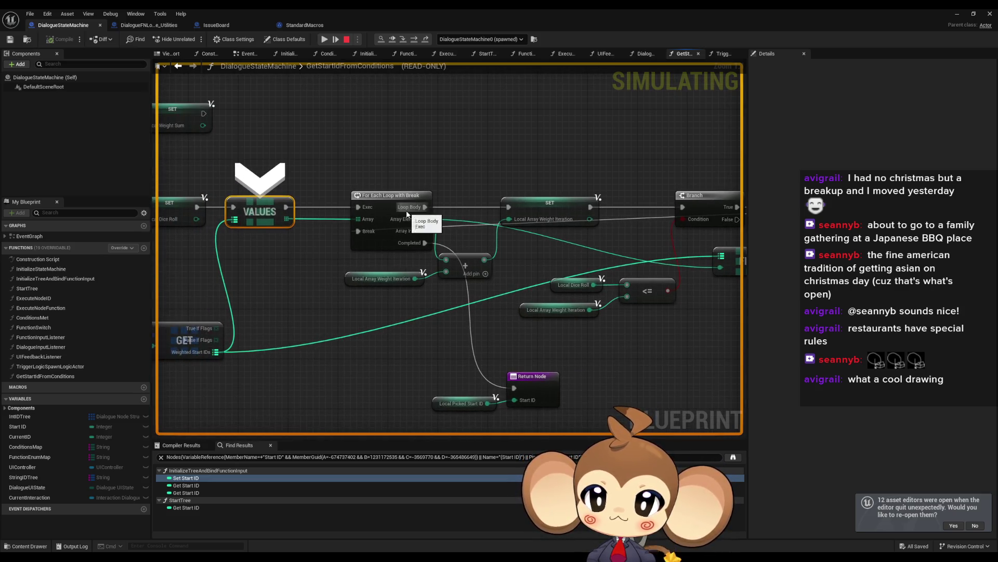
# - Step to the Branch node and inspect the WeightedStartIDs in Start IDConditions entry [0]
pyautogui.click(416, 40)
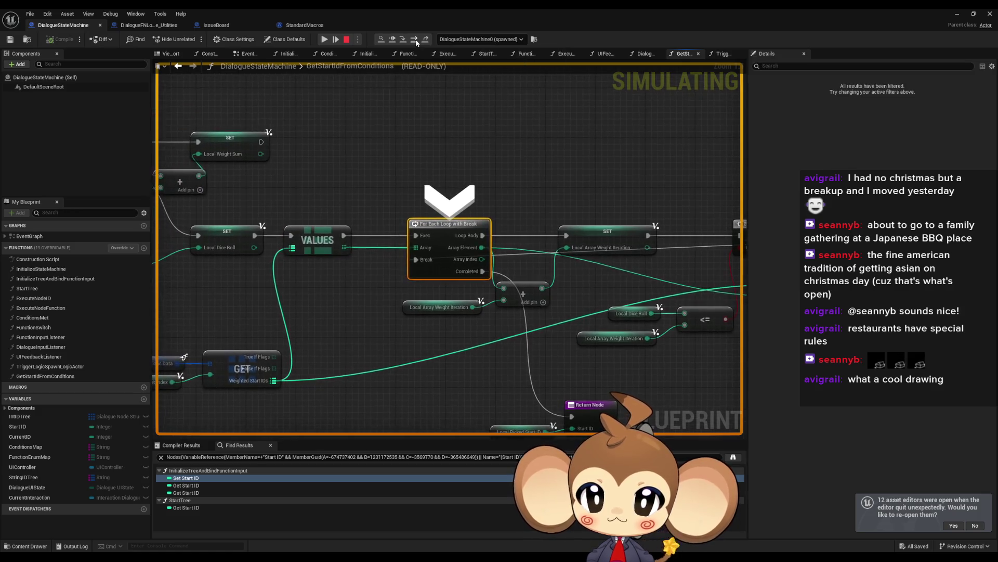
pyautogui.click(416, 39)
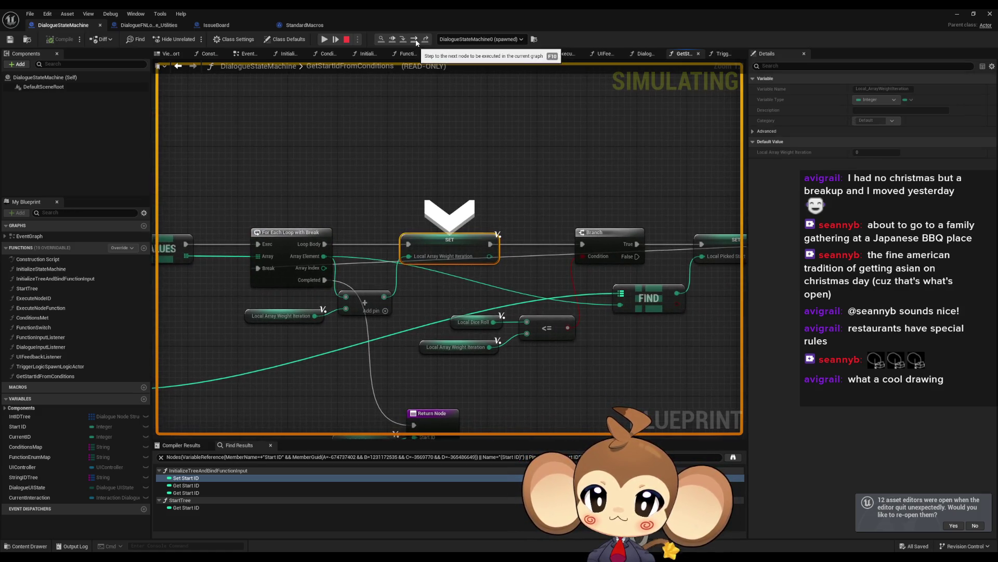
pyautogui.click(416, 39)
pyautogui.moveTo(296, 260)
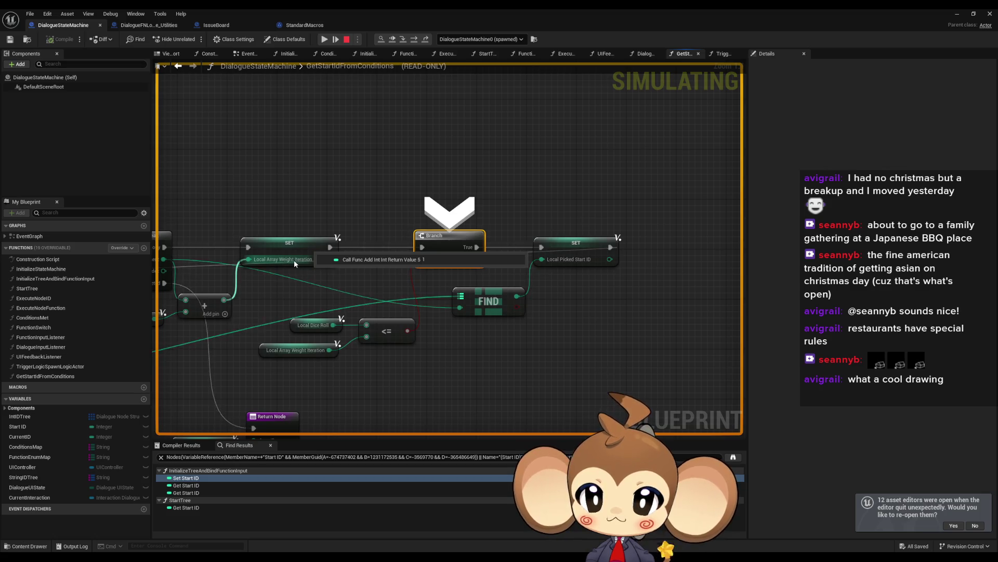
pyautogui.moveTo(572, 260)
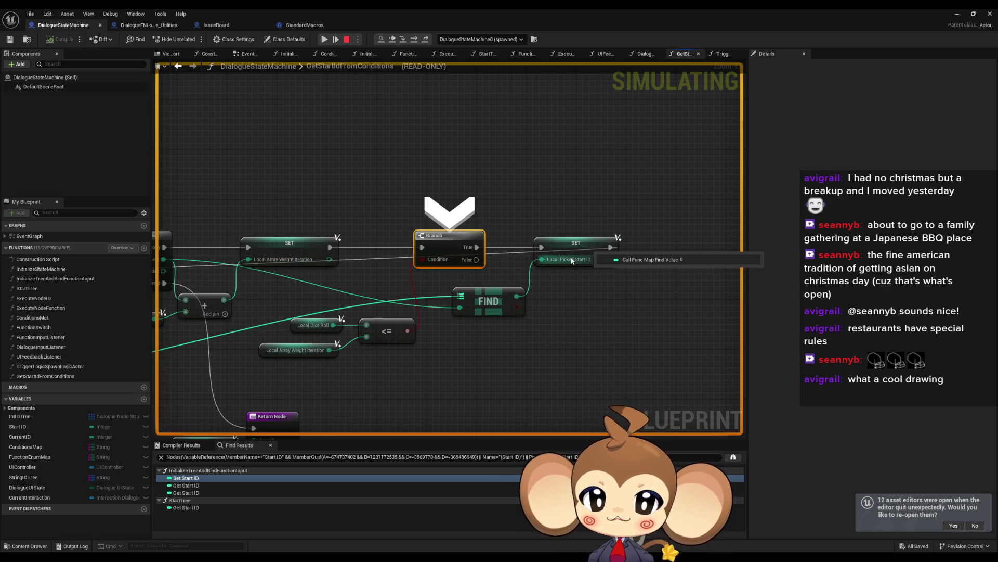
pyautogui.moveTo(409, 315); pyautogui.dragTo(734, 235)
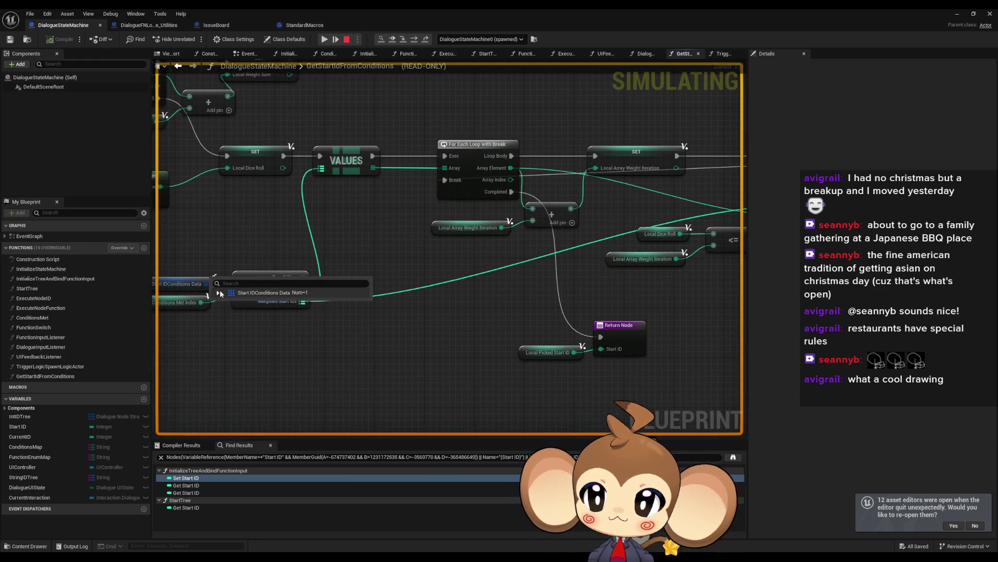
pyautogui.click(219, 294)
pyautogui.click(224, 302)
pyautogui.click(231, 332)
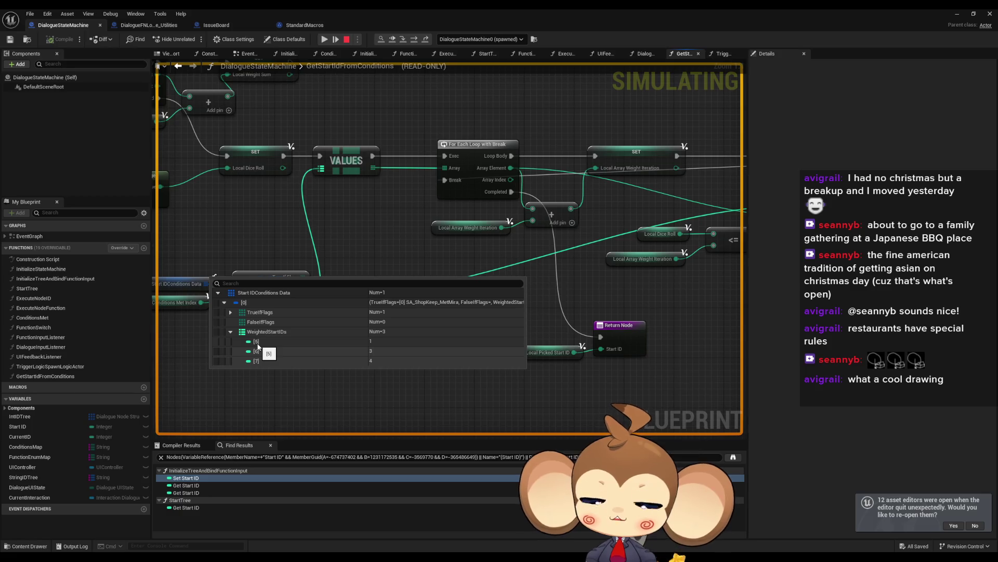
# - Step past the Branch node with F10 a few times, then stop the simulation
pyautogui.press('F10')
pyautogui.moveTo(588, 199)
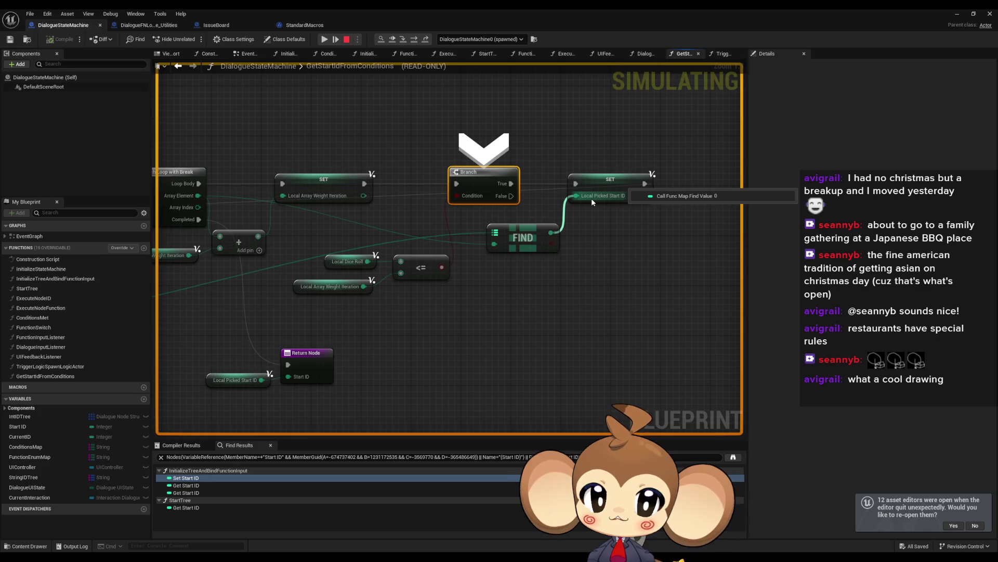
pyautogui.moveTo(495, 232)
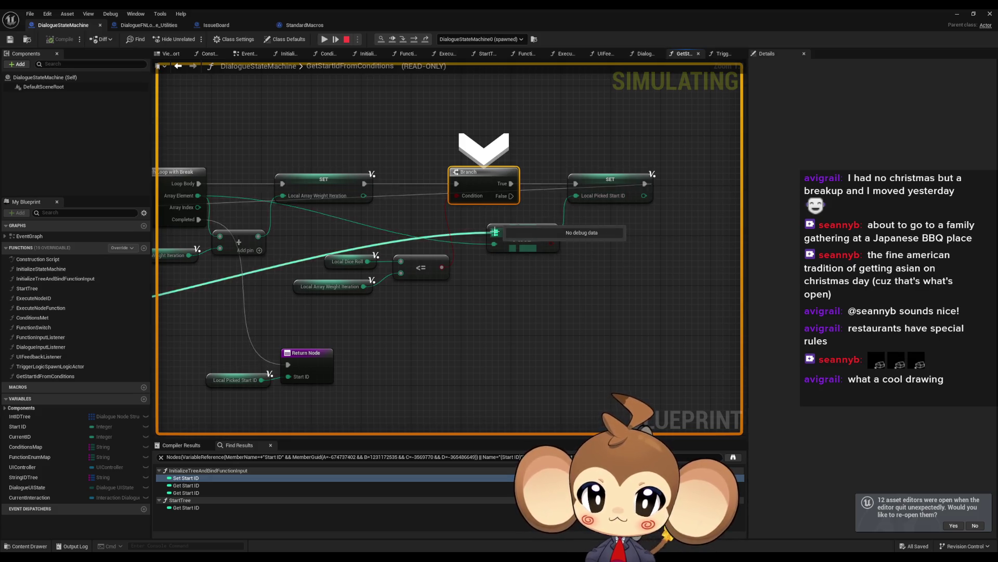
pyautogui.press('F10')
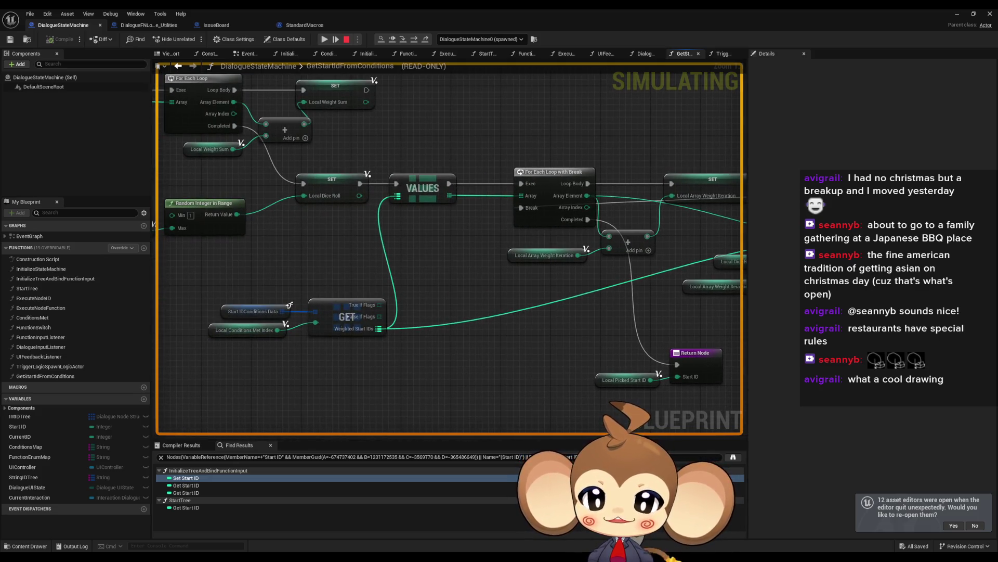
pyautogui.press('F10')
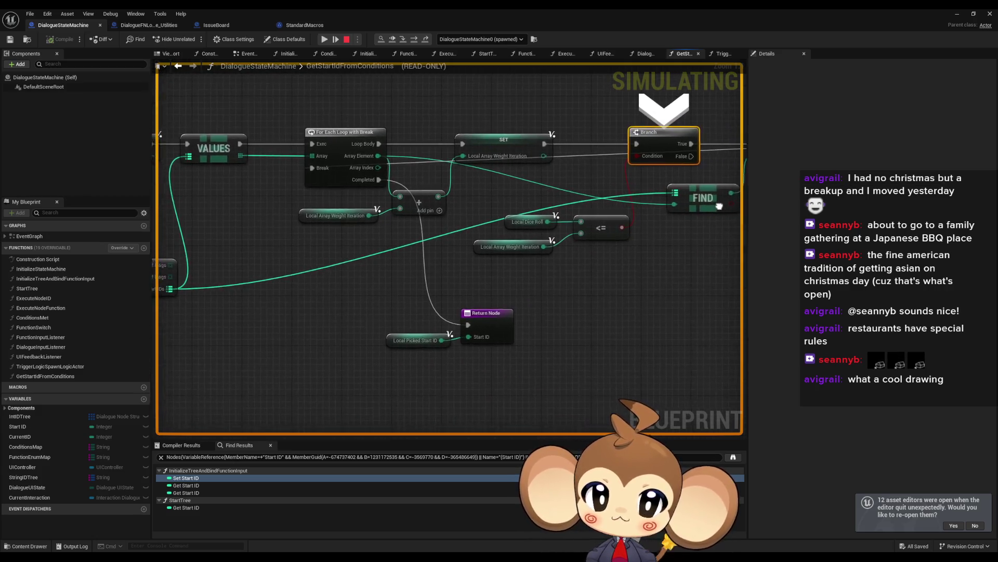
pyautogui.moveTo(319, 215)
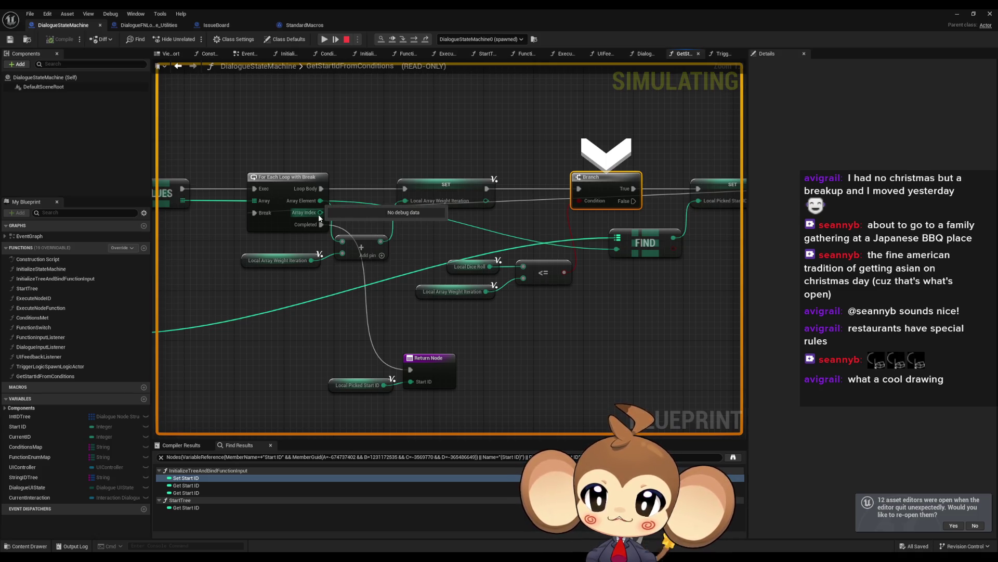
pyautogui.moveTo(319, 214)
pyautogui.mouseDown()
pyautogui.moveTo(541, 248)
pyautogui.moveTo(256, 224)
pyautogui.moveTo(436, 242)
pyautogui.moveTo(230, 232)
pyautogui.mouseUp()
pyautogui.moveTo(229, 232)
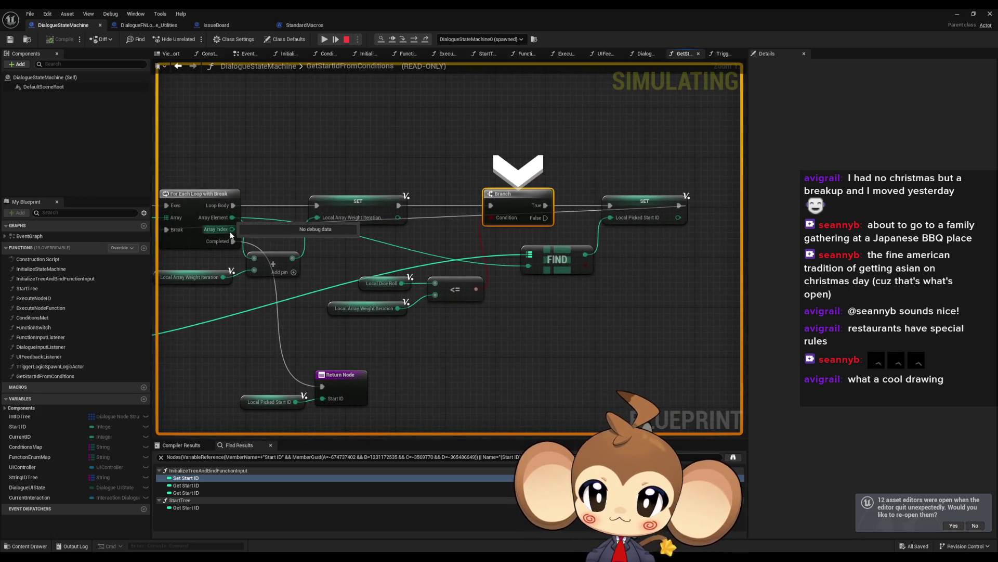
pyautogui.click(346, 40)
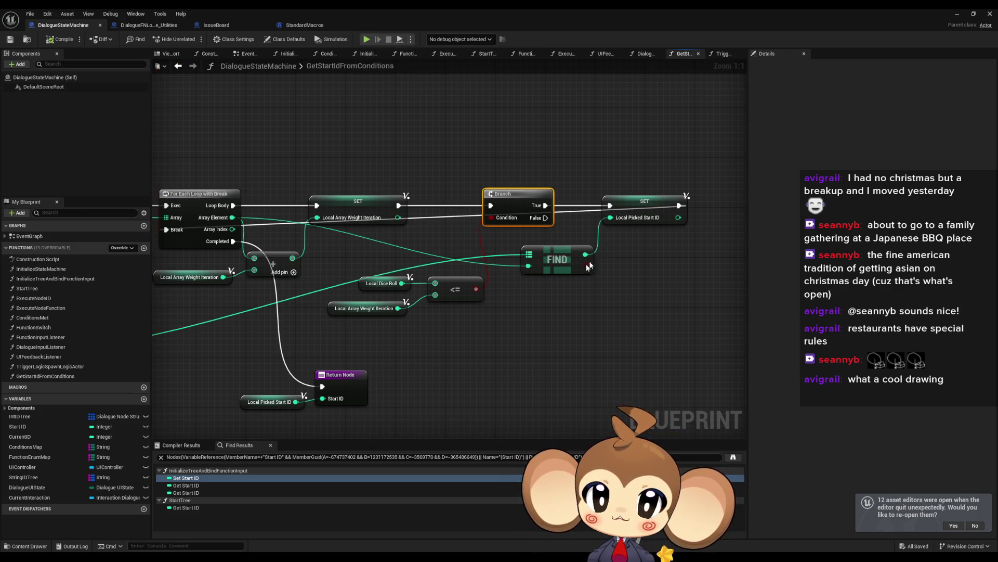
# - Add a KEYS node from Weighted Start IDs and a GET node on its output
pyautogui.moveTo(233, 241)
pyautogui.mouseDown()
pyautogui.moveTo(279, 259)
pyautogui.moveTo(275, 248)
pyautogui.mouseUp()
pyautogui.click(422, 285)
pyautogui.moveTo(422, 285); pyautogui.dragTo(681, 268)
pyautogui.moveTo(283, 333)
pyautogui.mouseDown()
pyautogui.moveTo(376, 325)
pyautogui.moveTo(427, 342)
pyautogui.moveTo(496, 342)
pyautogui.mouseUp()
pyautogui.write('ke')
pyautogui.press('Return')
pyautogui.write('ge')
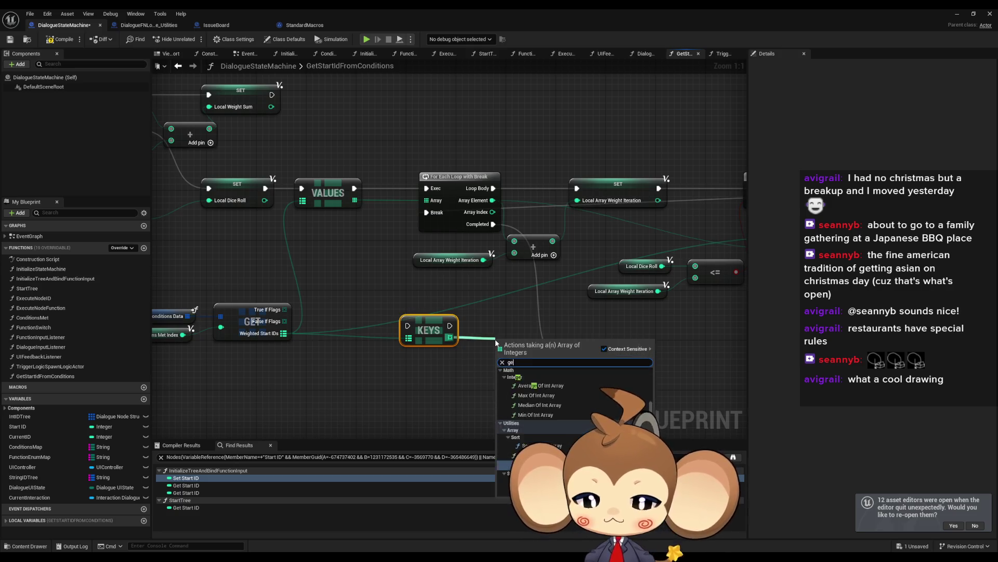
pyautogui.write('t')
pyautogui.click(539, 387)
# - Wire GET to Array Index and SET Local Picked Start ID, delete FIND, and route Branch True through KEYS
pyautogui.moveTo(274, 343)
pyautogui.mouseDown()
pyautogui.moveTo(255, 234)
pyautogui.moveTo(262, 200)
pyautogui.mouseUp()
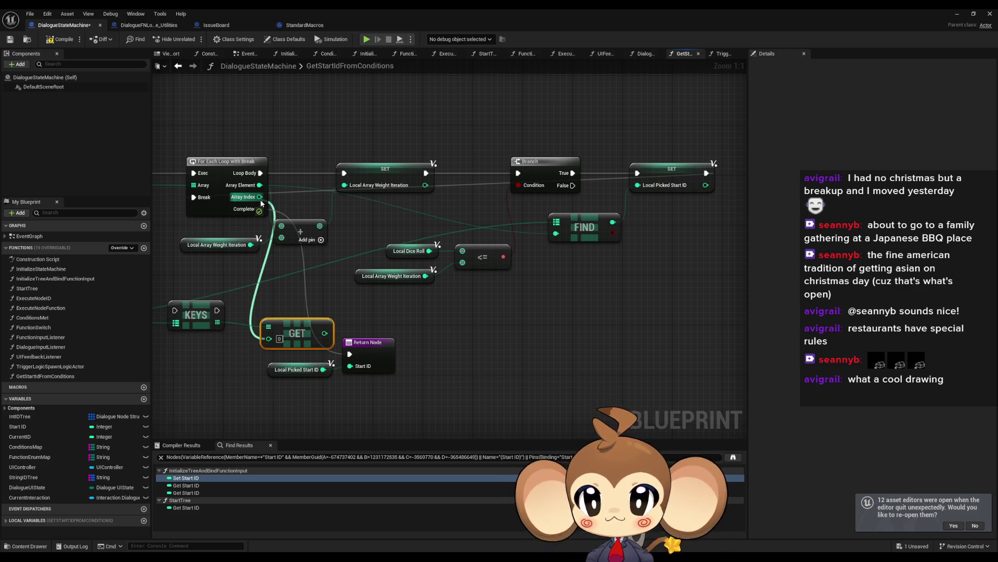
pyautogui.moveTo(261, 202); pyautogui.dragTo(259, 197)
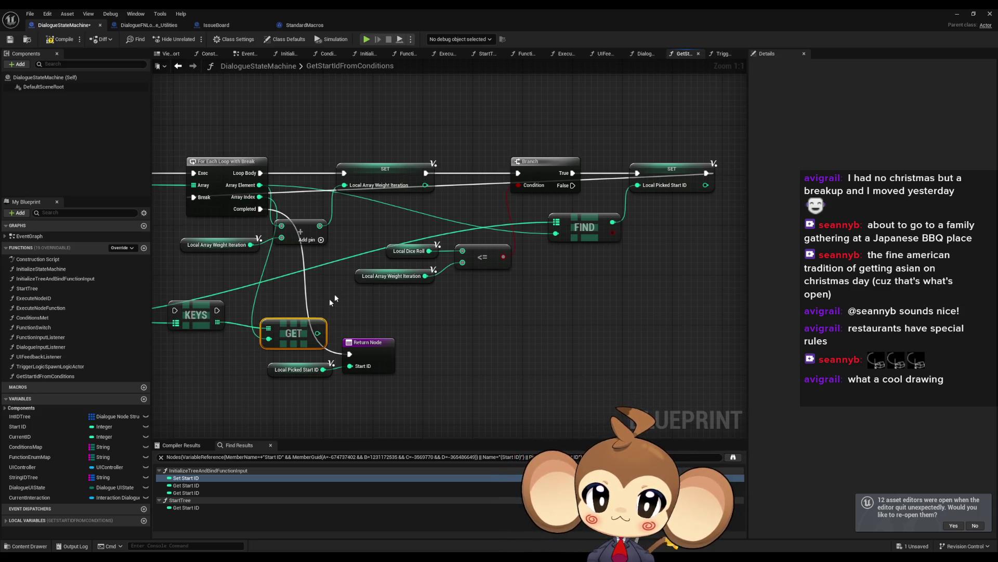
pyautogui.moveTo(316, 333); pyautogui.dragTo(637, 186)
pyautogui.click(584, 227)
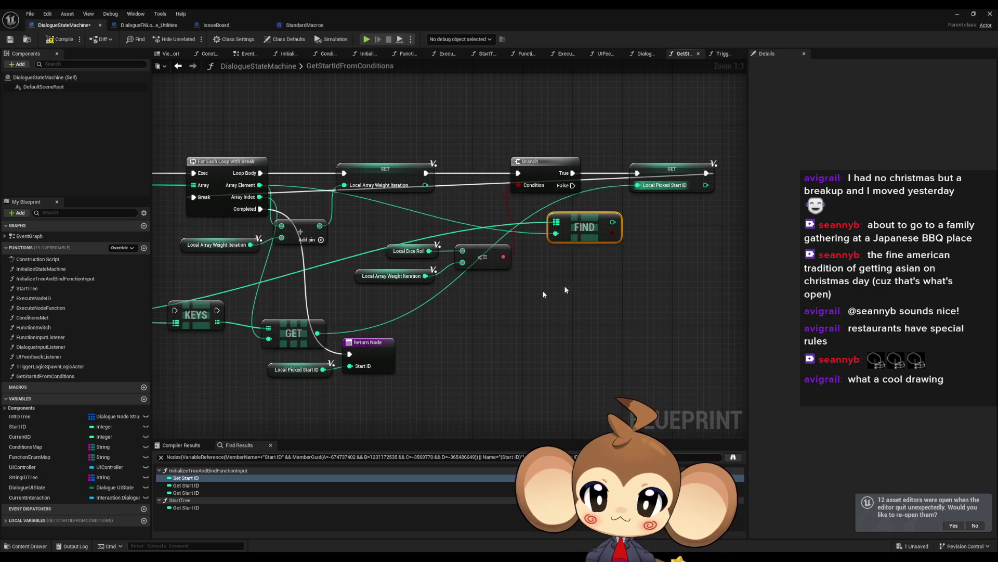
pyautogui.press('Delete')
pyautogui.moveTo(216, 311)
pyautogui.mouseDown()
pyautogui.moveTo(569, 174)
pyautogui.moveTo(638, 173)
pyautogui.mouseUp()
pyautogui.moveTo(572, 173)
pyautogui.mouseDown()
pyautogui.moveTo(225, 285)
pyautogui.moveTo(175, 310)
pyautogui.moveTo(335, 280)
pyautogui.moveTo(622, 167)
pyautogui.moveTo(614, 174)
pyautogui.moveTo(722, 170)
pyautogui.mouseUp()
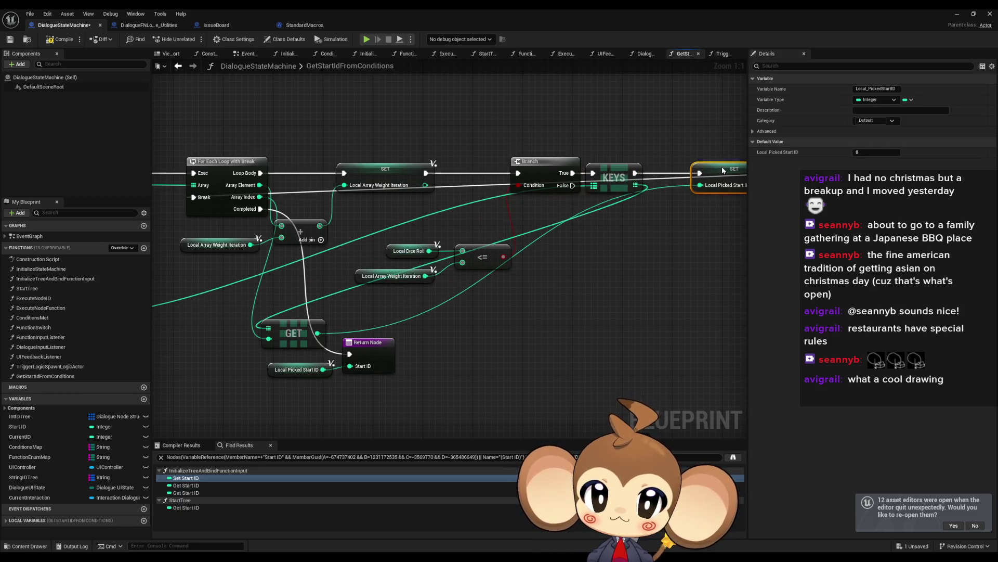
pyautogui.moveTo(294, 327)
pyautogui.mouseDown()
pyautogui.moveTo(357, 325)
pyautogui.moveTo(504, 285)
pyautogui.moveTo(500, 250)
pyautogui.mouseUp()
pyautogui.click(957, 14)
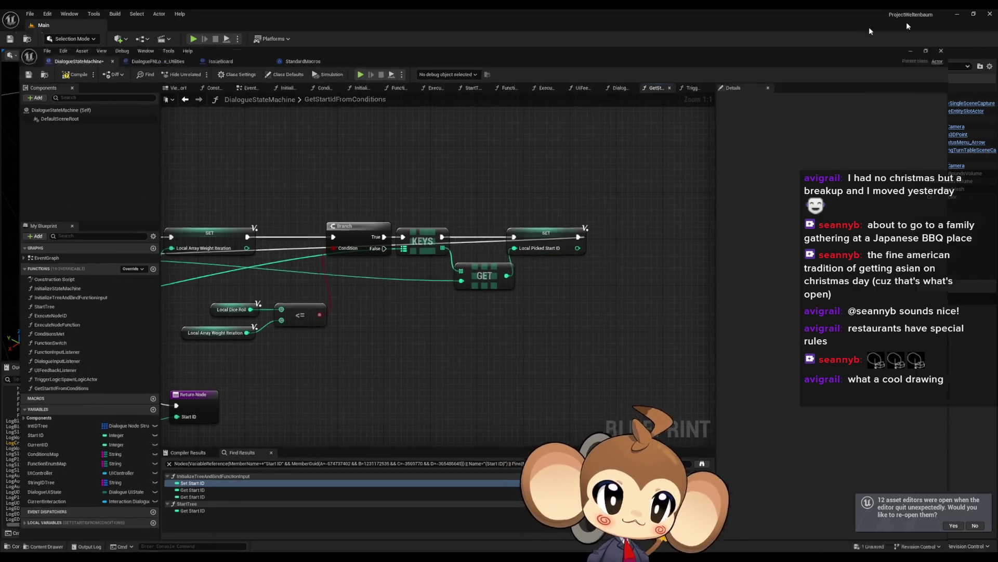
# - Play from the saved game, enter the shop, and remove the Get Start Id from Conditions breakpoint
pyautogui.click(193, 39)
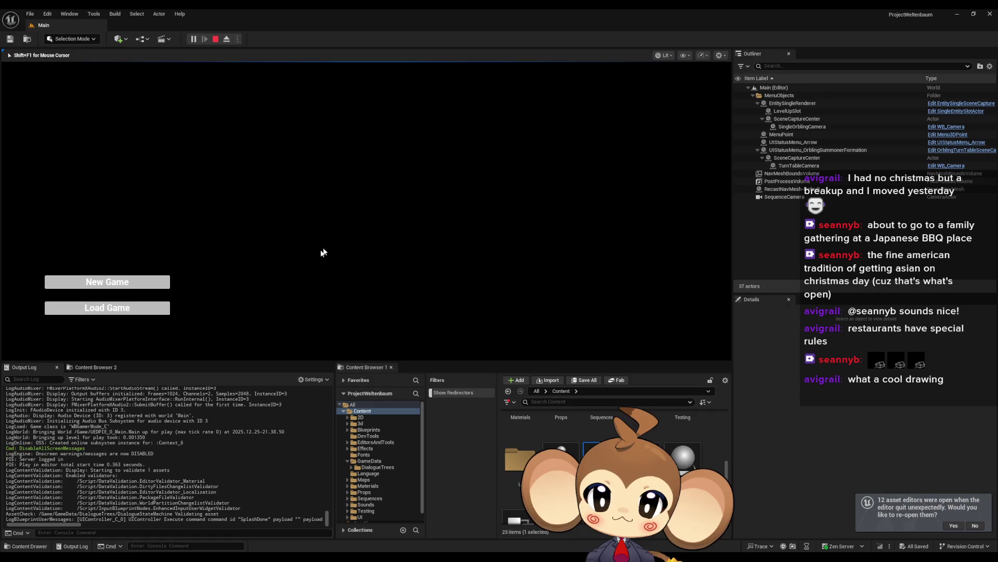
pyautogui.click(124, 314)
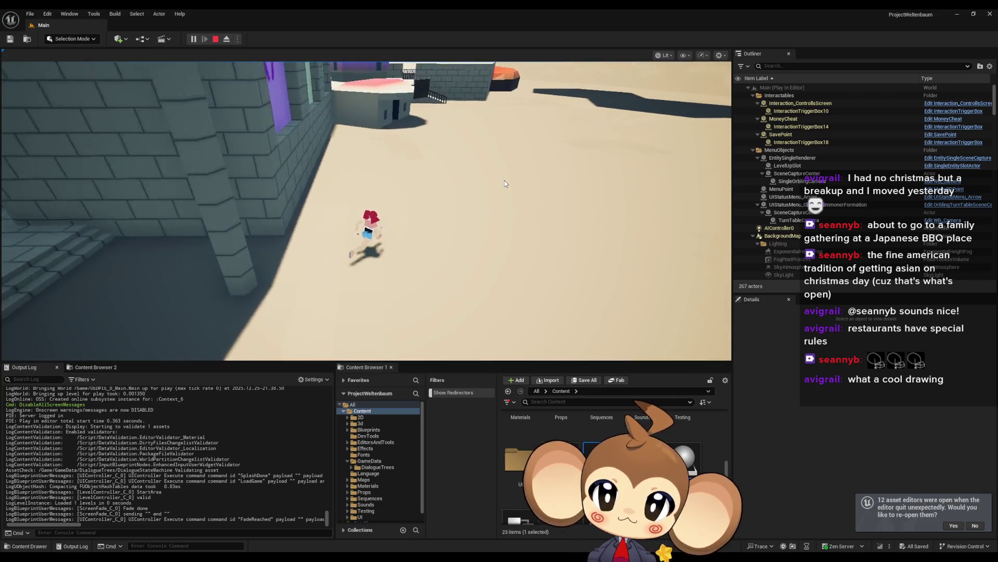
pyautogui.press('w')
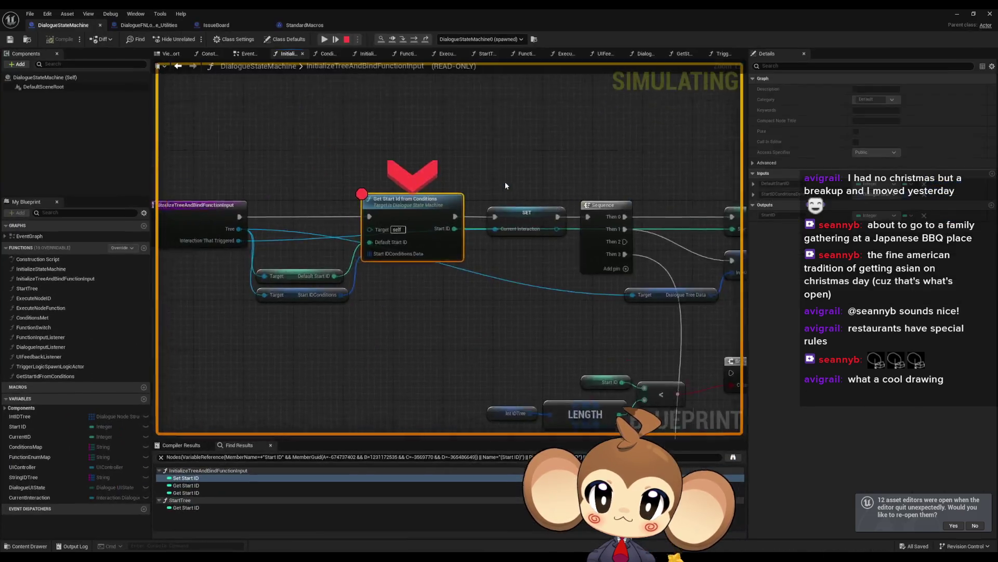
pyautogui.rightClick(436, 221)
pyautogui.click(464, 284)
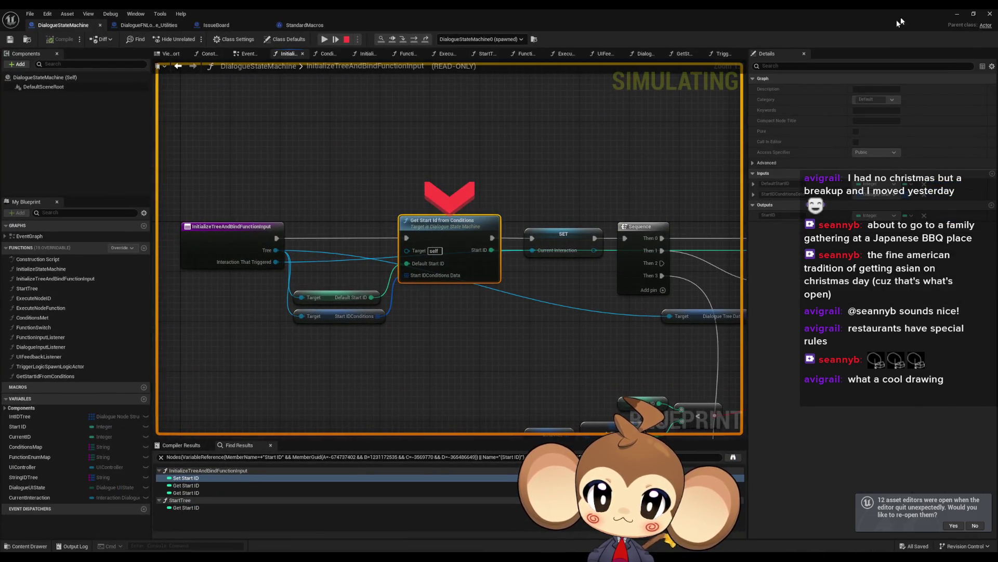
pyautogui.press('F5')
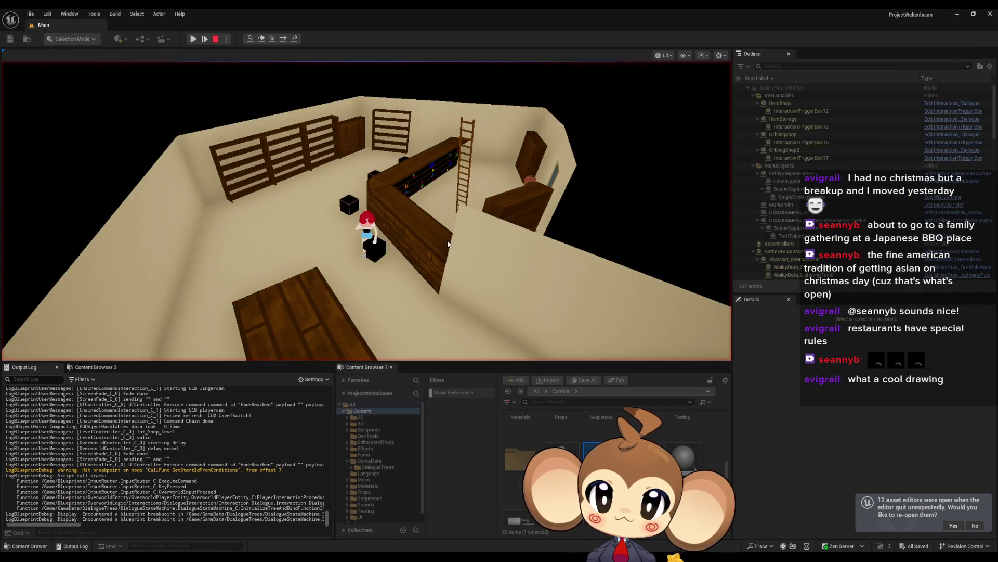
# - Resume the game, talk to the shopkeeper, and open then close the store
pyautogui.click(194, 39)
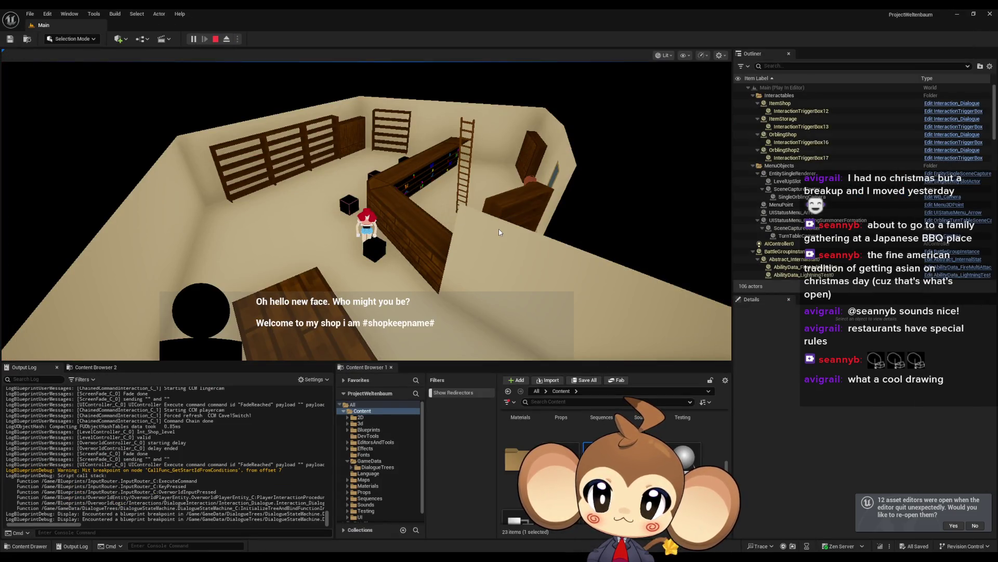
pyautogui.press('e')
pyautogui.press('e')
pyautogui.press('e')
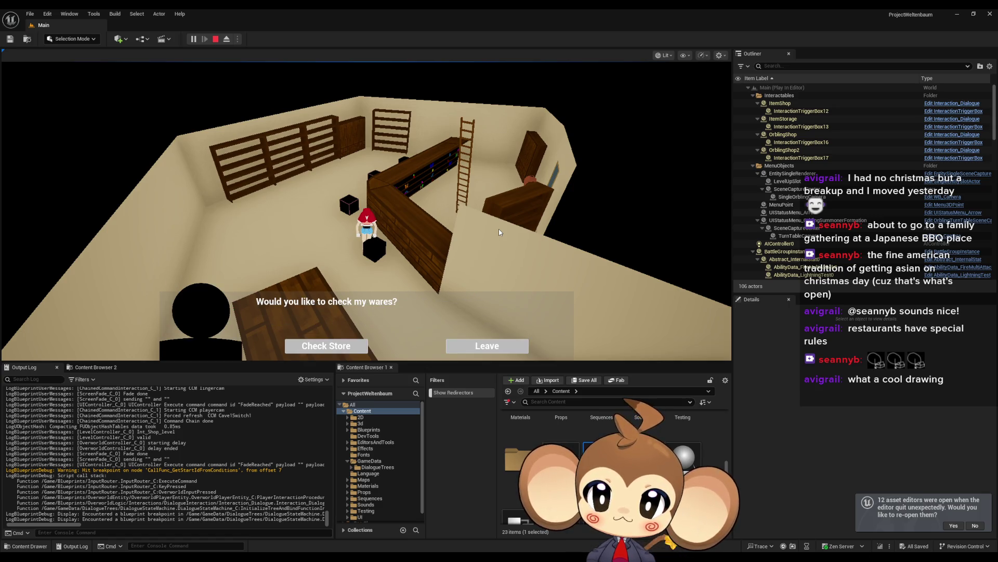
pyautogui.click(340, 351)
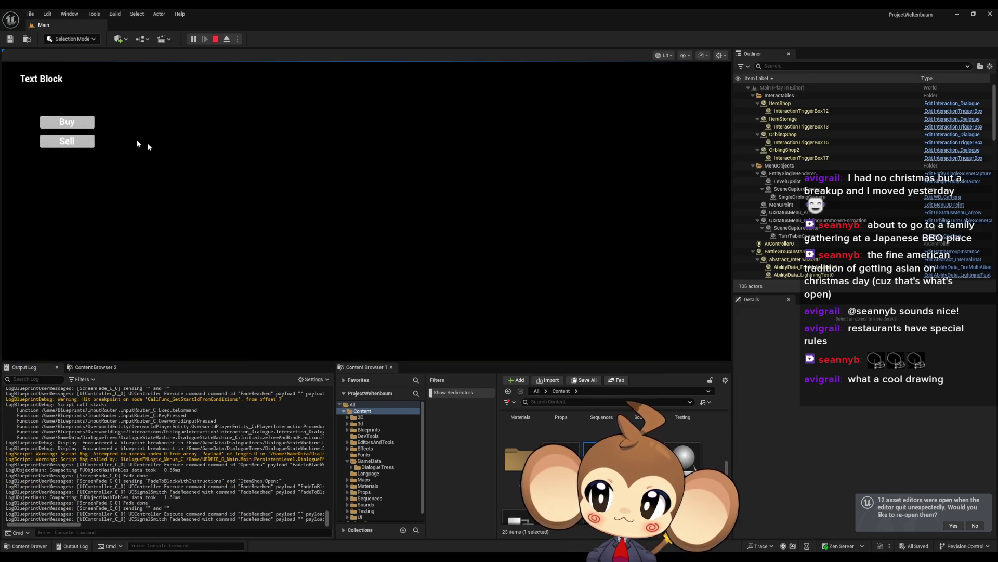
pyautogui.press('Escape')
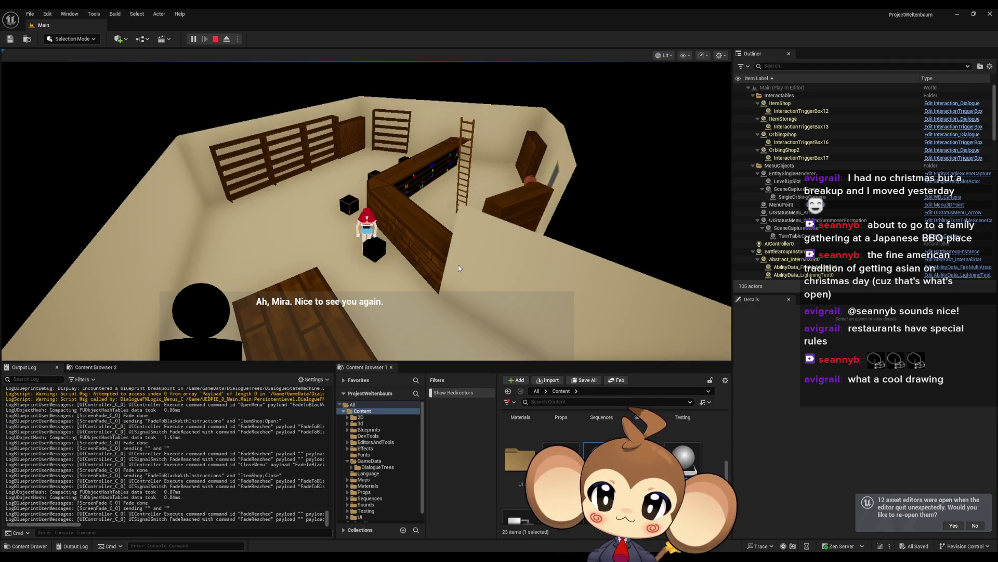
# - Talk to the shopkeeper several more times, choosing Leave at the wares question each time
pyautogui.press('space')
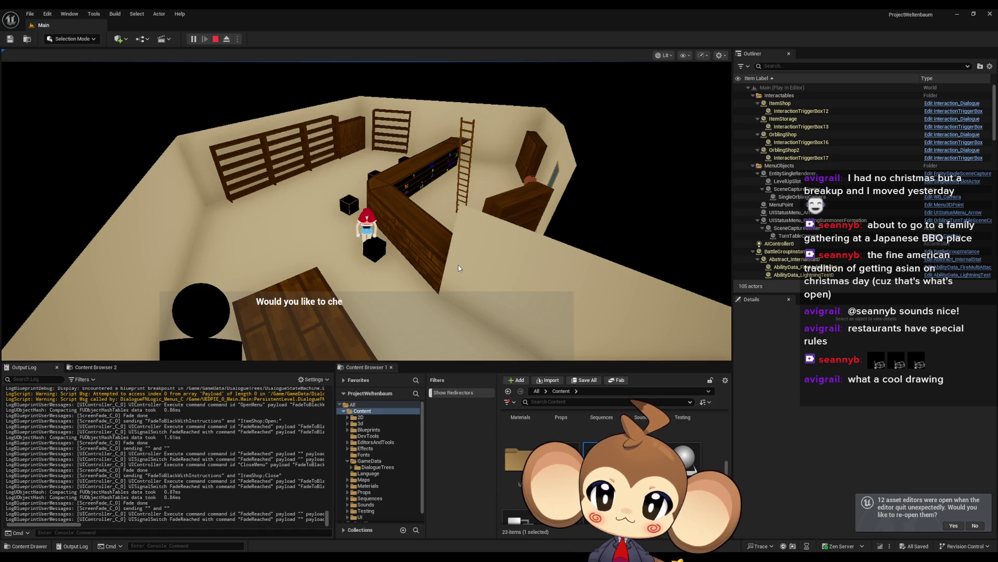
pyautogui.click(487, 346)
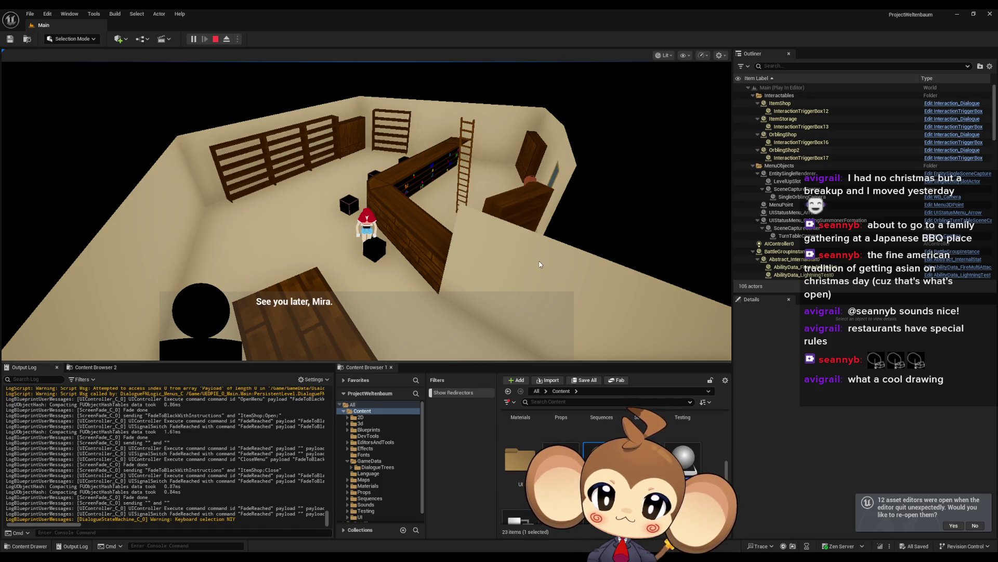
pyautogui.press('space')
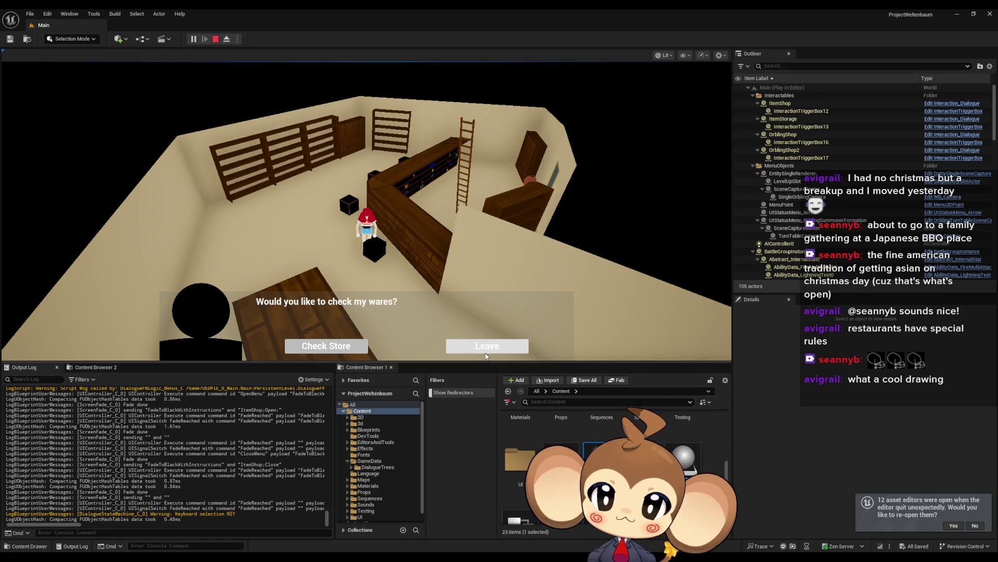
pyautogui.click(484, 353)
pyautogui.press('space')
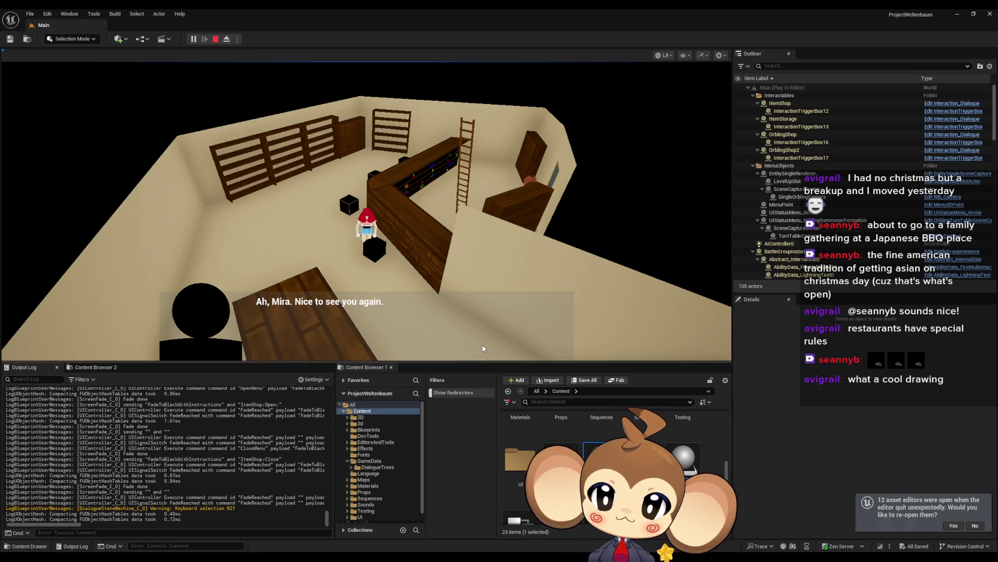
pyautogui.click(482, 347)
pyautogui.press('space')
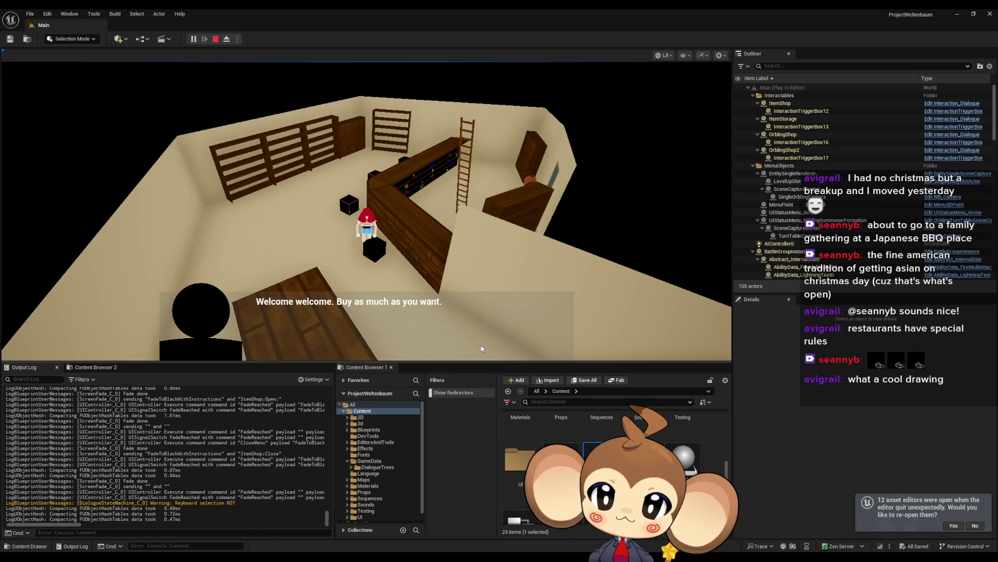
pyautogui.click(482, 347)
pyautogui.click(481, 347)
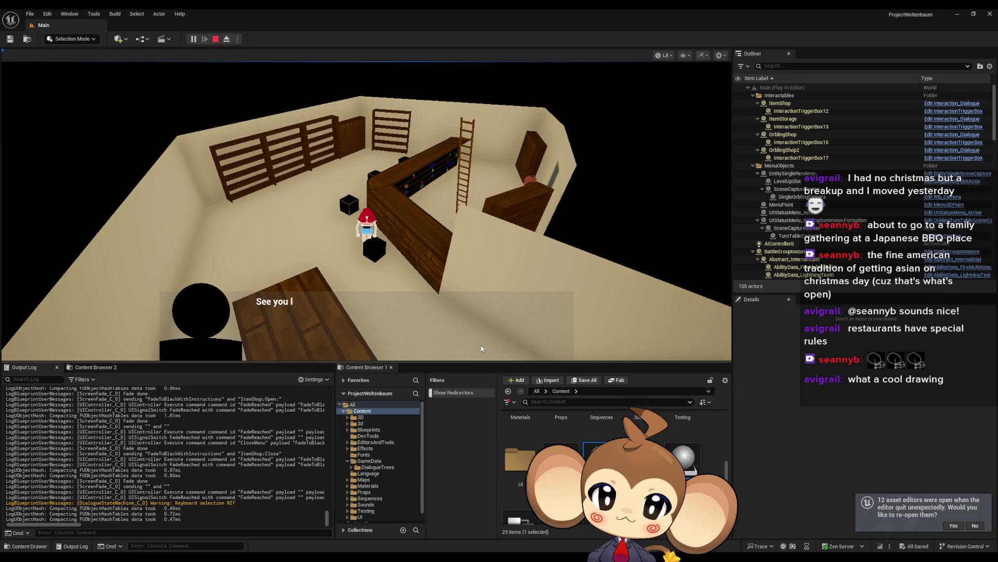
# - Repeat the conversation twice more to compare greetings, then stop the play session
pyautogui.press('space')
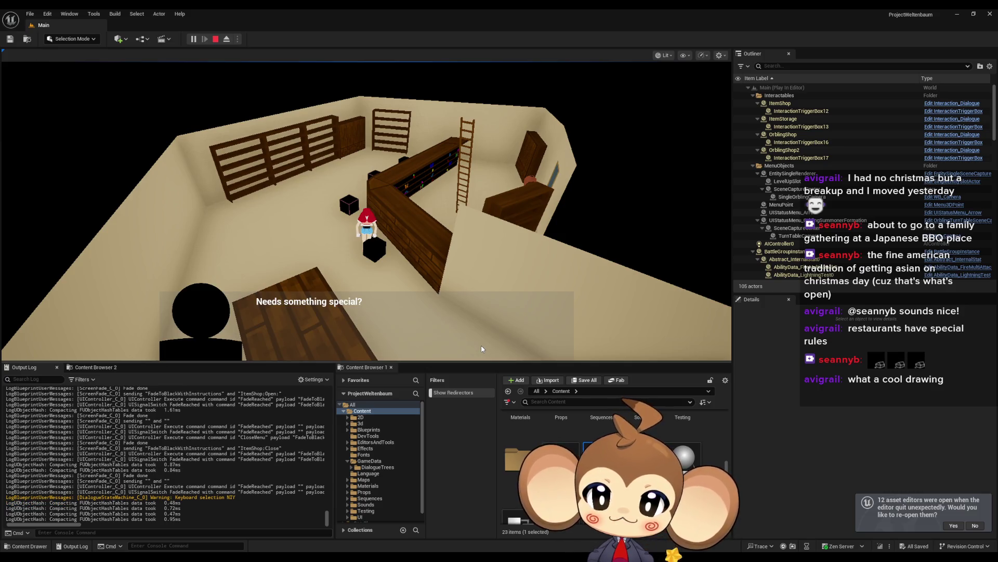
pyautogui.click(482, 348)
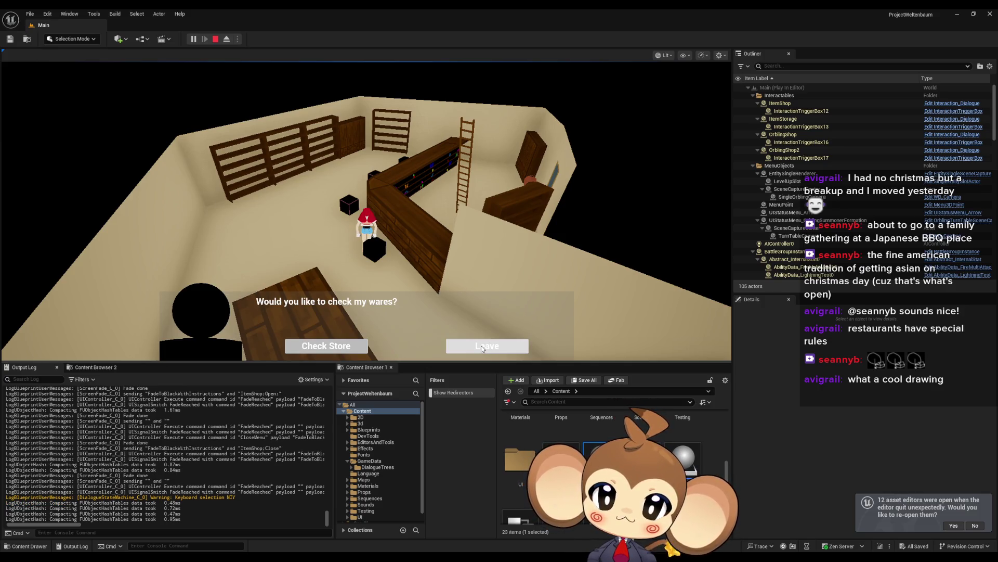
pyautogui.click(481, 347)
pyautogui.press('space')
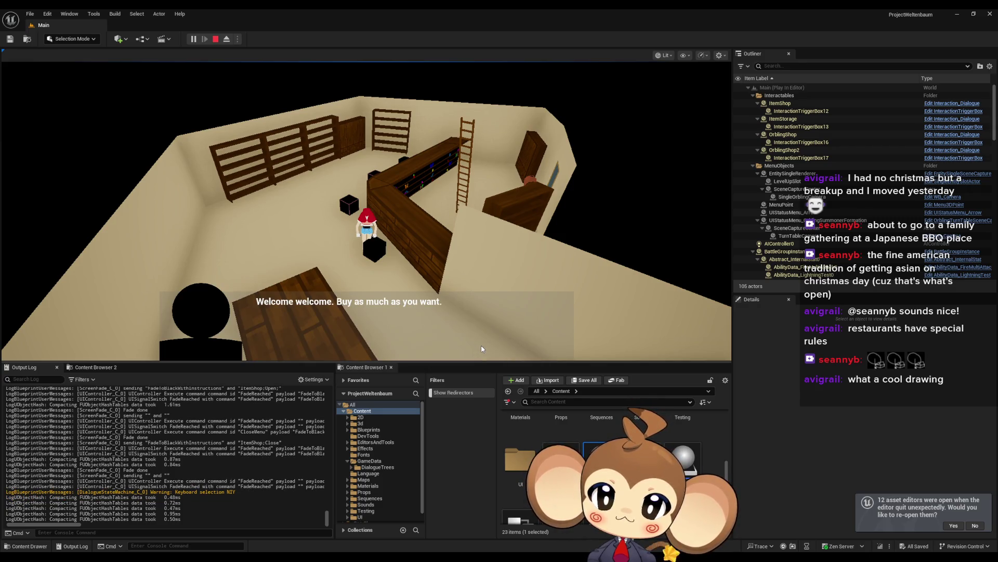
pyautogui.click(482, 348)
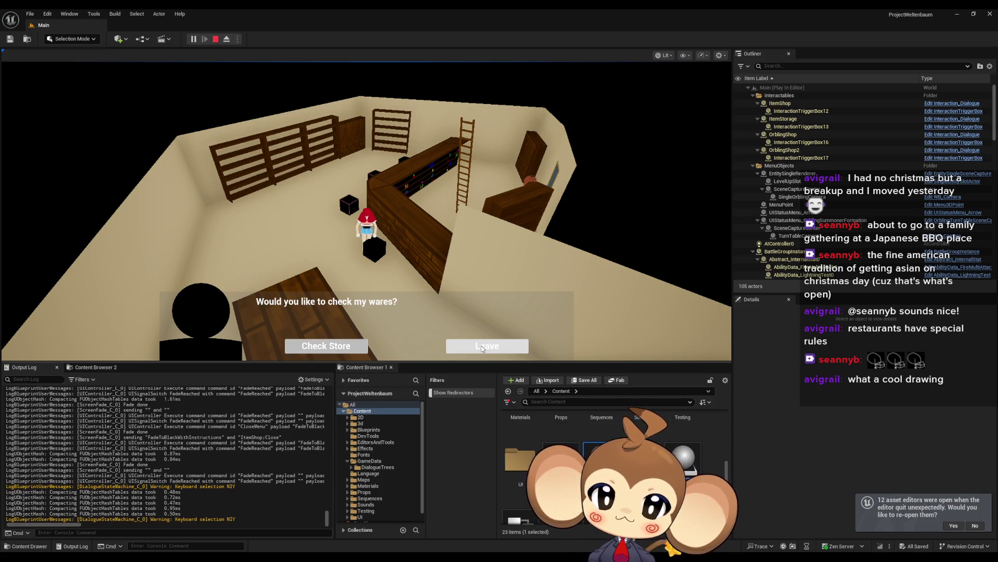
pyautogui.click(481, 348)
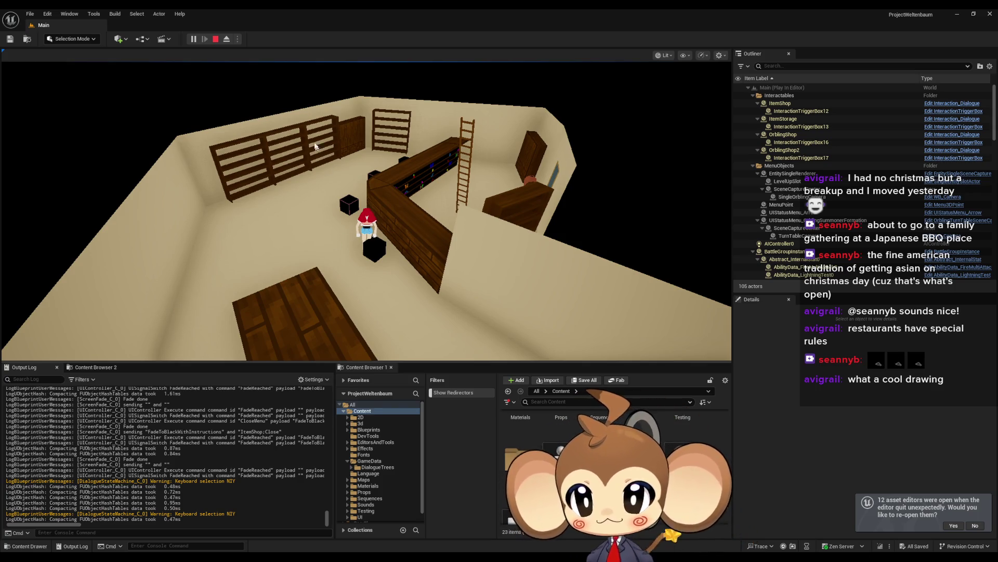
pyautogui.click(217, 39)
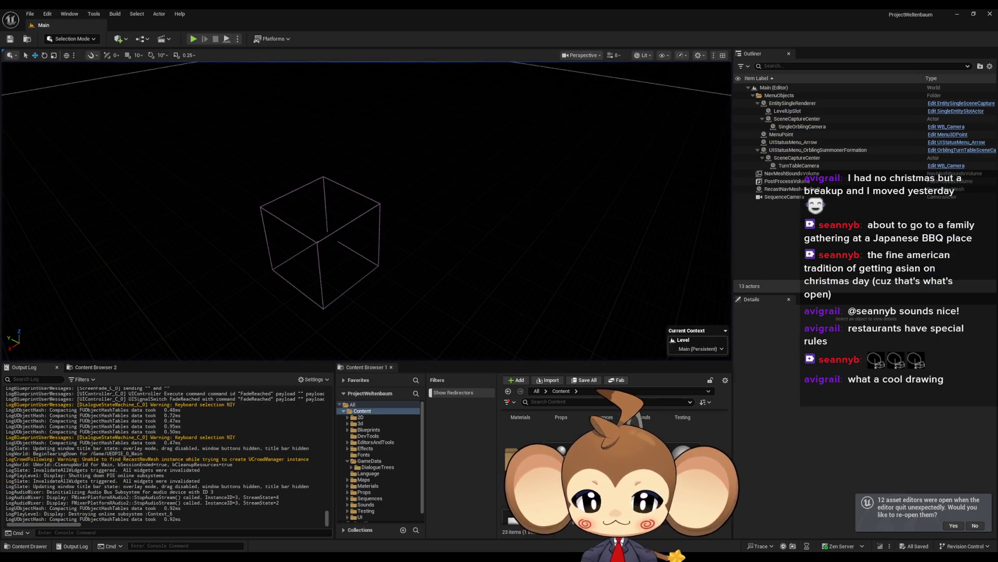
# - Browse to the DialogueTrees folder, briefly open and close the yes asset, and restore the editor window
pyautogui.moveTo(390, 548)
pyautogui.moveTo(486, 530)
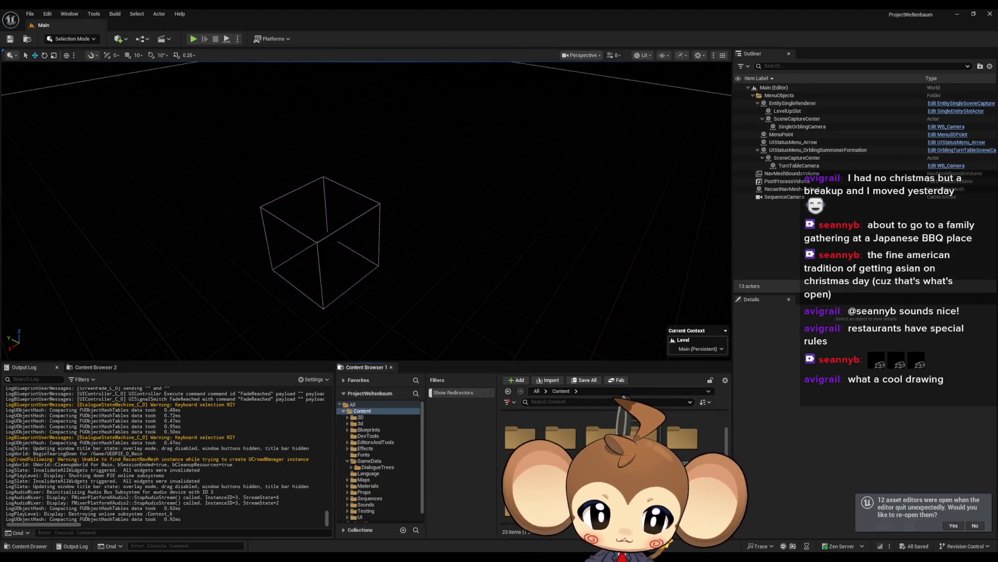
pyautogui.click(378, 467)
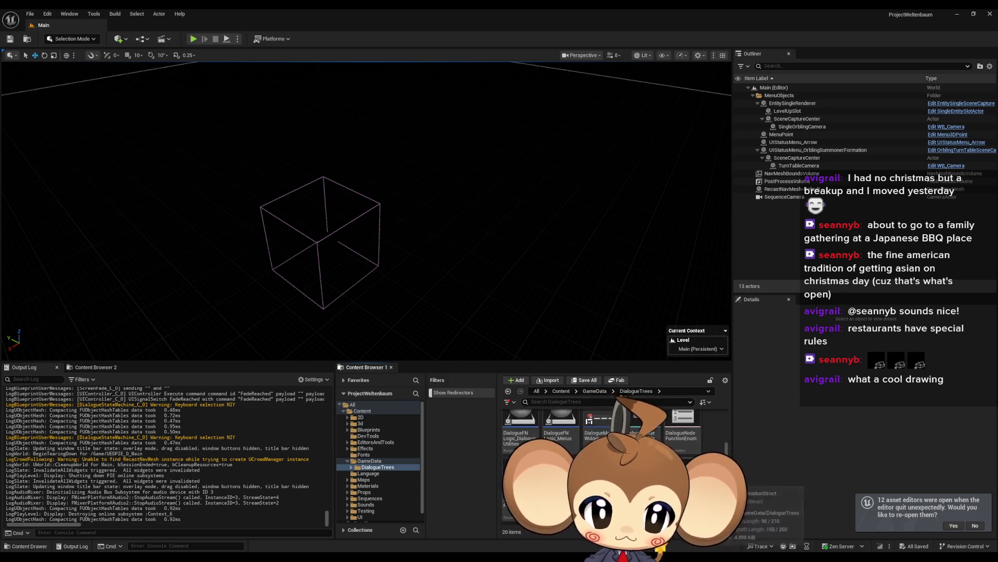
pyautogui.doubleClick(683, 478)
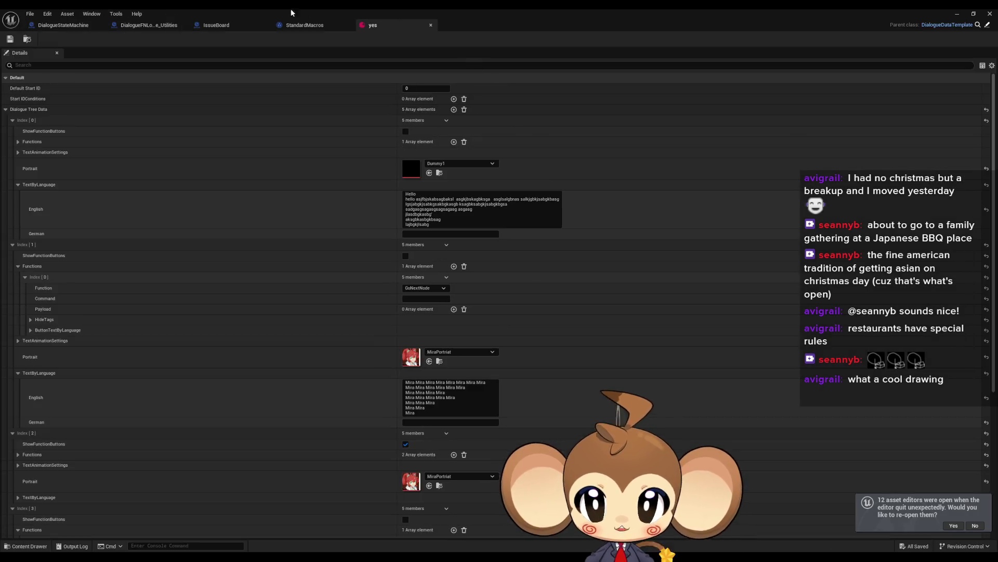
pyautogui.middleClick(377, 30)
pyautogui.doubleClick(400, 8)
pyautogui.moveTo(653, 139); pyautogui.dragTo(249, 62)
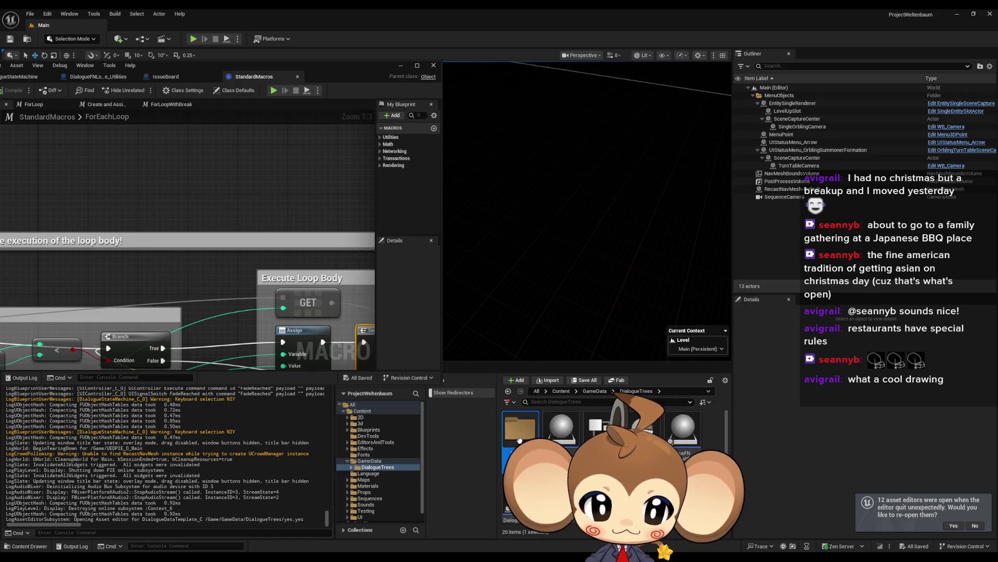
# - Open DD_StartArea_ItemShop from the StartArea folder and maximize its editor
pyautogui.doubleClick(519, 440)
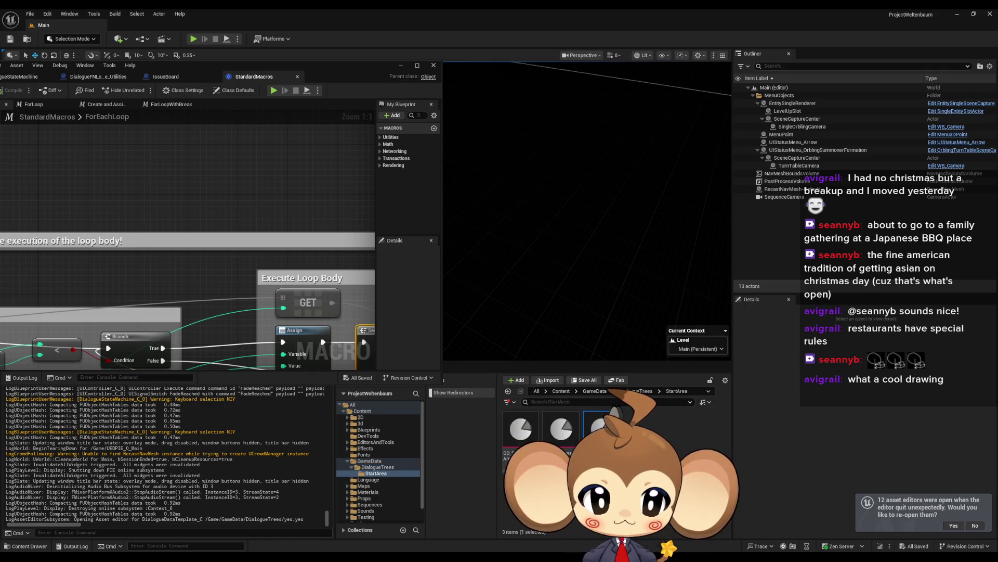
pyautogui.doubleClick(600, 429)
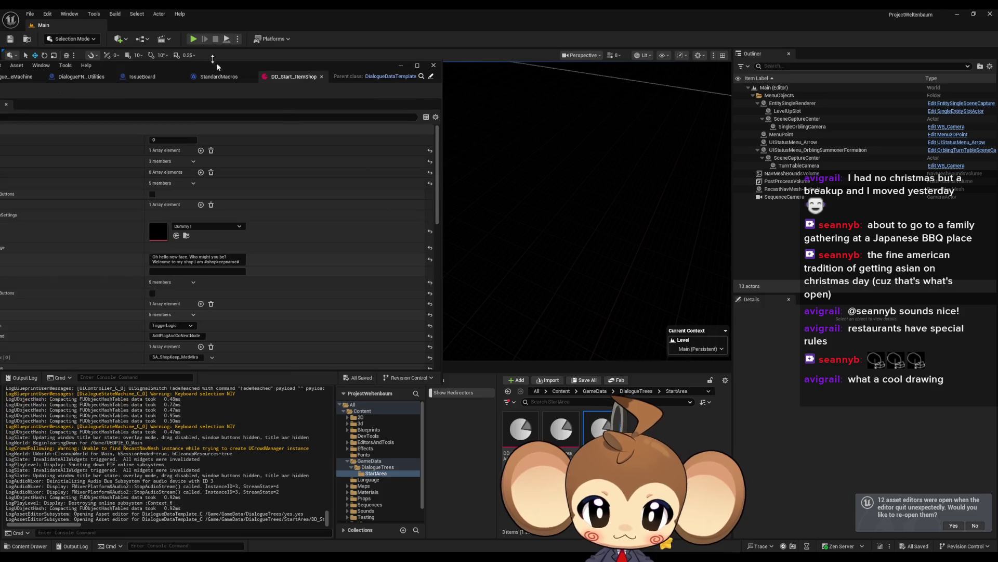
pyautogui.moveTo(220, 64); pyautogui.dragTo(537, 120)
pyautogui.doubleClick(538, 120)
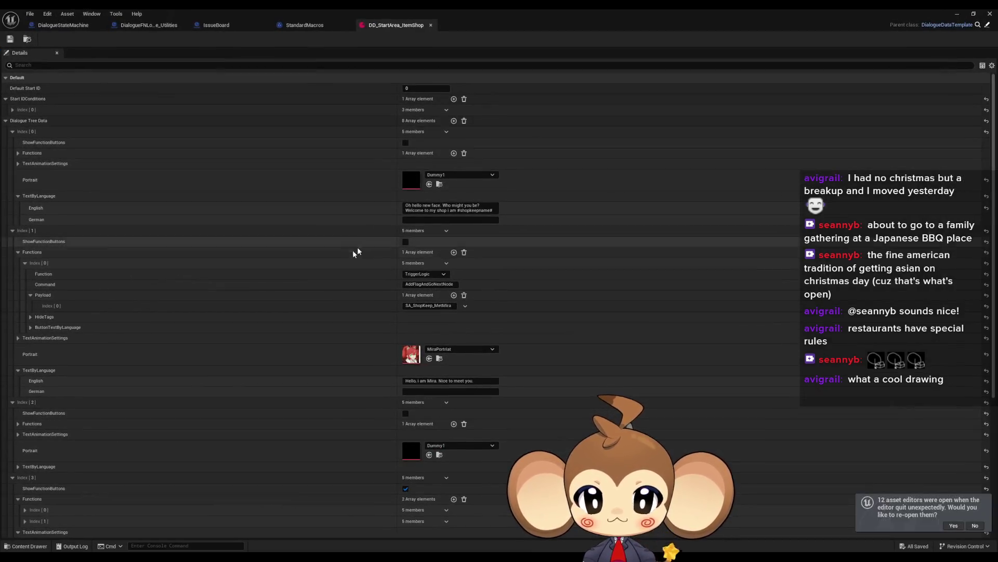
# - Review dialogue entry Index[5]'s function details and Payload value, then collapse the entry
pyautogui.scroll(-8, 260, 325)
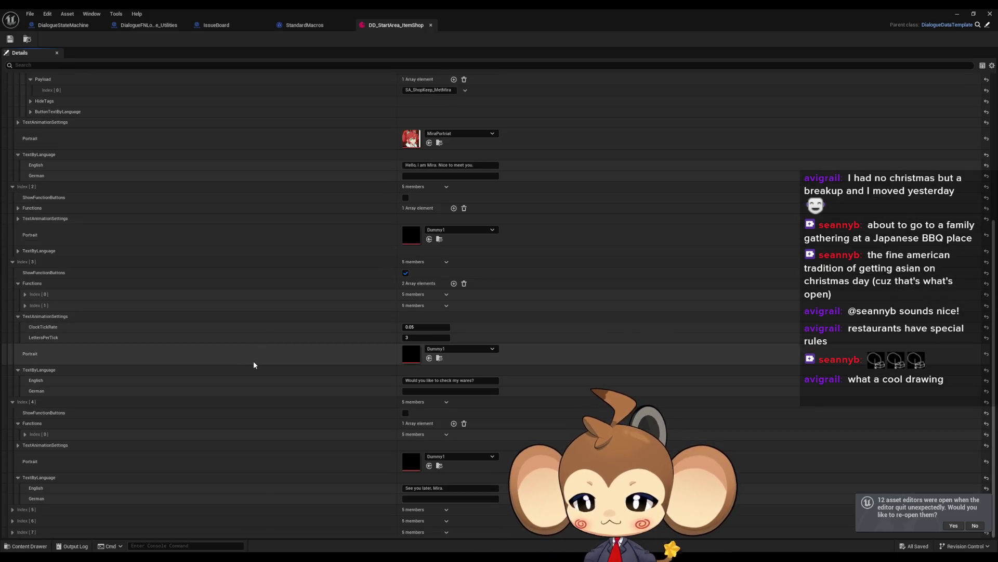
pyautogui.click(13, 509)
pyautogui.scroll(-3, 170, 472)
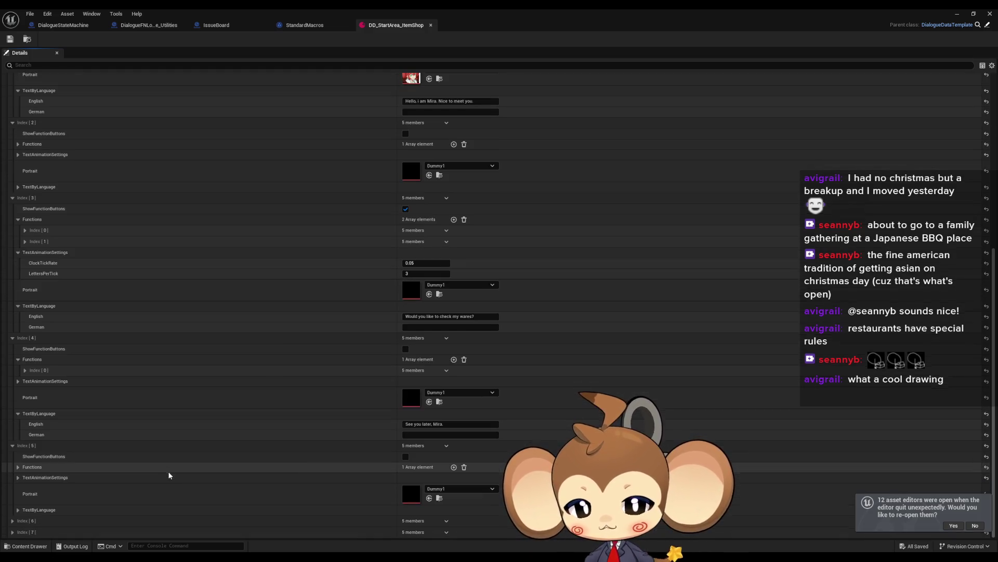
pyautogui.click(18, 467)
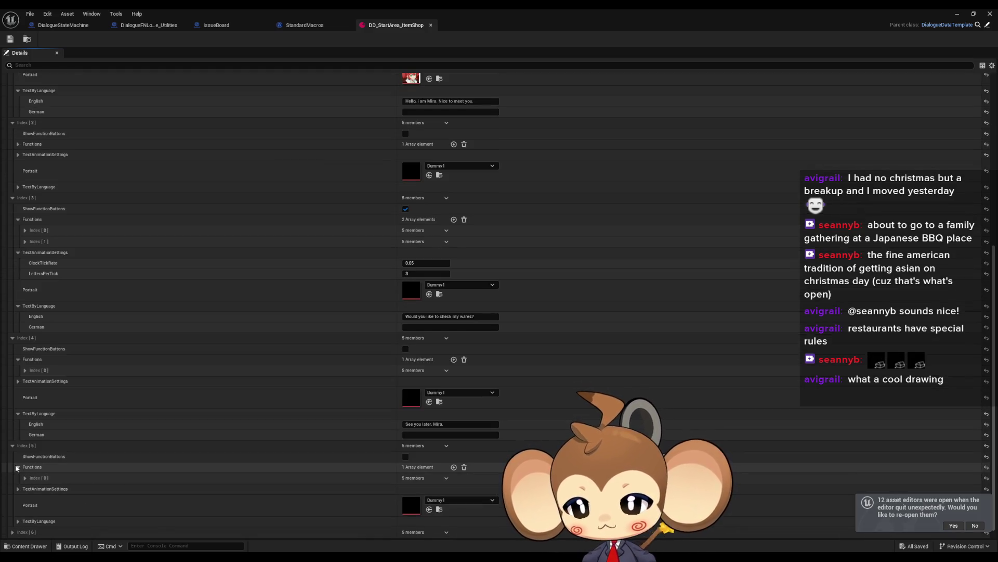
pyautogui.click(25, 478)
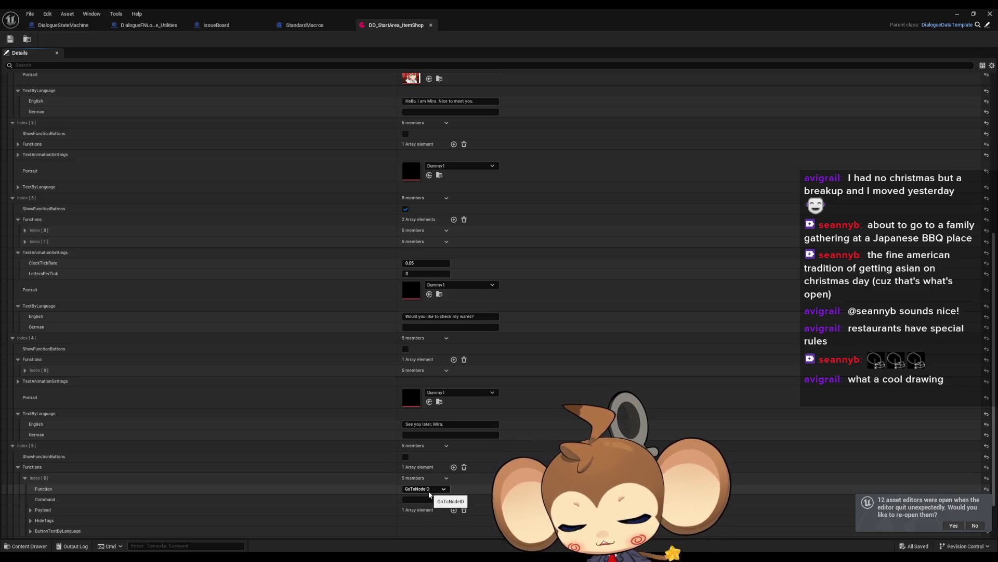
pyautogui.click(25, 478)
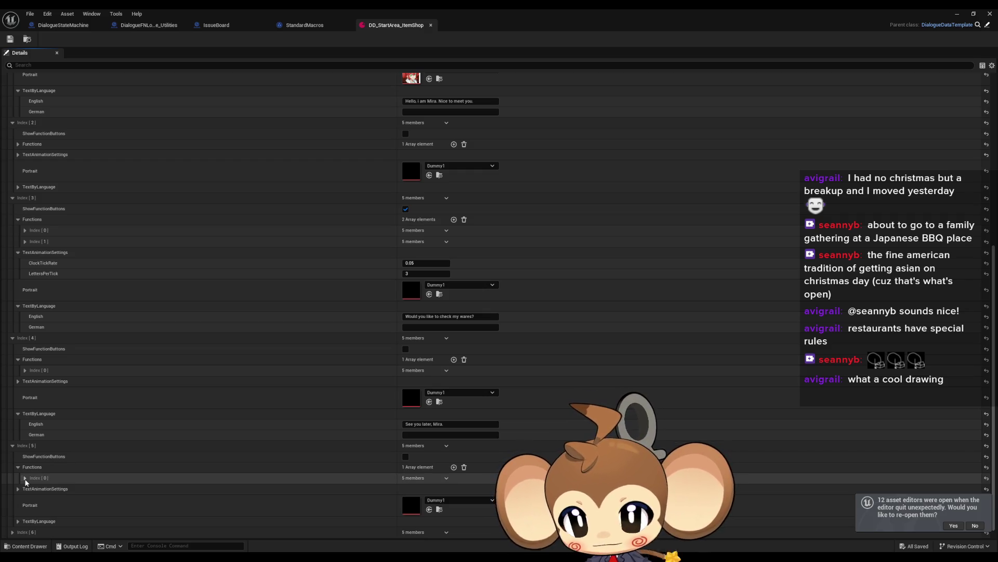
pyautogui.click(25, 478)
pyautogui.click(30, 510)
pyautogui.click(25, 477)
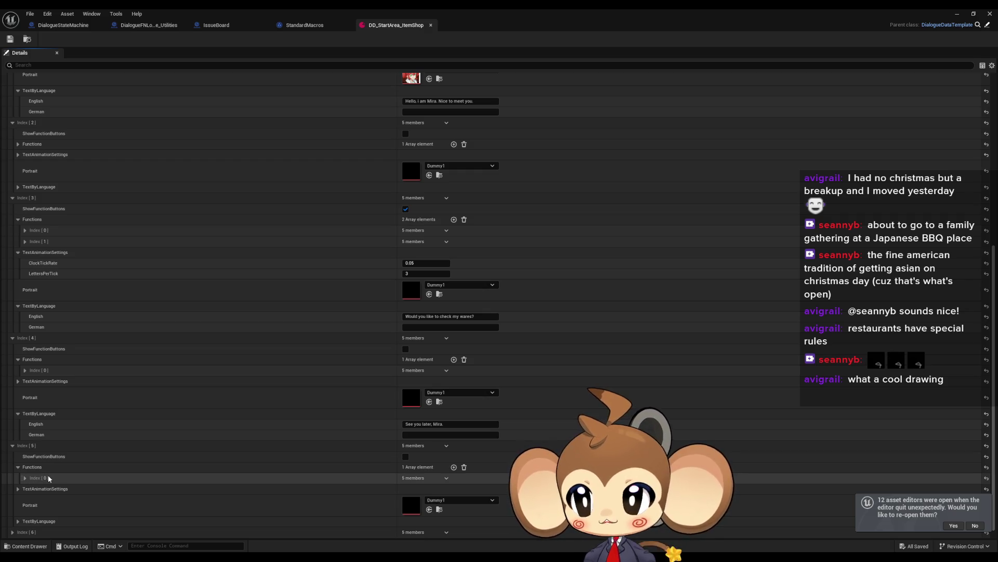
pyautogui.rightClick(42, 225)
pyautogui.click(36, 221)
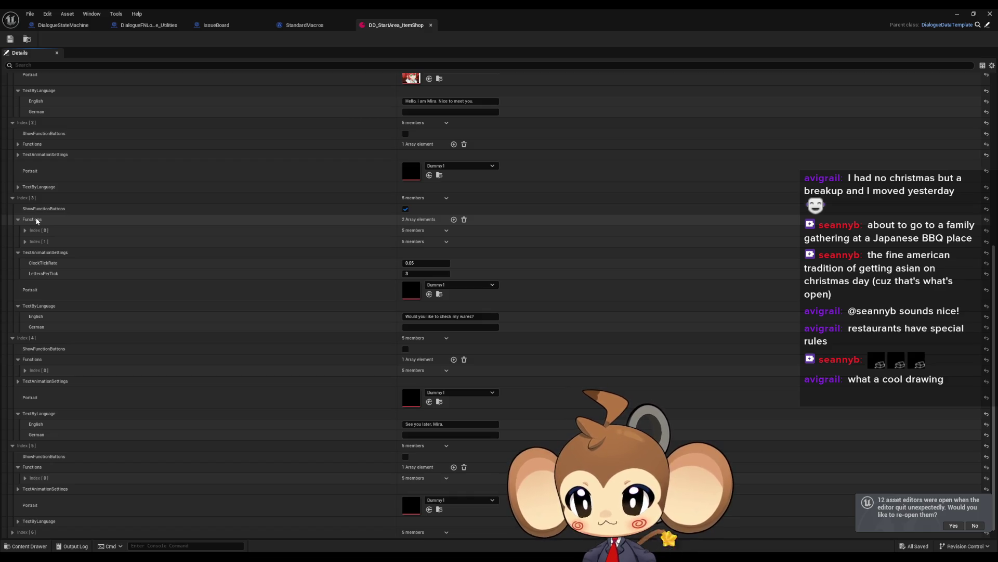
pyautogui.scroll(-1, 52, 450)
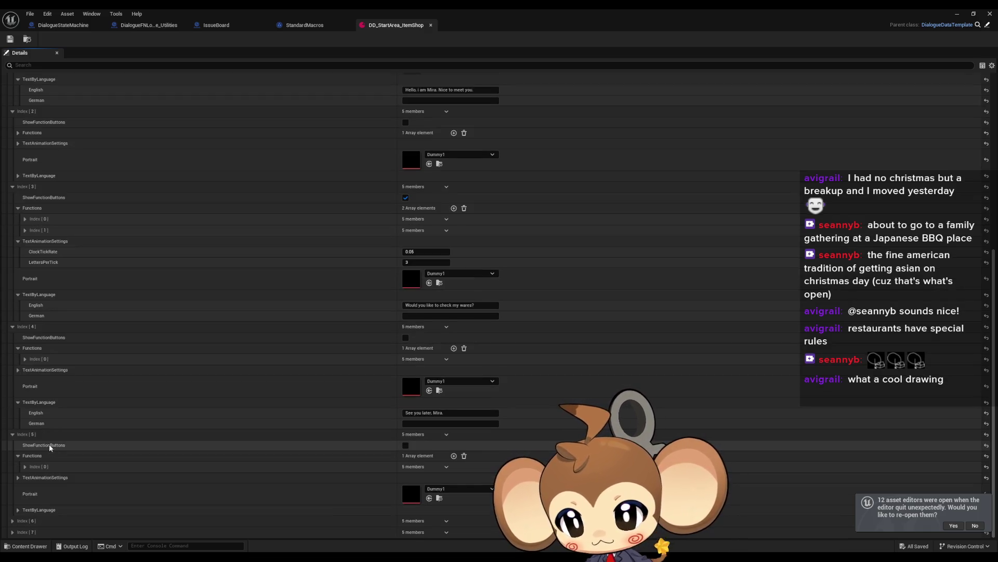
pyautogui.click(11, 434)
# - Paste a second function into Index[7]'s Functions array and enable its ShowFunctionButtons
pyautogui.click(12, 520)
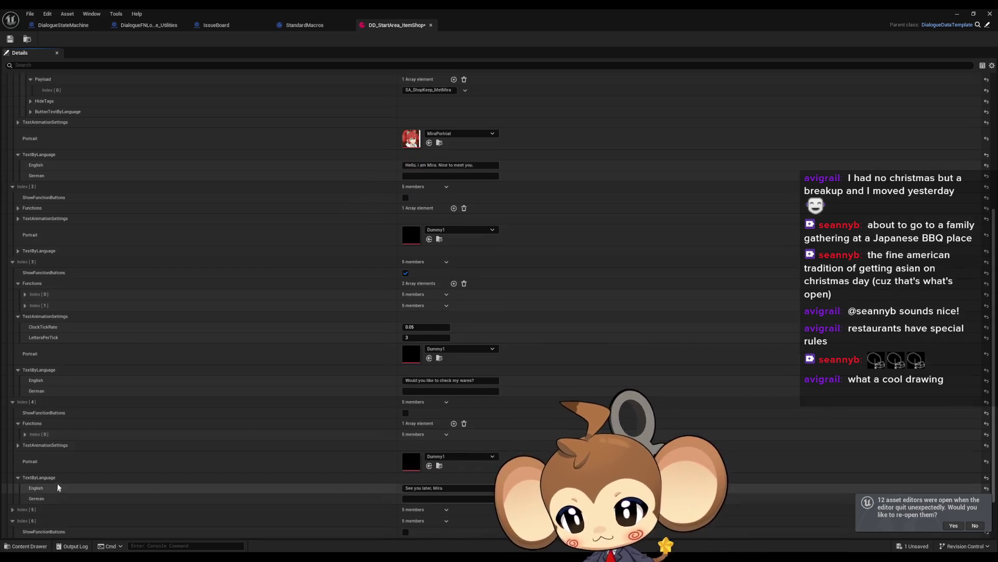
pyautogui.scroll(-3, 54, 493)
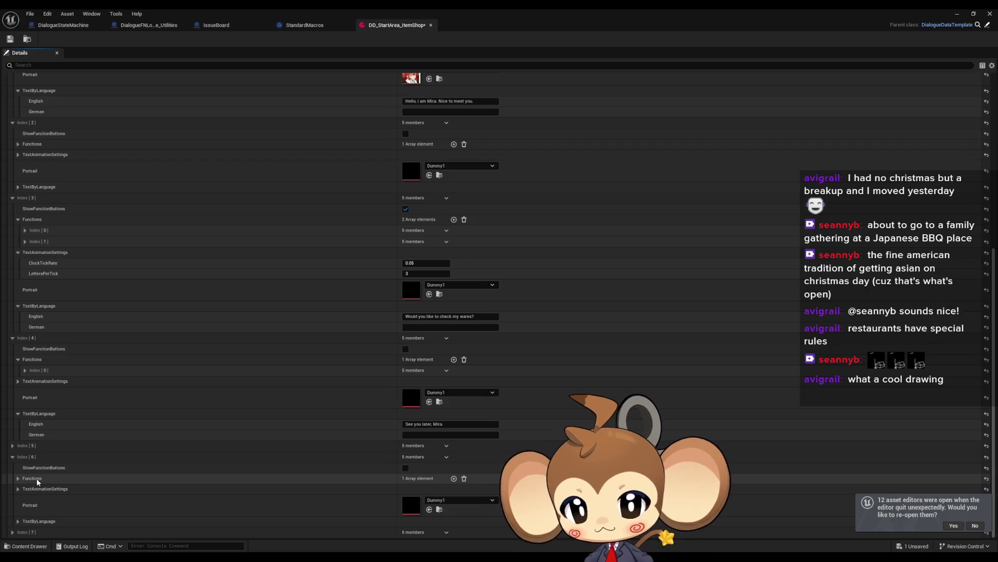
pyautogui.click(14, 458)
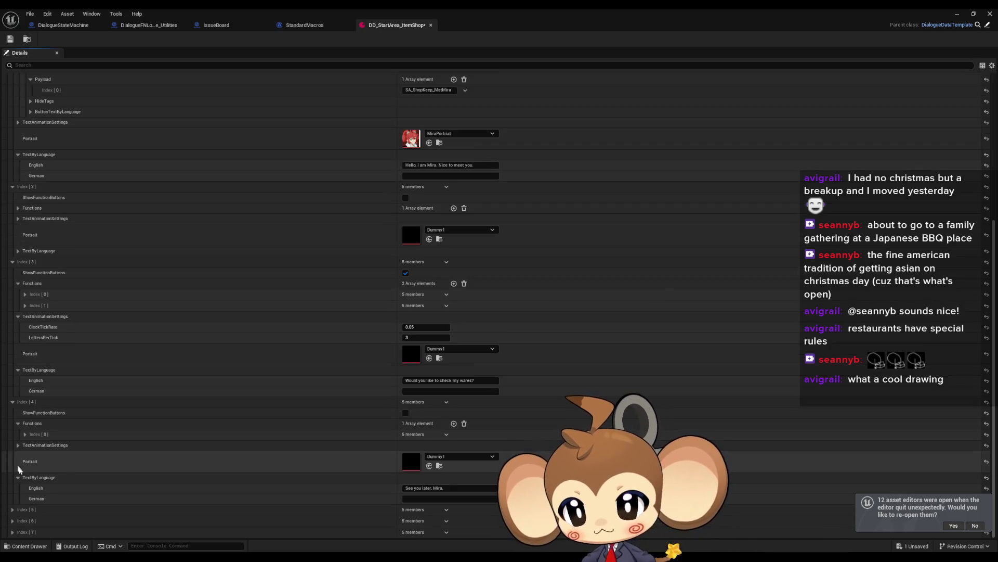
pyautogui.click(12, 532)
pyautogui.scroll(-3, 53, 497)
pyautogui.hotkey('ctrl', 'v')
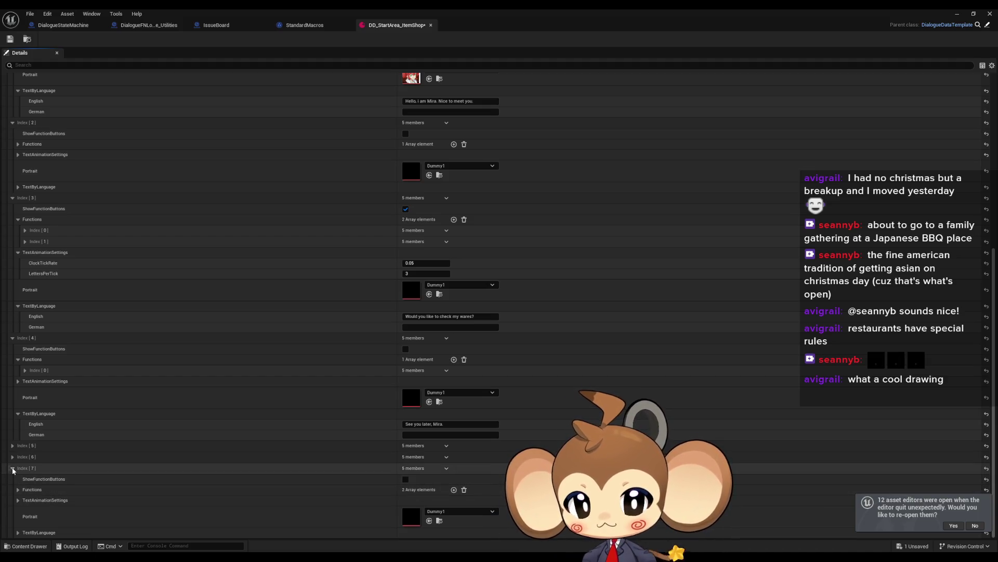
pyautogui.click(406, 478)
# - Enable ShowFunctionButtons on dialogue entries Index[6] and Index[5]
pyautogui.click(147, 469)
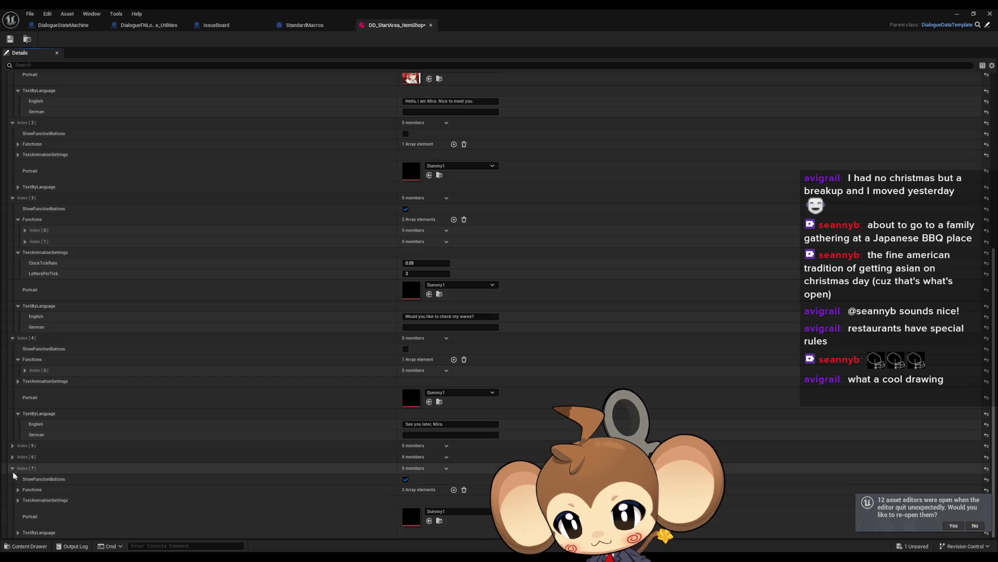
pyautogui.click(76, 521)
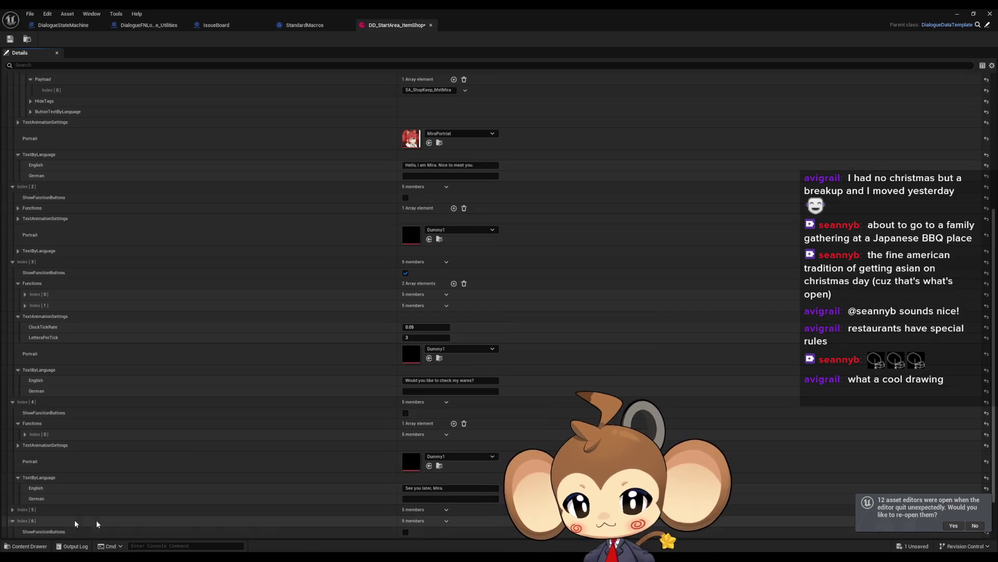
pyautogui.click(406, 532)
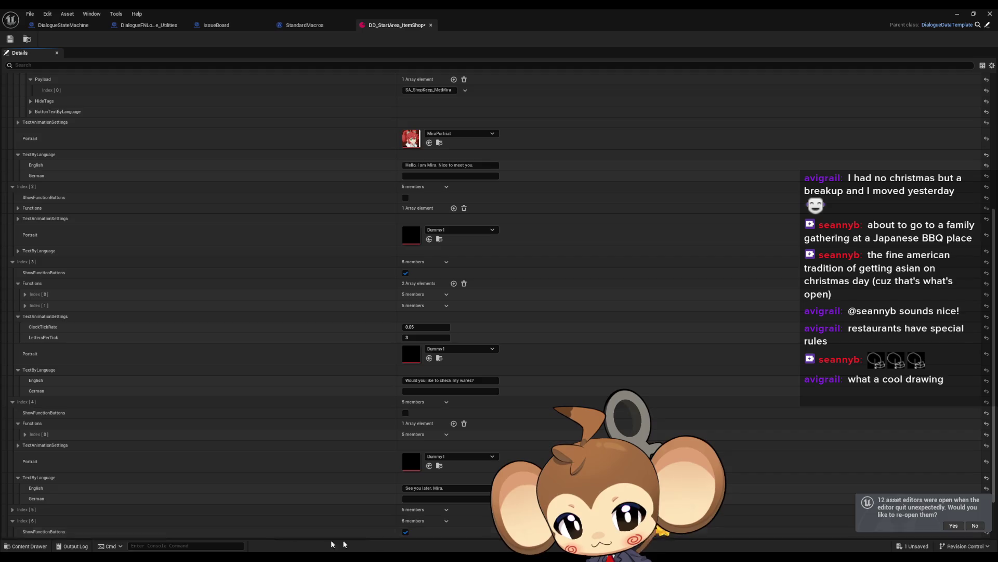
pyautogui.click(13, 521)
pyautogui.click(12, 509)
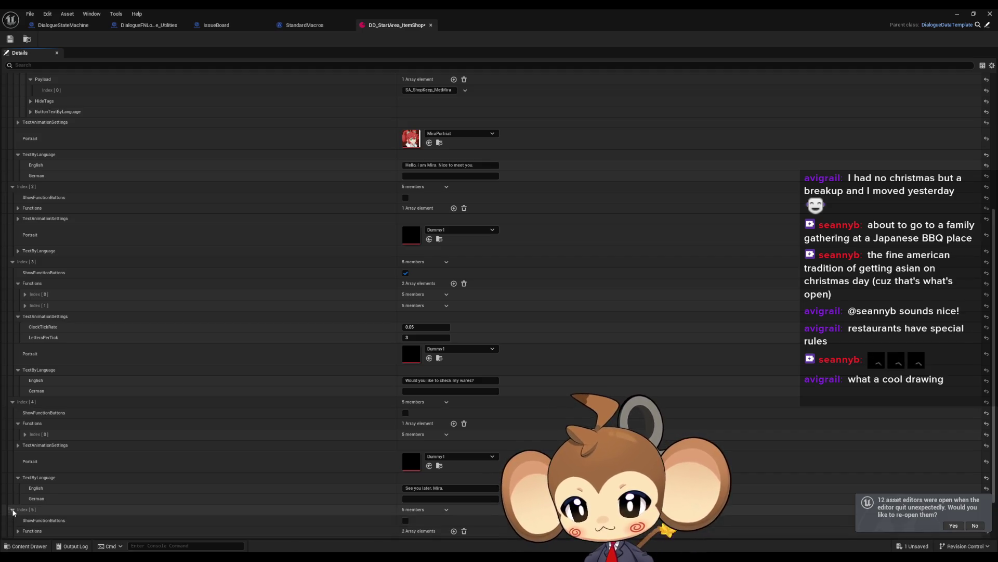
pyautogui.click(406, 520)
pyautogui.click(13, 509)
# - Recheck Index[7]'s settings and return to the top of the asset
pyautogui.click(13, 531)
pyautogui.scroll(-2, 22, 520)
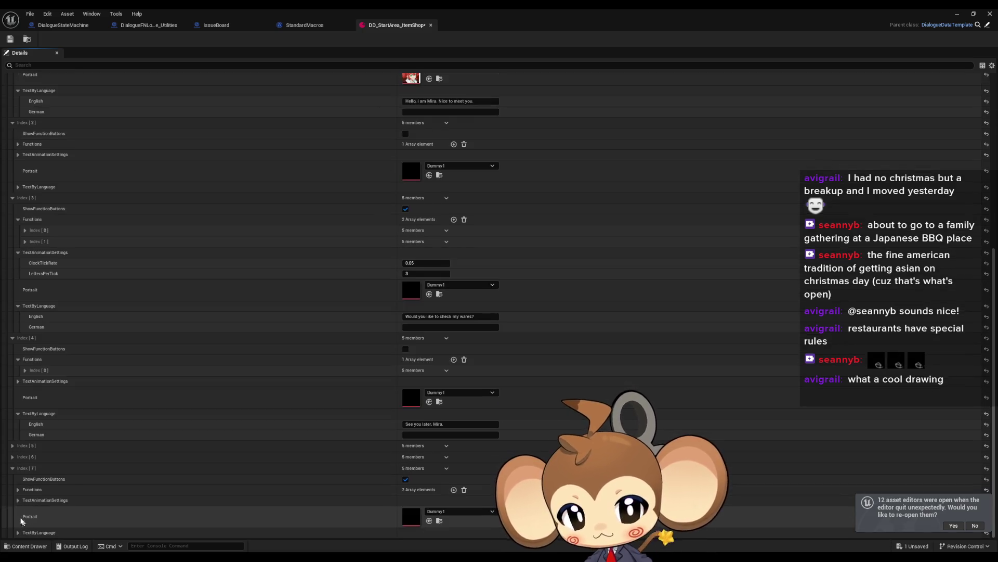
pyautogui.click(12, 468)
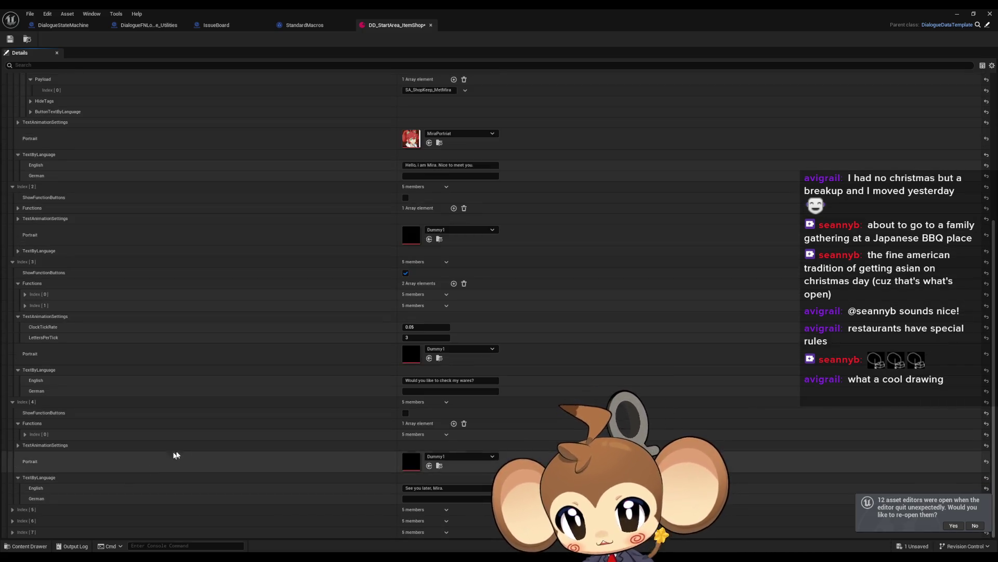
pyautogui.scroll(2, 177, 452)
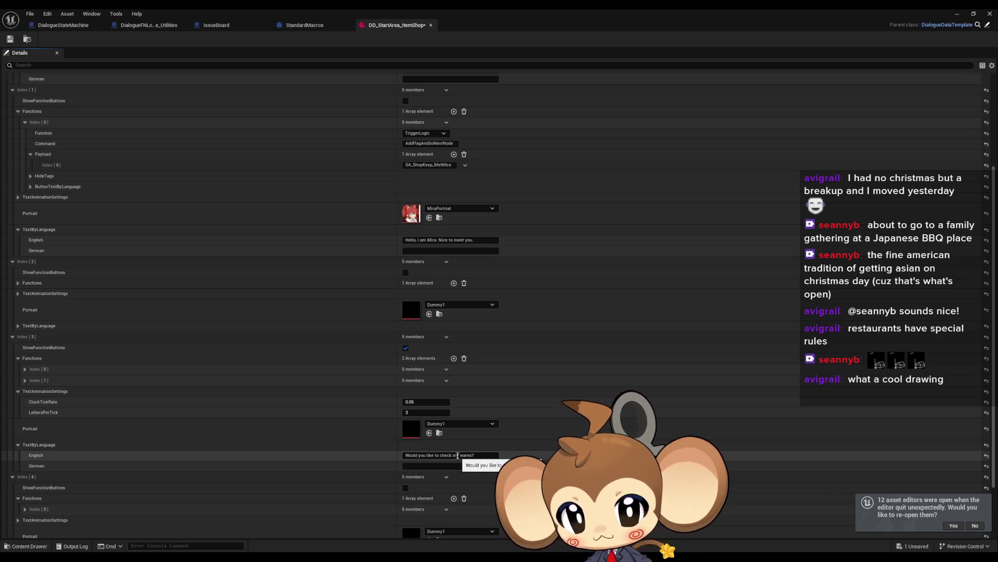
pyautogui.scroll(4, 364, 419)
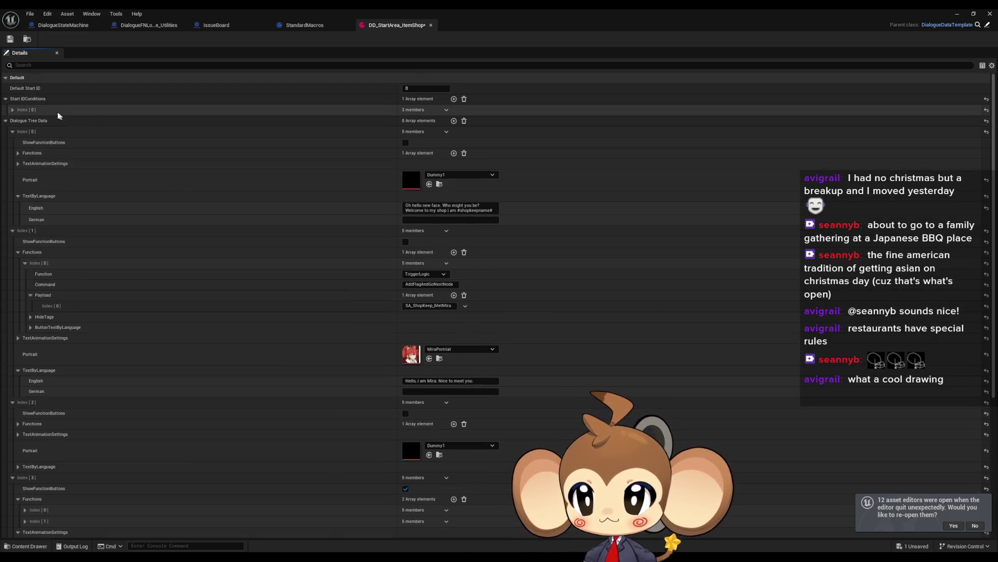
# - Add WeightedStartIDs key 3 with weight 4 and set start ID 7's weight to 2
pyautogui.click(12, 110)
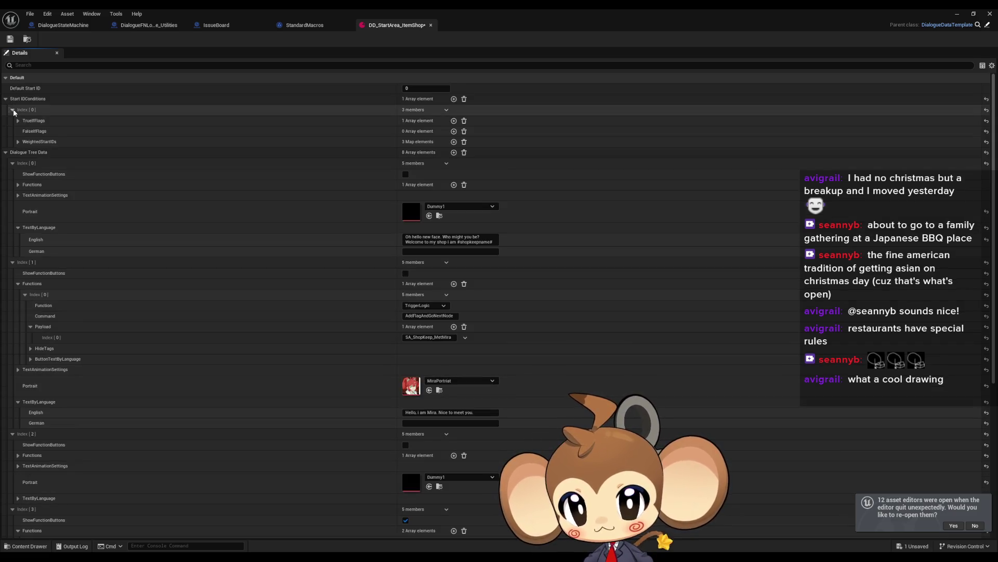
pyautogui.click(18, 141)
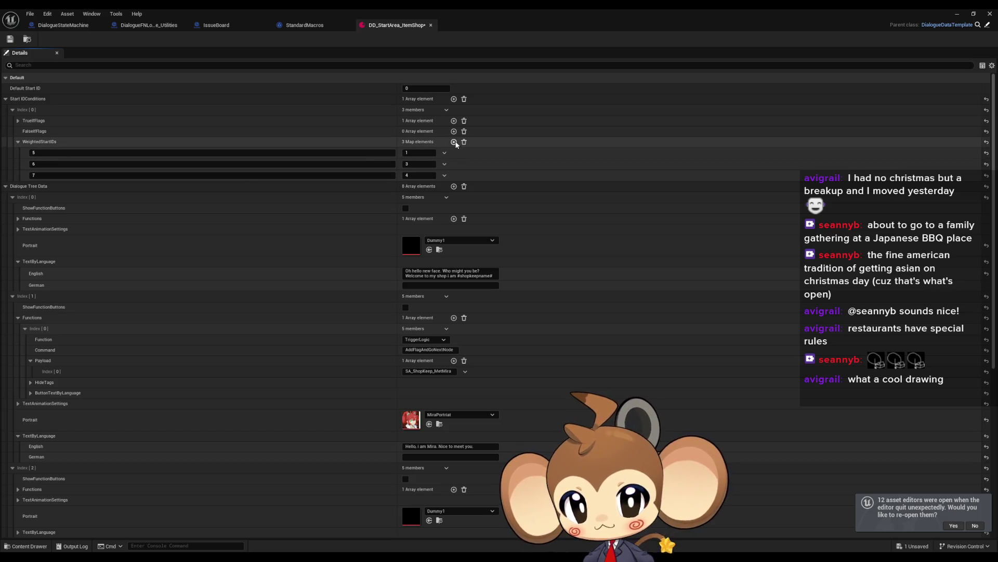
pyautogui.click(453, 141)
pyautogui.write('3')
pyautogui.click(421, 186)
pyautogui.write('4')
pyautogui.click(427, 177)
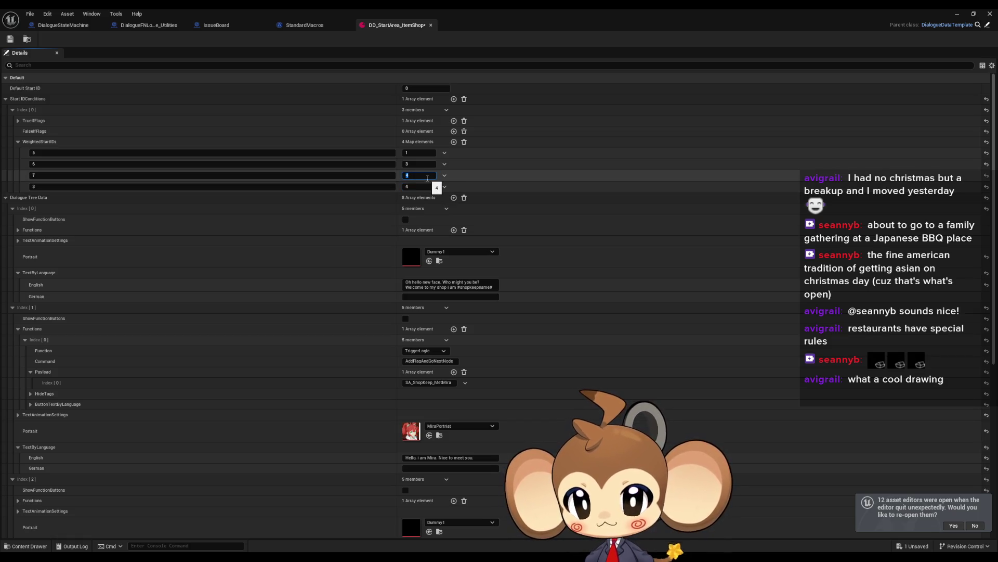
pyautogui.write('2')
pyautogui.click(416, 164)
pyautogui.write('2')
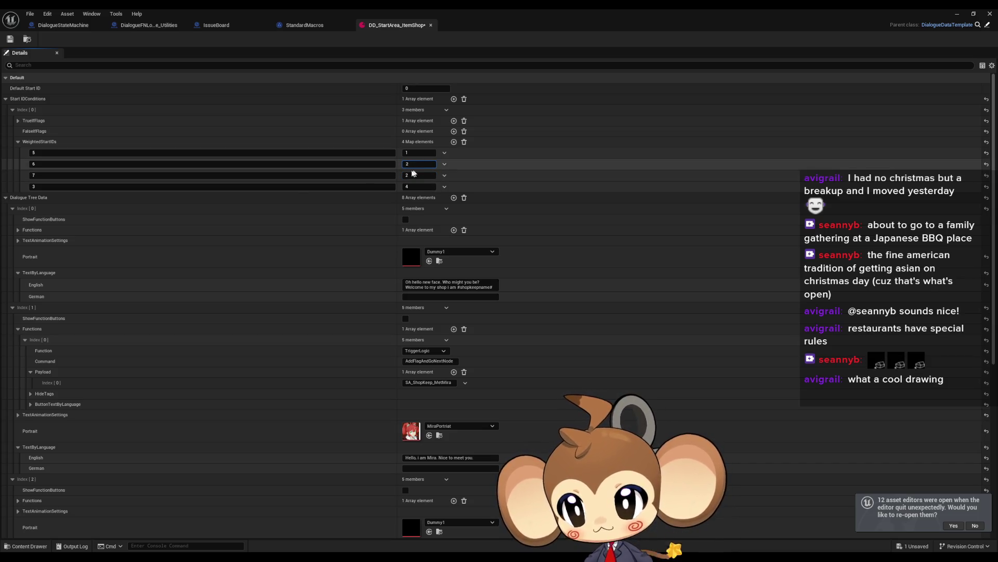
# - Check the dialogue text of entry Index[5]
pyautogui.scroll(-3, 44, 284)
pyautogui.scroll(-7, 44, 283)
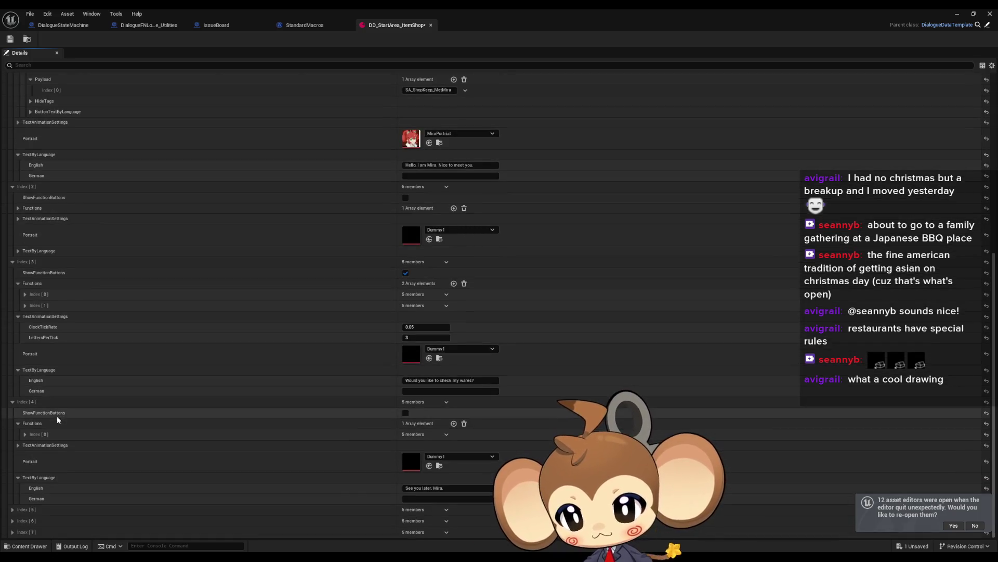
pyautogui.click(12, 509)
pyautogui.scroll(-2, 13, 512)
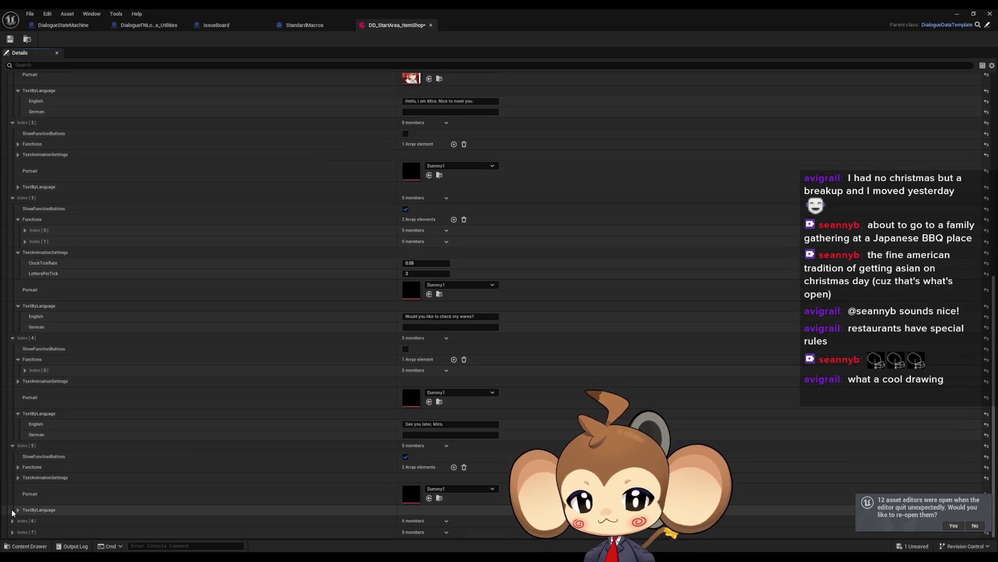
pyautogui.click(18, 509)
pyautogui.scroll(-1, 21, 511)
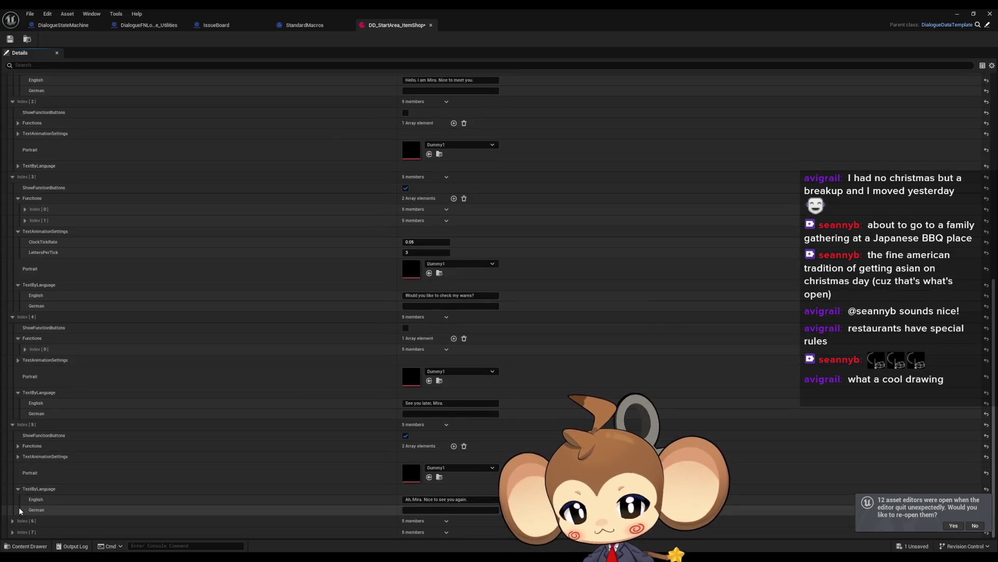
pyautogui.scroll(13, 20, 510)
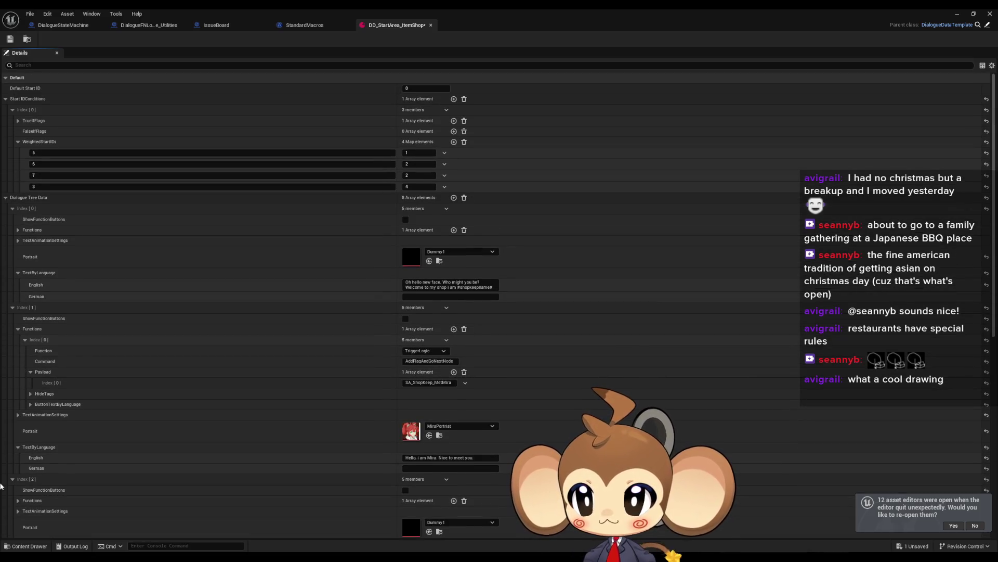
# - Save DD_StartArea_ItemShop, close its editor, and launch Play mode
pyautogui.click(10, 39)
pyautogui.click(990, 13)
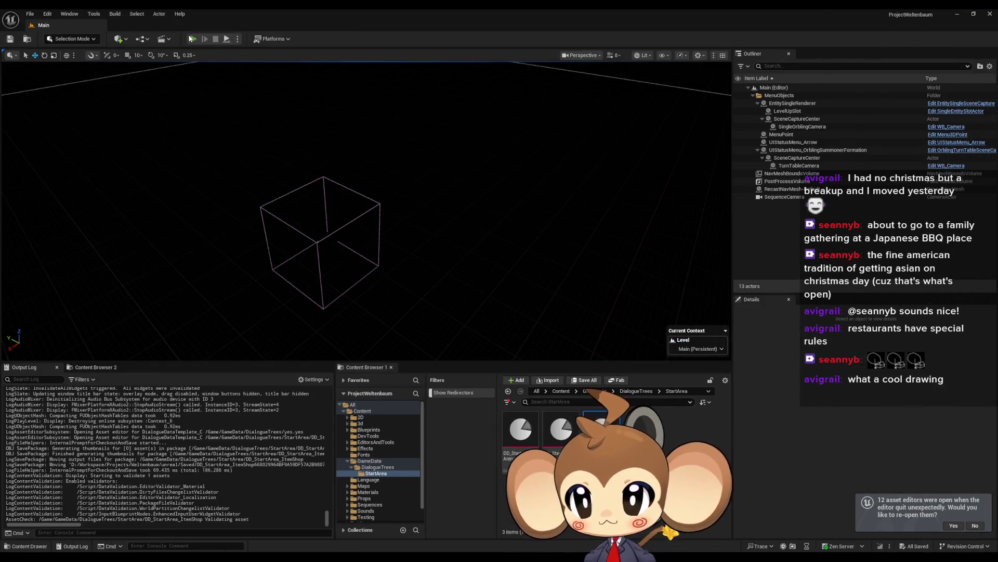
pyautogui.click(190, 39)
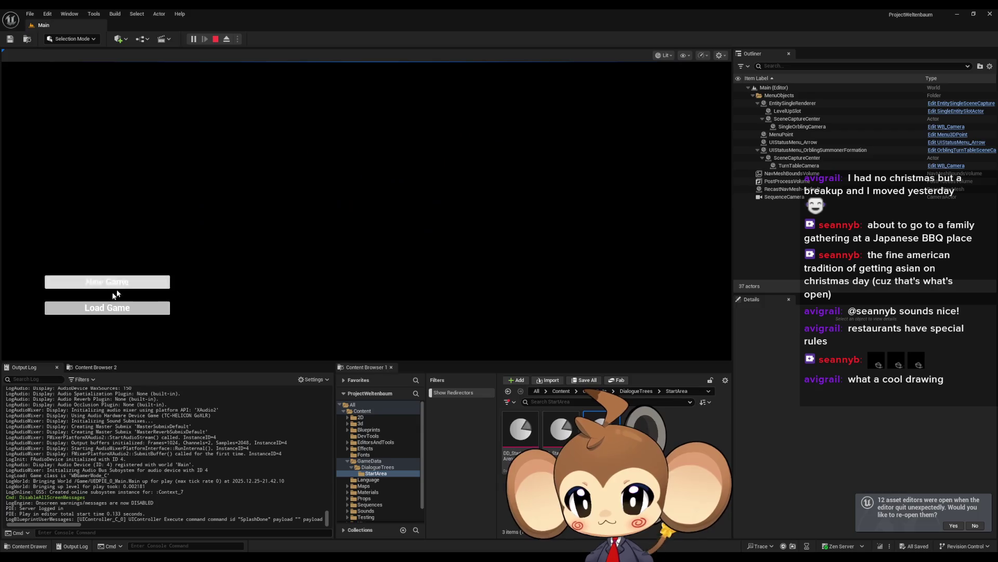
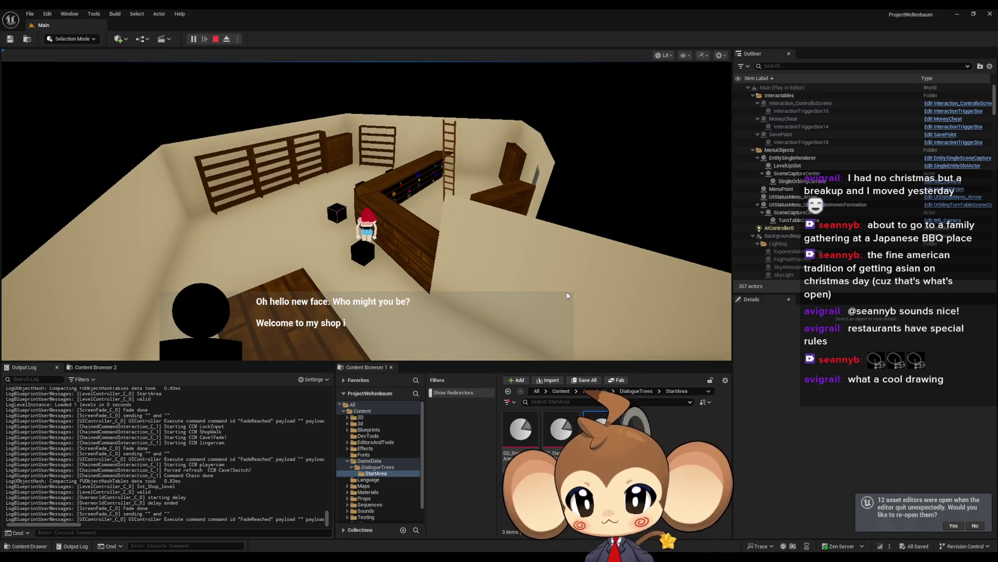
# - Advance through Mira's introduction lines to the check-my-wares question
pyautogui.click(567, 296)
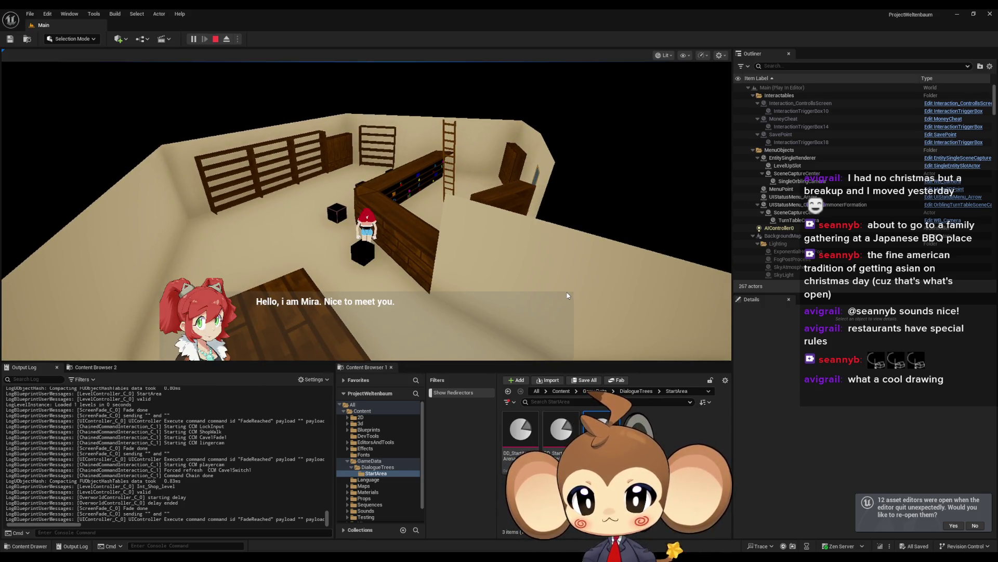
pyautogui.click(567, 296)
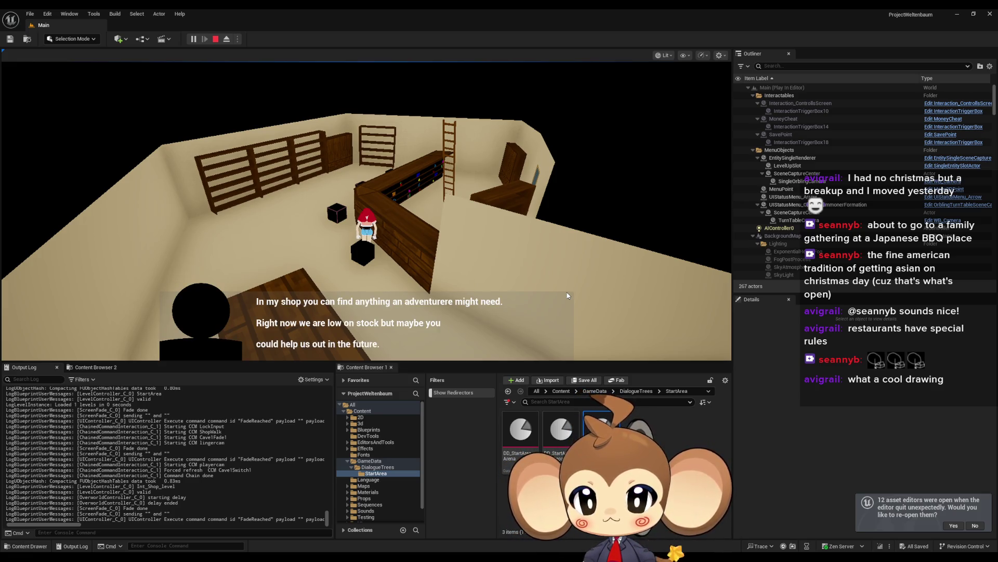
pyautogui.click(567, 296)
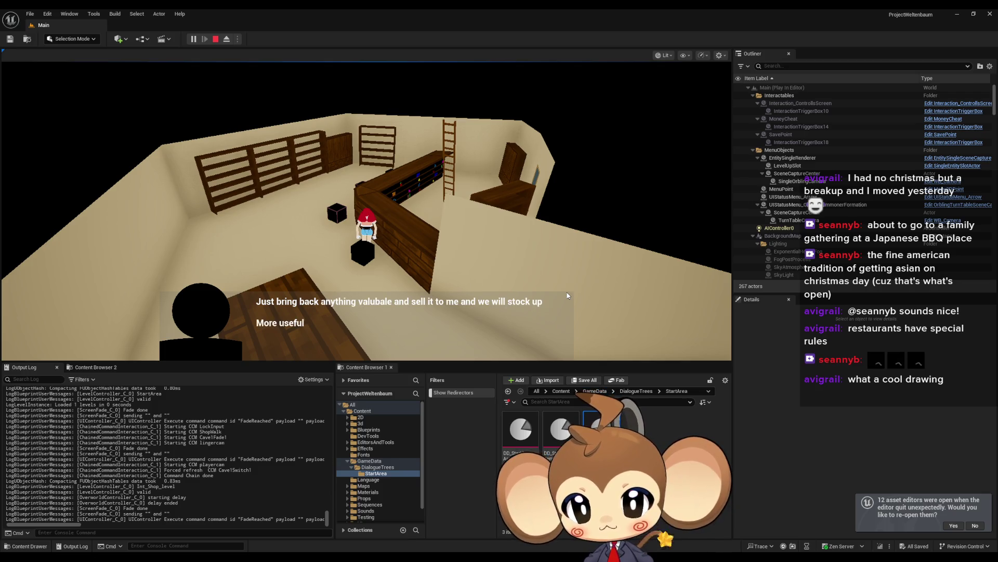
pyautogui.click(568, 296)
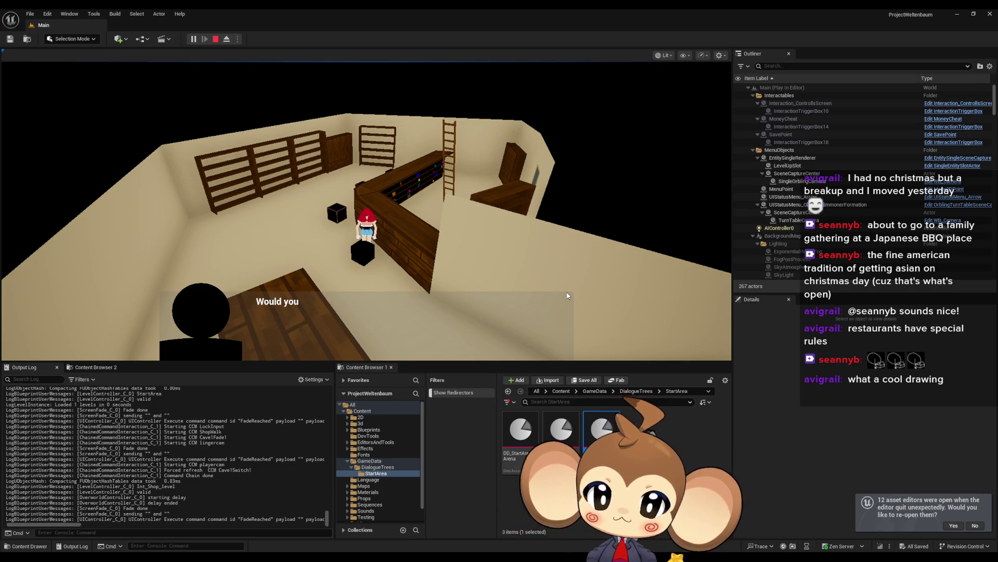
# - Choose Leave, dismiss the farewell line, and stop the play session
pyautogui.click(496, 352)
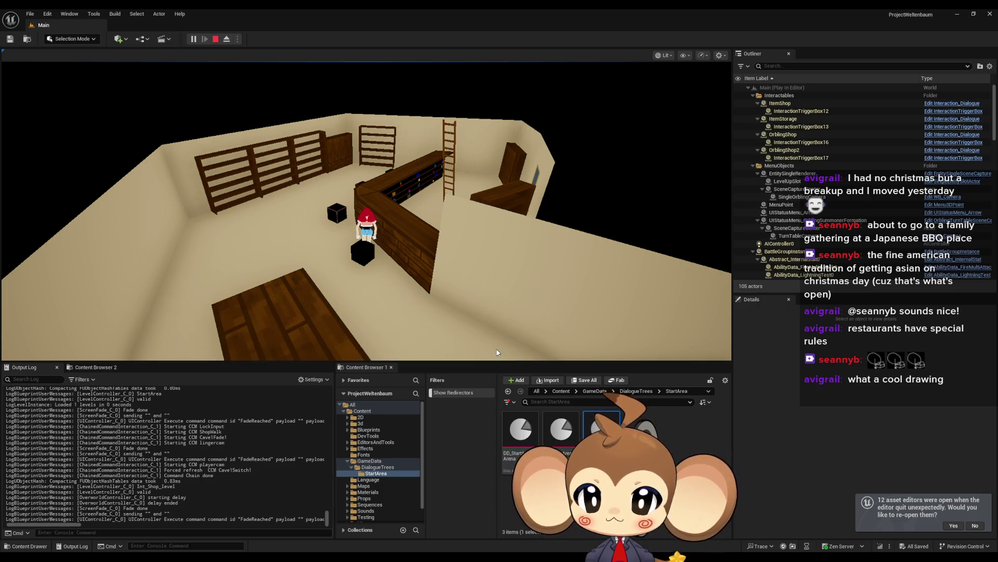
pyautogui.click(496, 352)
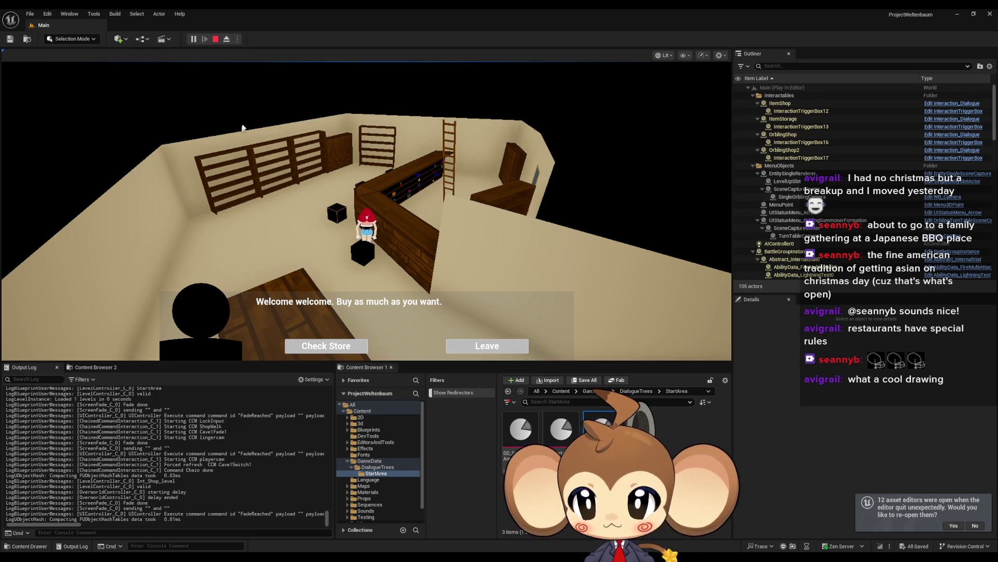
pyautogui.click(214, 40)
# - Bring DD_StartArea_ItemShop to the front and inspect dialogue entries 5, 6 and 7
pyautogui.moveTo(445, 516)
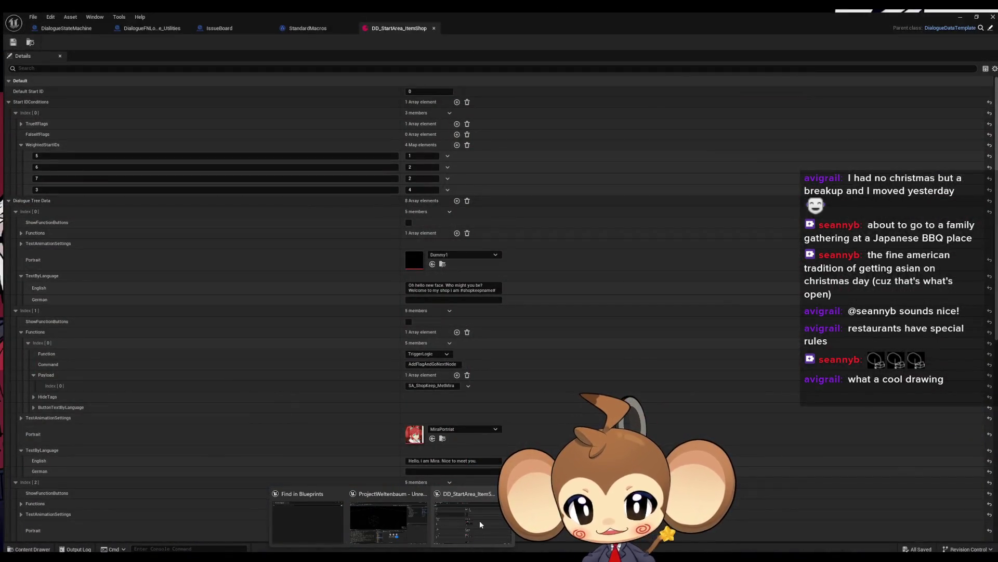
pyautogui.click(479, 520)
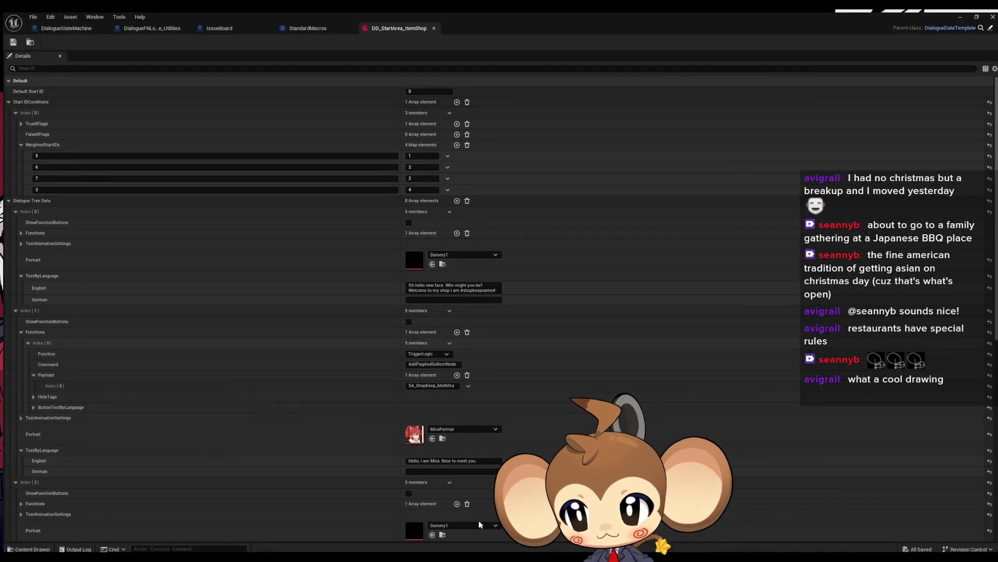
pyautogui.scroll(-5, 138, 276)
pyautogui.scroll(-3, 120, 307)
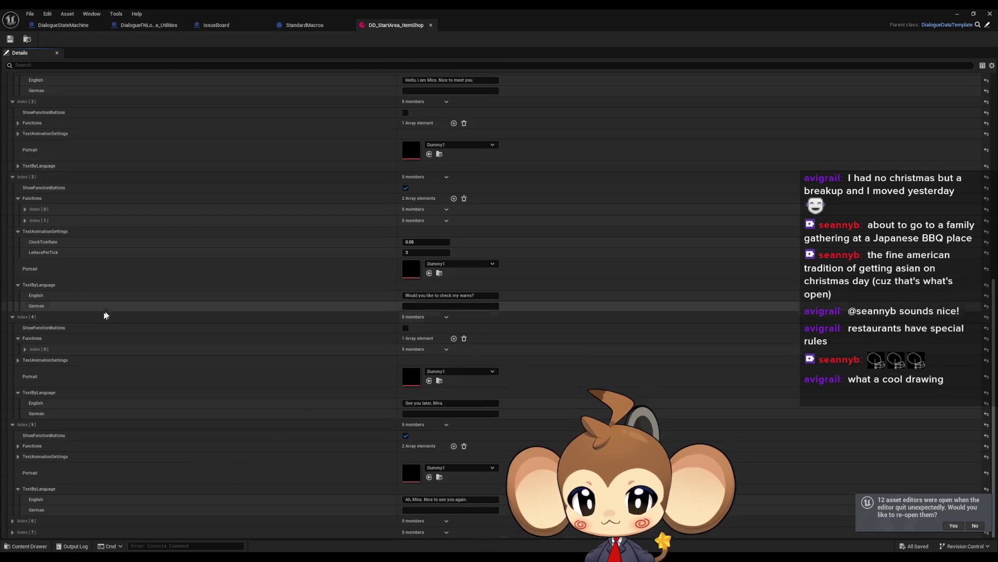
pyautogui.click(18, 489)
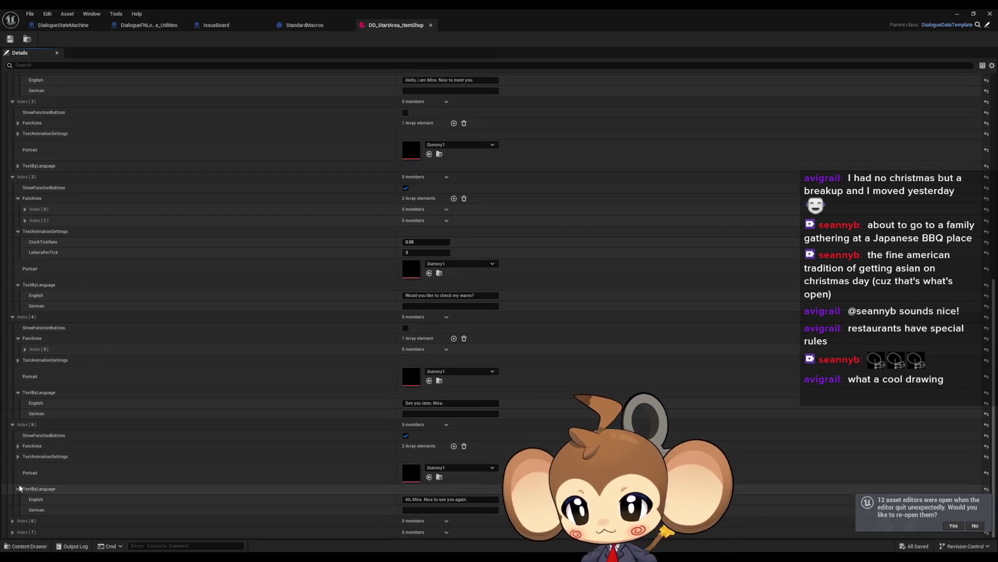
pyautogui.click(12, 521)
pyautogui.scroll(-1, 34, 507)
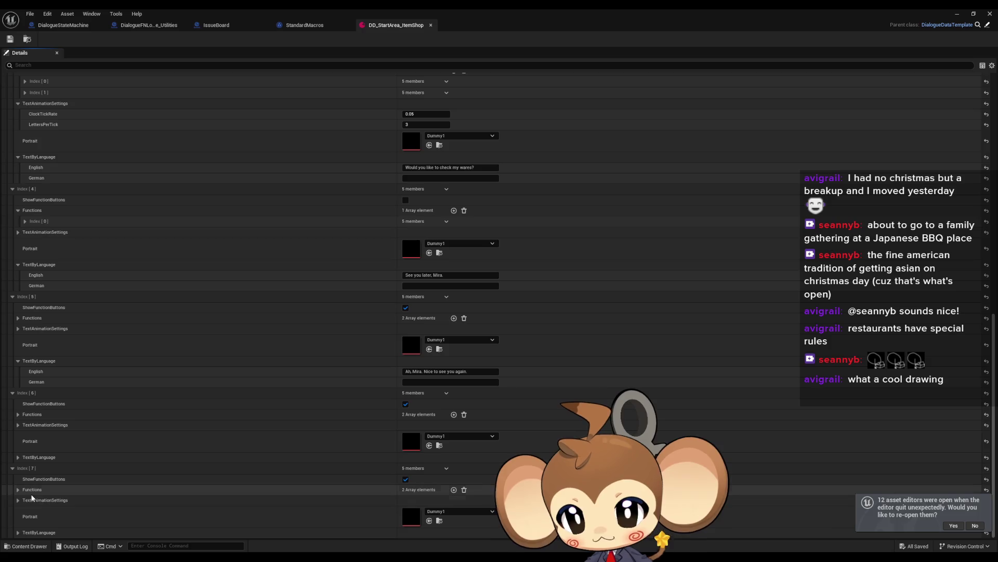
pyautogui.scroll(-5, 26, 494)
pyautogui.click(24, 489)
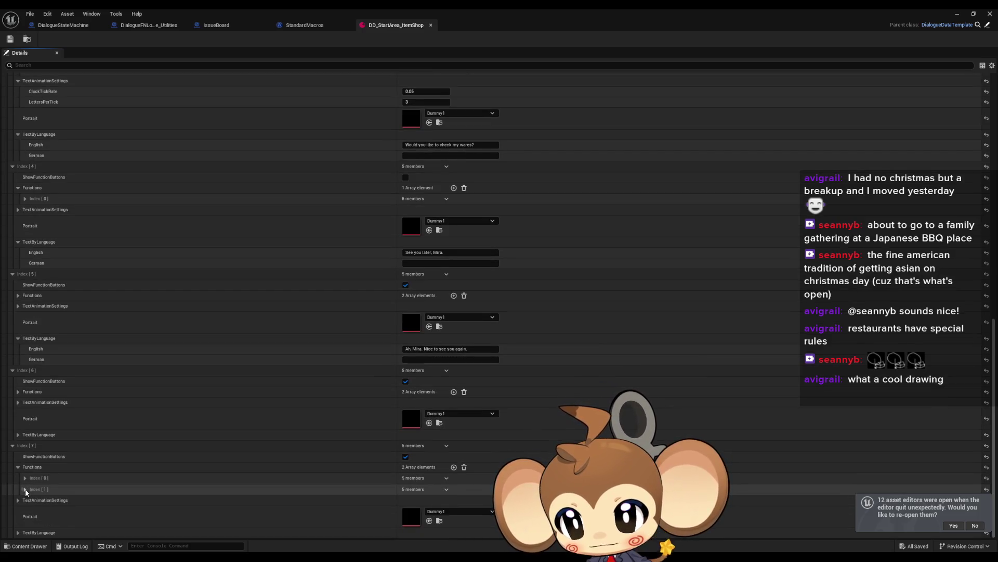
pyautogui.scroll(4, 26, 492)
pyautogui.scroll(14, 27, 490)
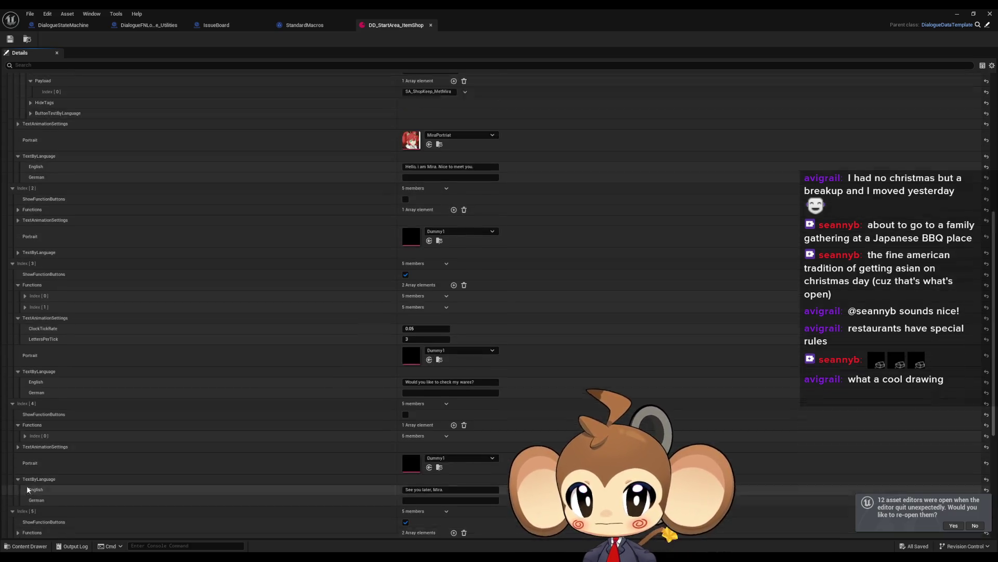
pyautogui.scroll(5, 42, 416)
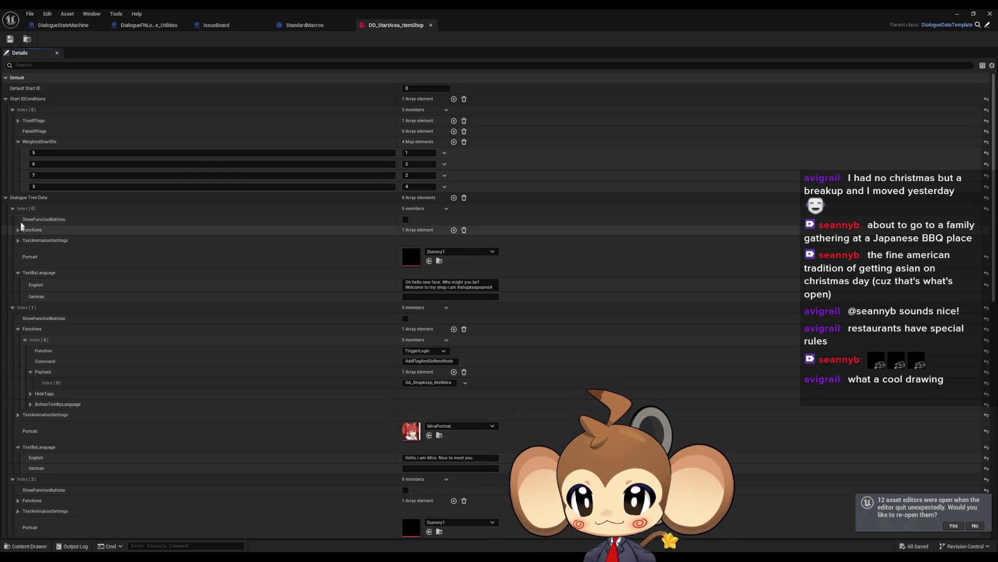
# - Collapse entries 0–2 and expand entry 3's second function, currently GoNextNode
pyautogui.click(12, 208)
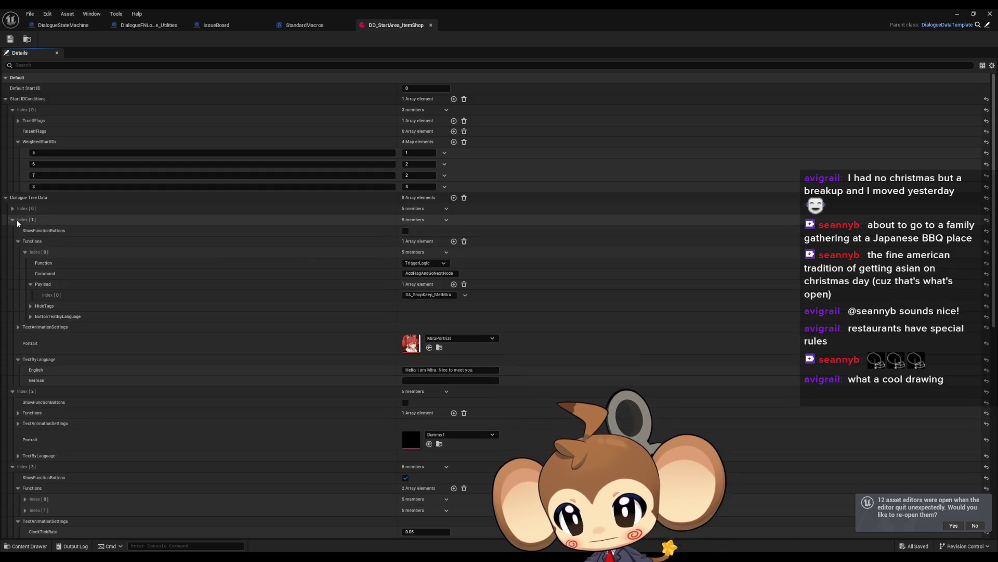
pyautogui.click(12, 220)
pyautogui.click(25, 234)
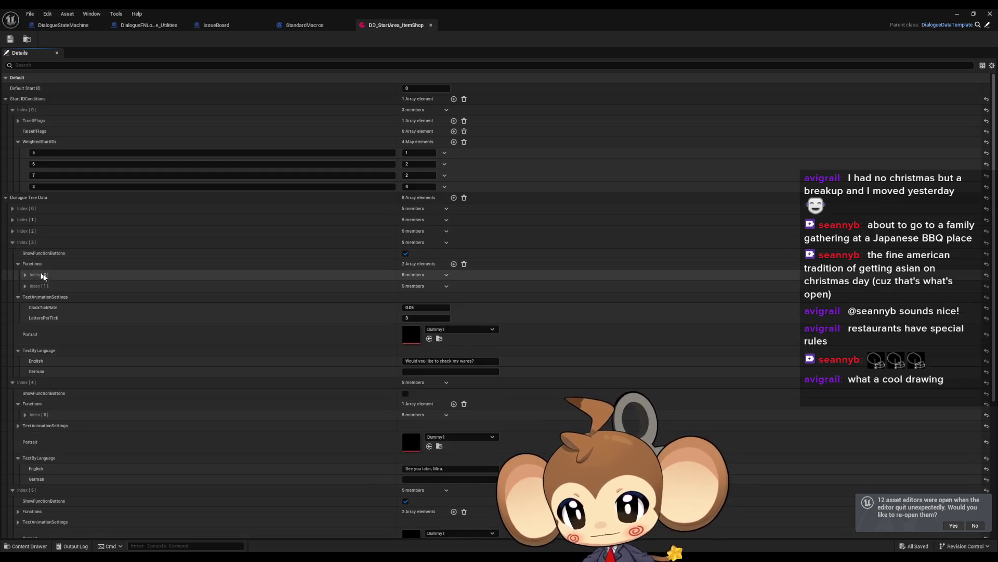
pyautogui.click(25, 286)
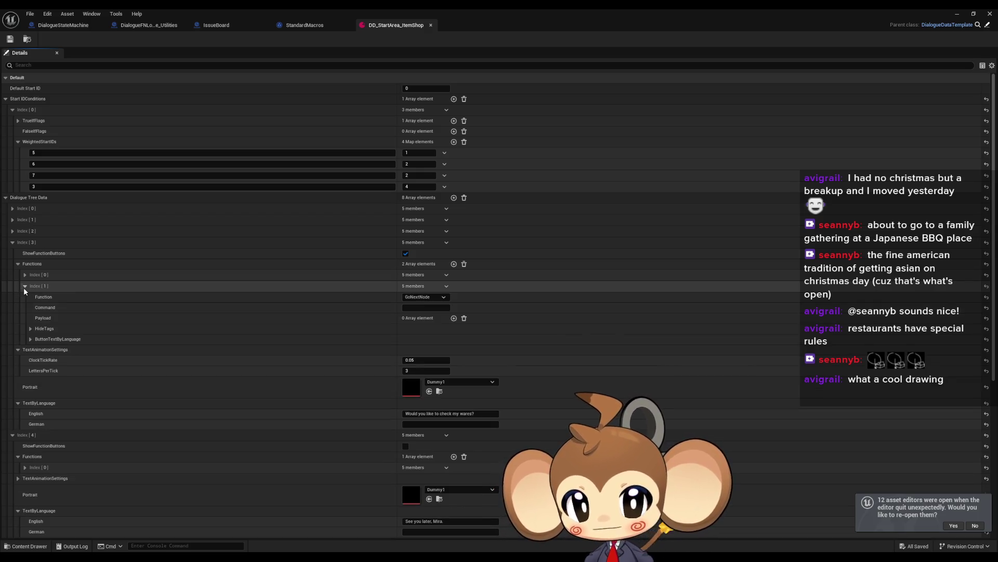
# - Change entry 3's second function from GoNextNode to ExitTree
pyautogui.click(25, 286)
pyautogui.click(25, 274)
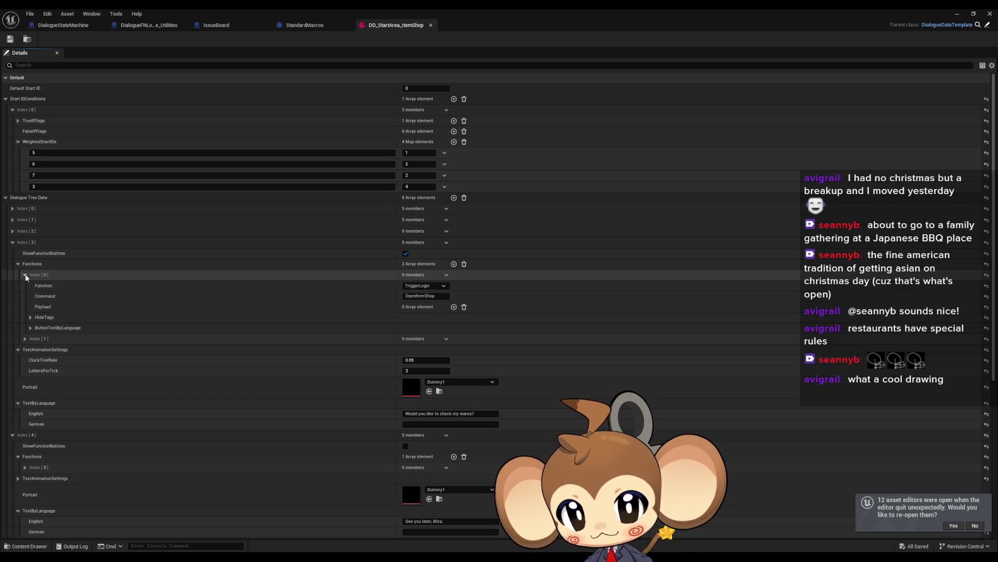
pyautogui.click(25, 275)
pyautogui.click(25, 285)
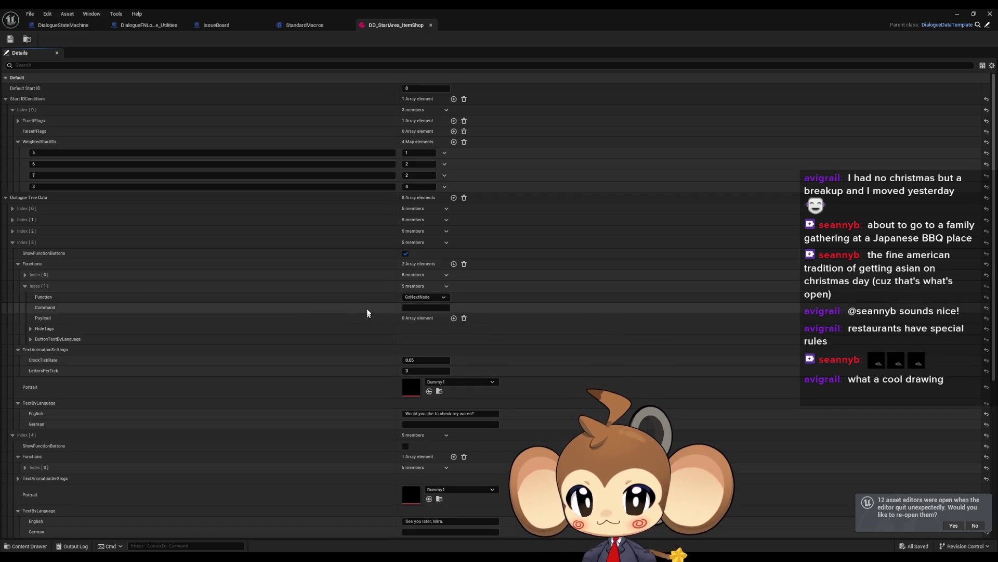
pyautogui.click(424, 297)
pyautogui.click(416, 319)
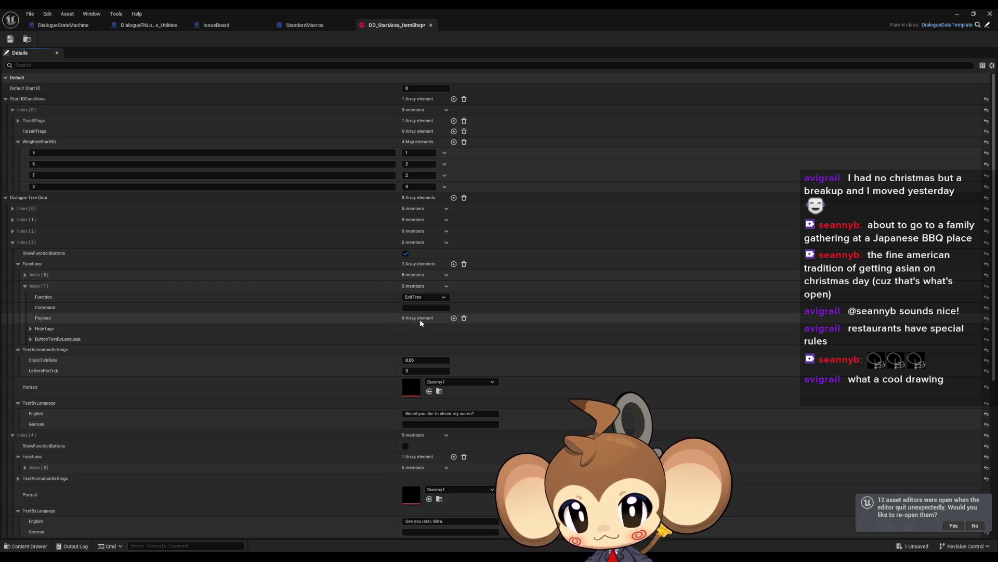
pyautogui.click(25, 286)
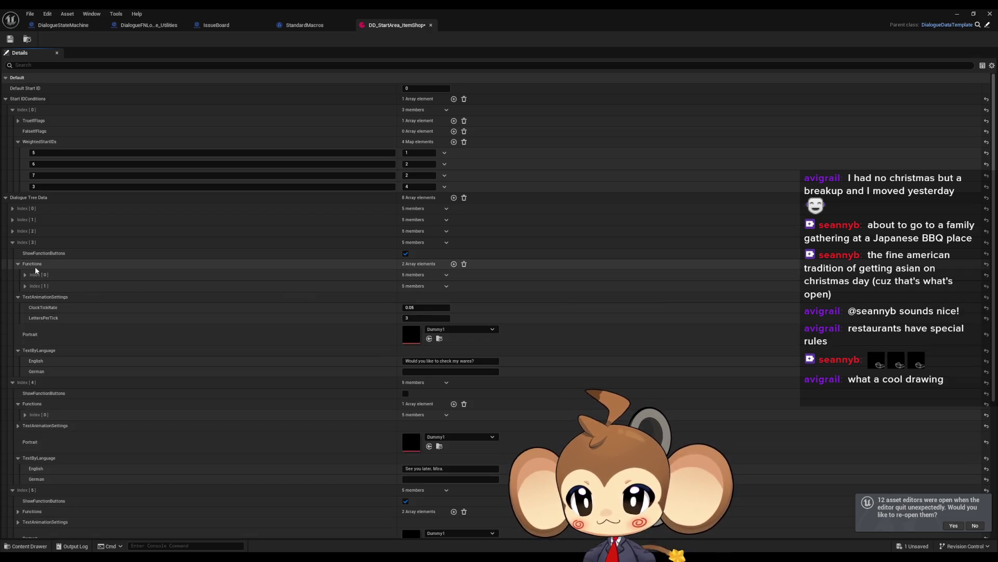
# - Collapse dialogue entries 7, 6 and 5, then minimize the asset editor to return to the level
pyautogui.rightClick(35, 266)
pyautogui.click(24, 265)
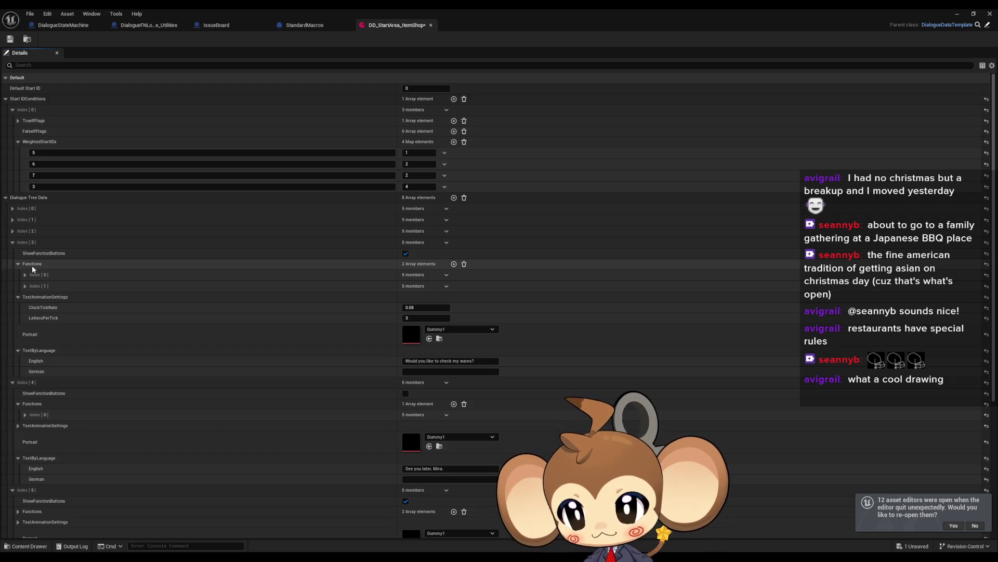
pyautogui.scroll(-5, 51, 327)
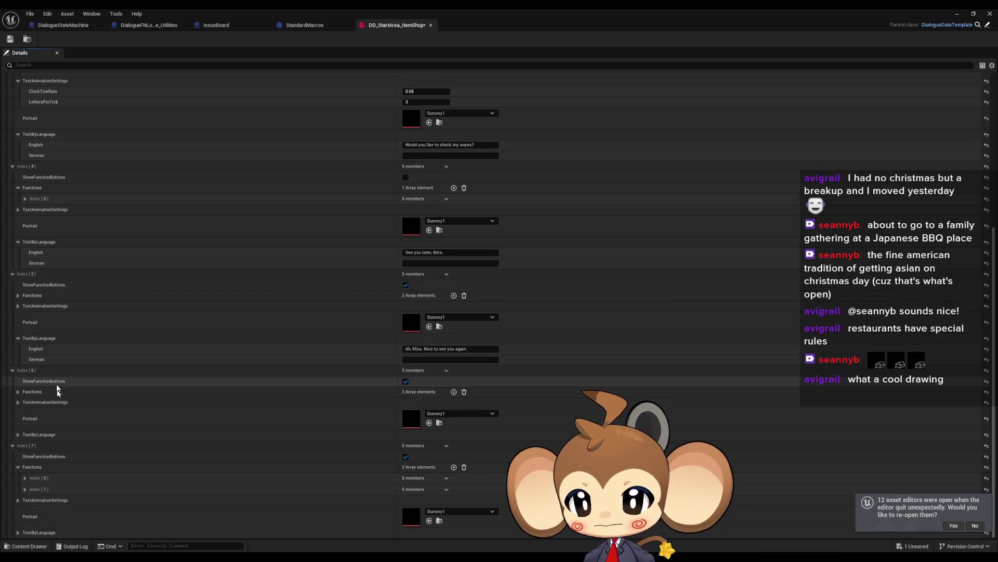
pyautogui.click(41, 472)
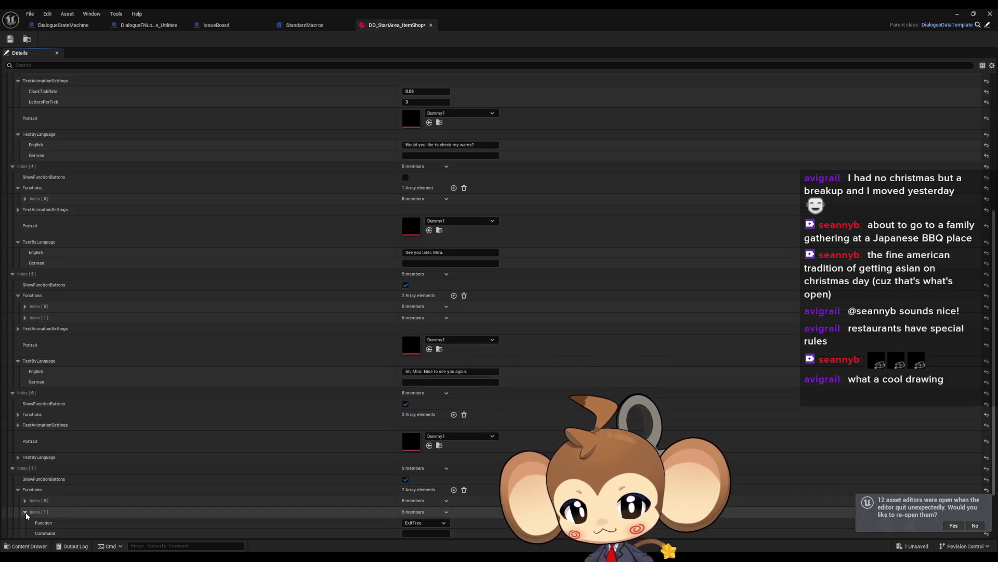
pyautogui.click(17, 489)
pyautogui.click(12, 468)
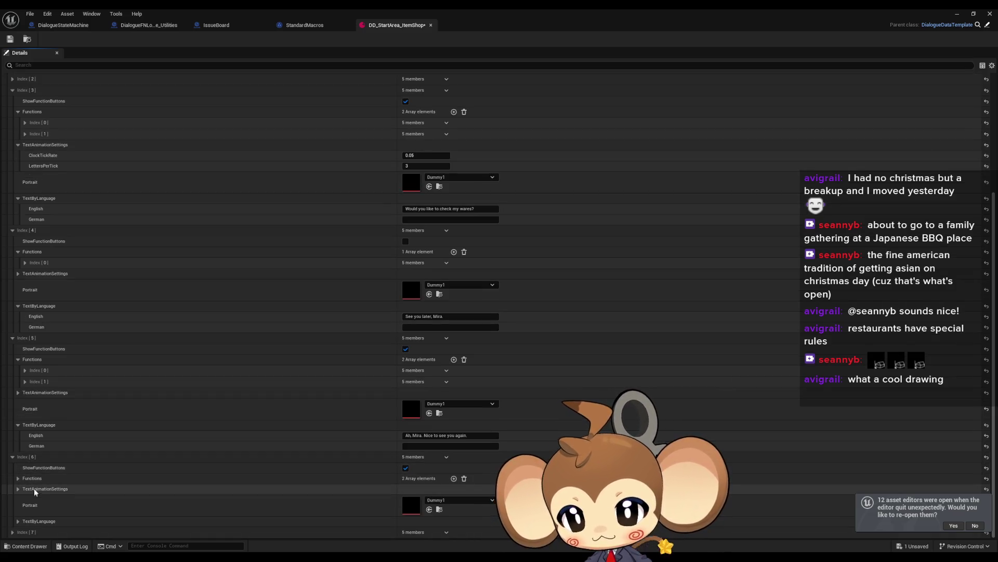
pyautogui.click(12, 457)
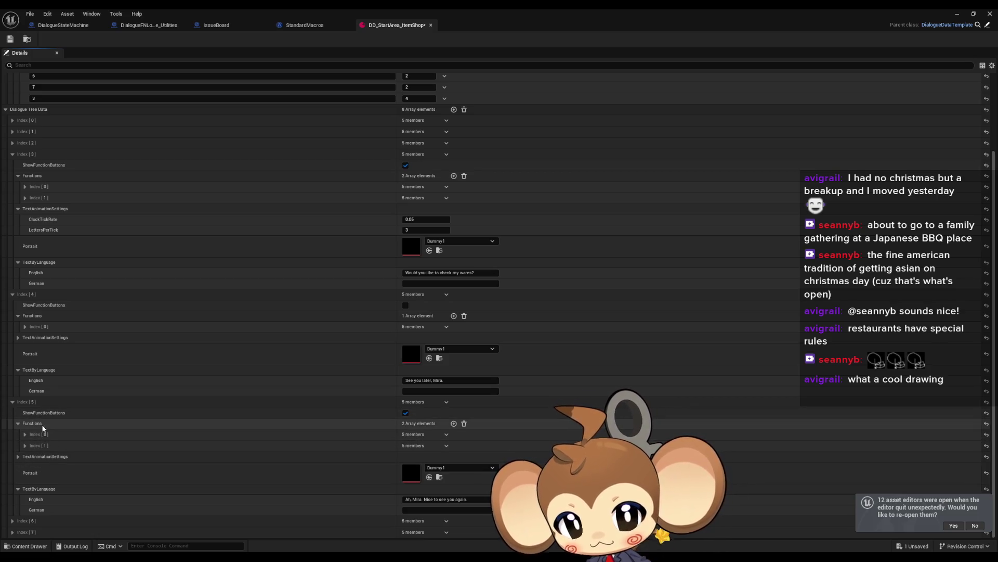
pyautogui.click(13, 402)
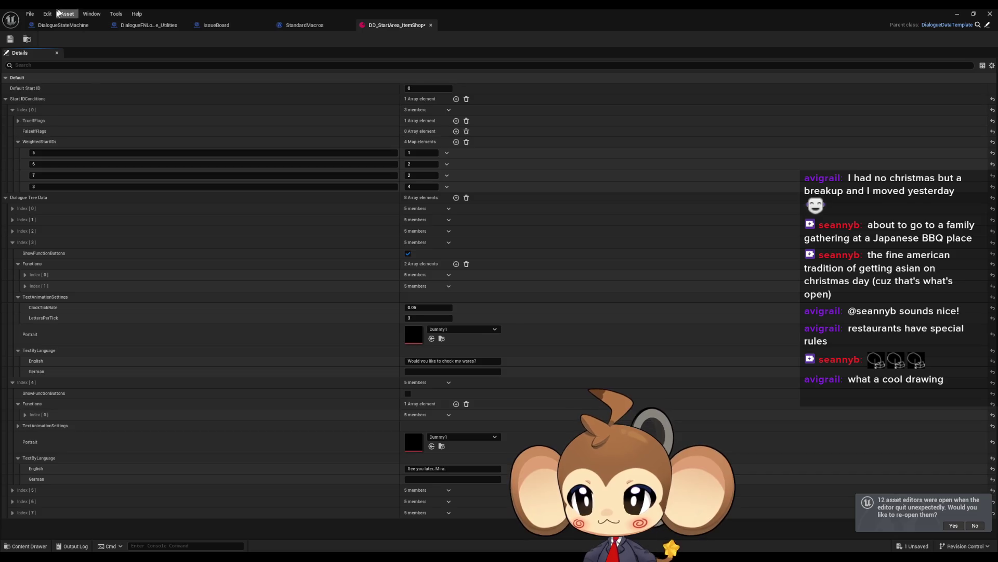
pyautogui.click(957, 13)
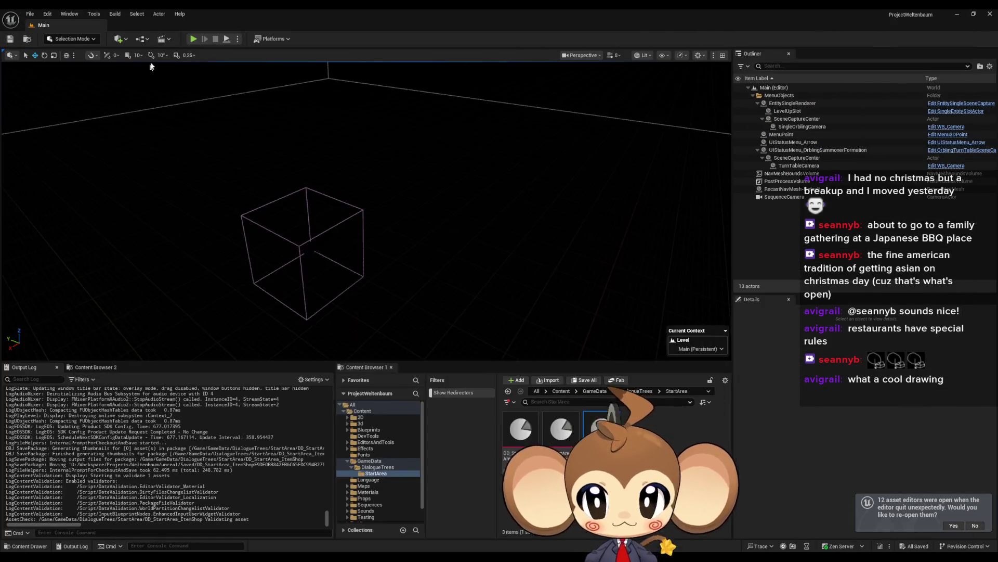
# - Play the level and talk to the shopkeeper, choosing Leave at each dialogue line
pyautogui.click(197, 40)
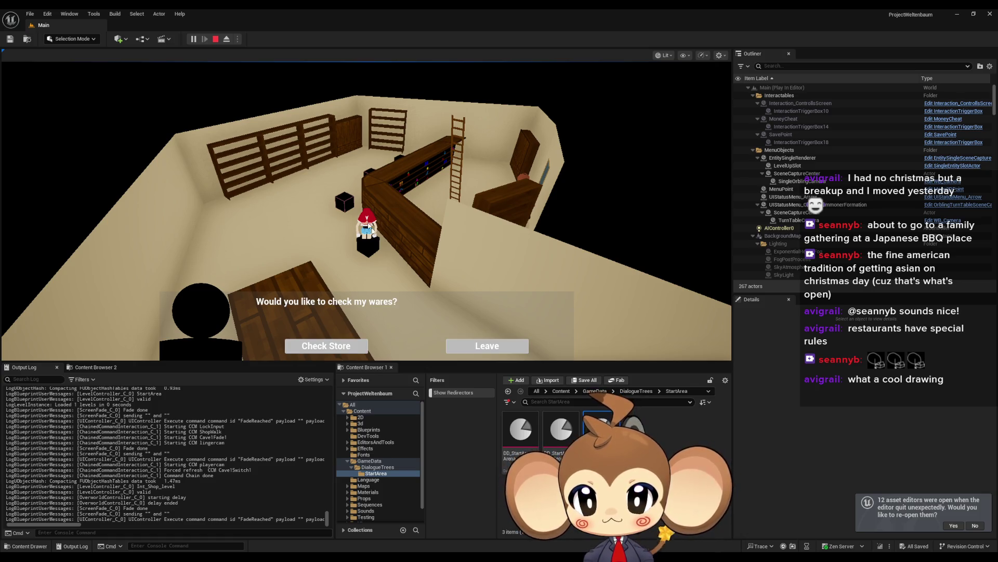
pyautogui.click(488, 346)
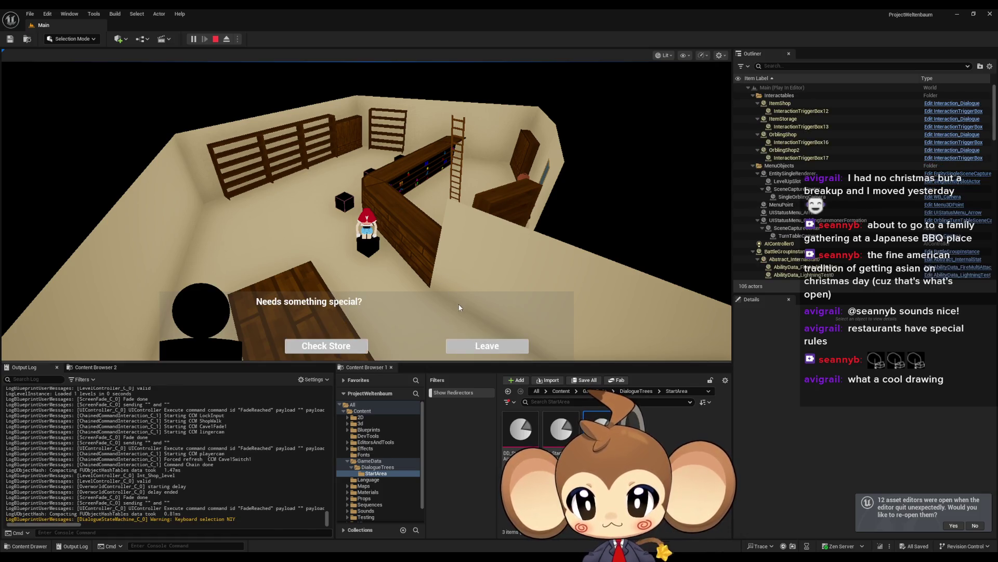
pyautogui.click(472, 344)
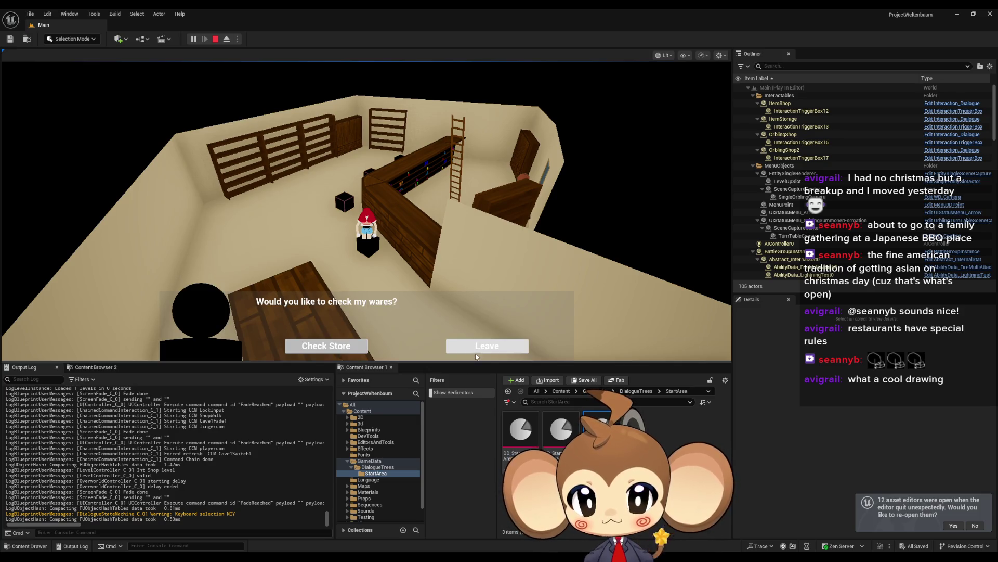
pyautogui.click(476, 355)
pyautogui.click(477, 353)
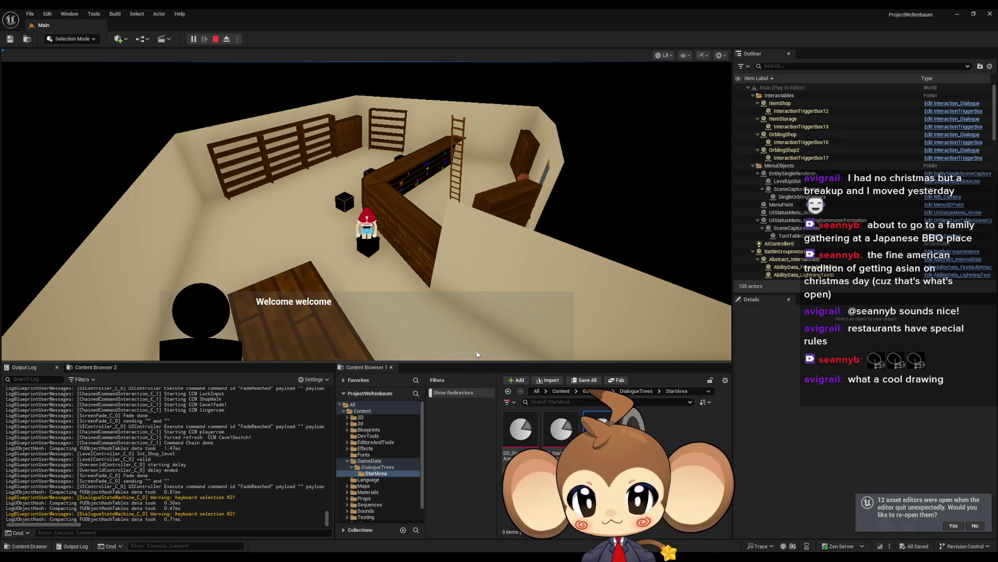
pyautogui.click(477, 354)
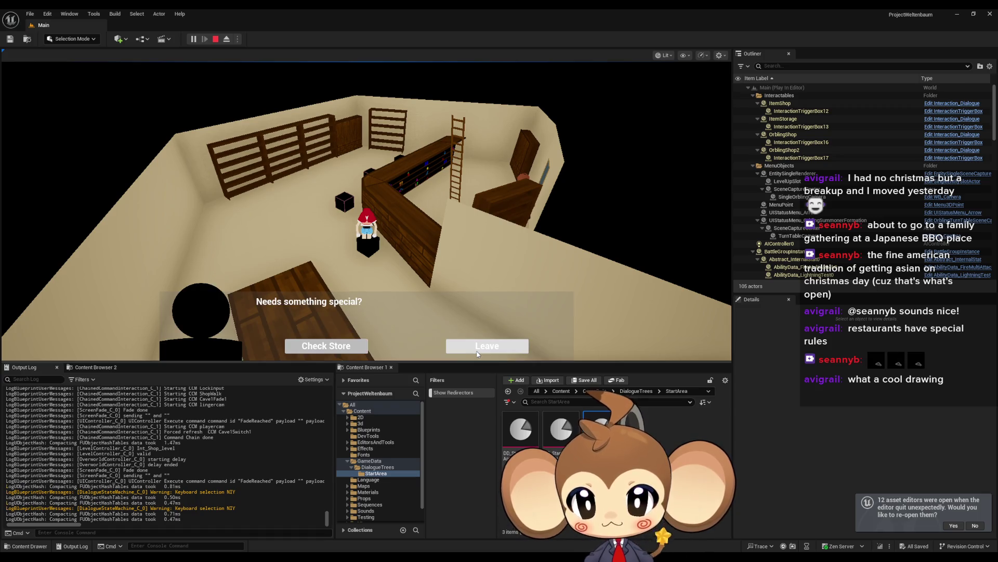
pyautogui.click(478, 354)
pyautogui.click(478, 354)
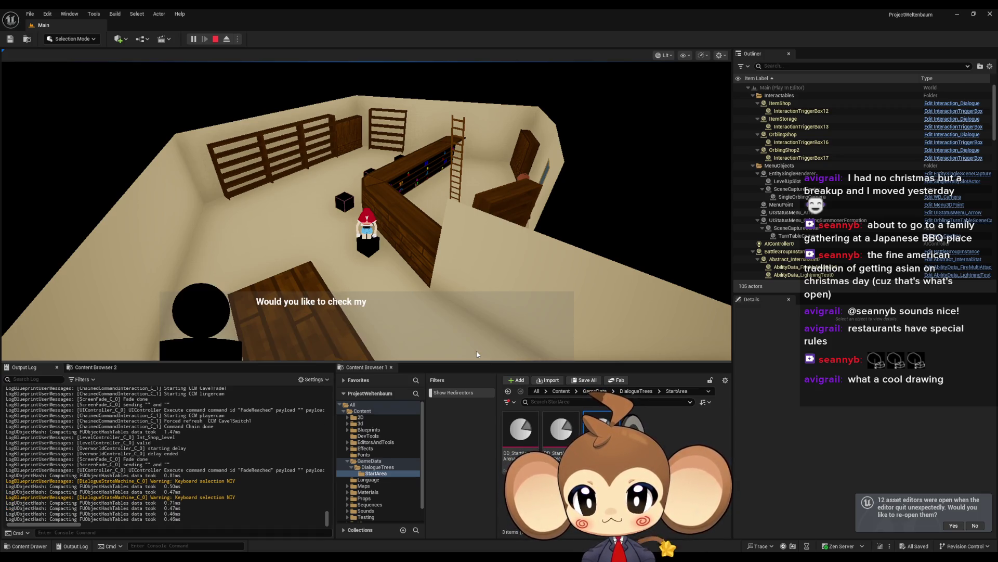
pyautogui.click(477, 355)
pyautogui.click(477, 354)
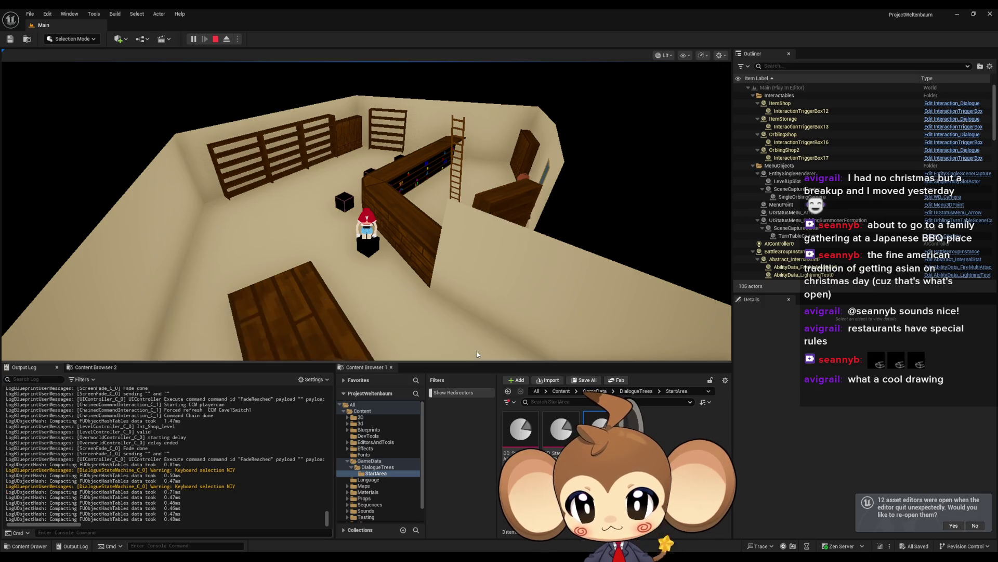
# - Keep reopening Mira's dialogue and choosing Leave until the conversation closes
pyautogui.click(477, 354)
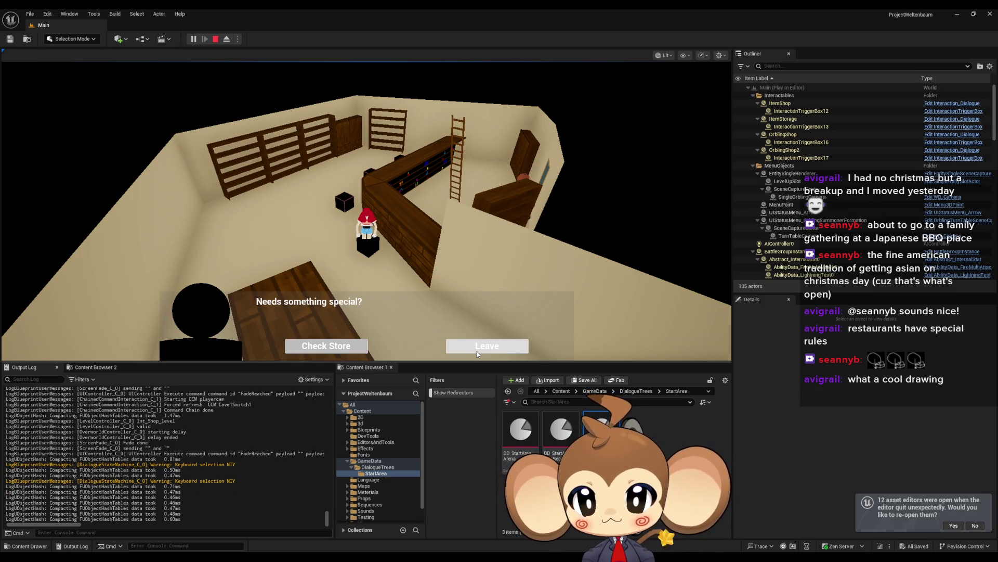
pyautogui.click(477, 354)
pyautogui.click(477, 354)
pyautogui.click(478, 354)
pyautogui.click(478, 354)
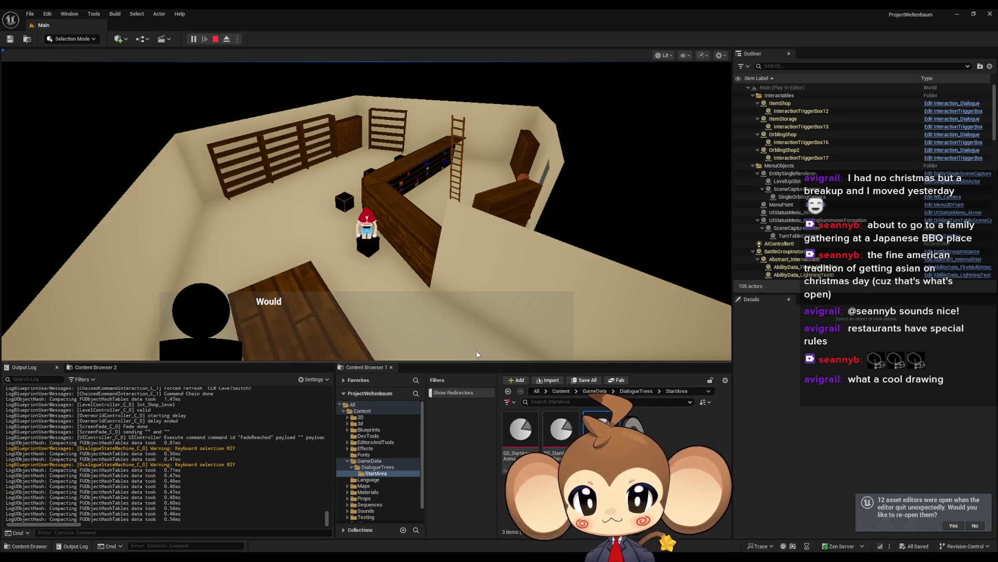
pyautogui.click(476, 354)
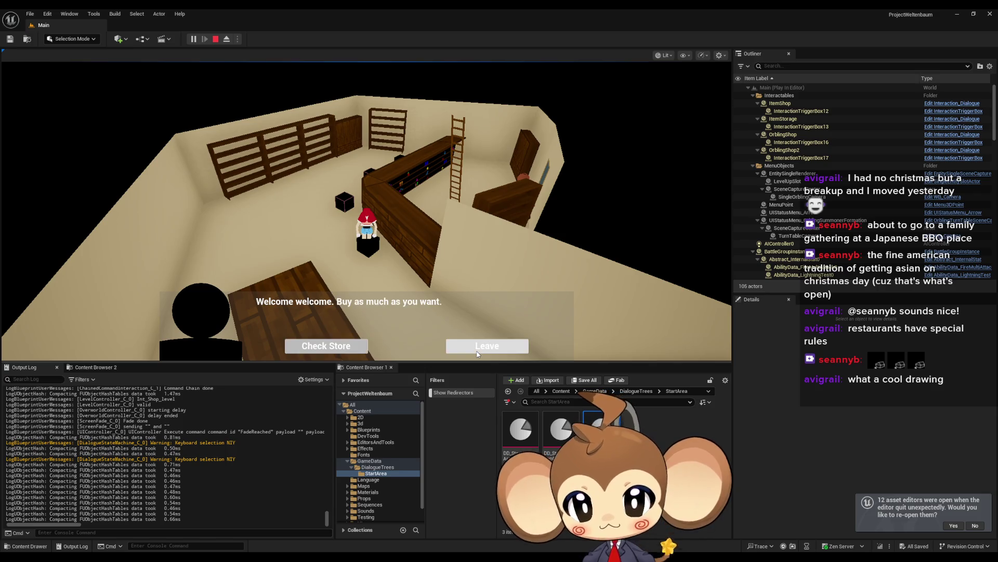
pyautogui.click(477, 354)
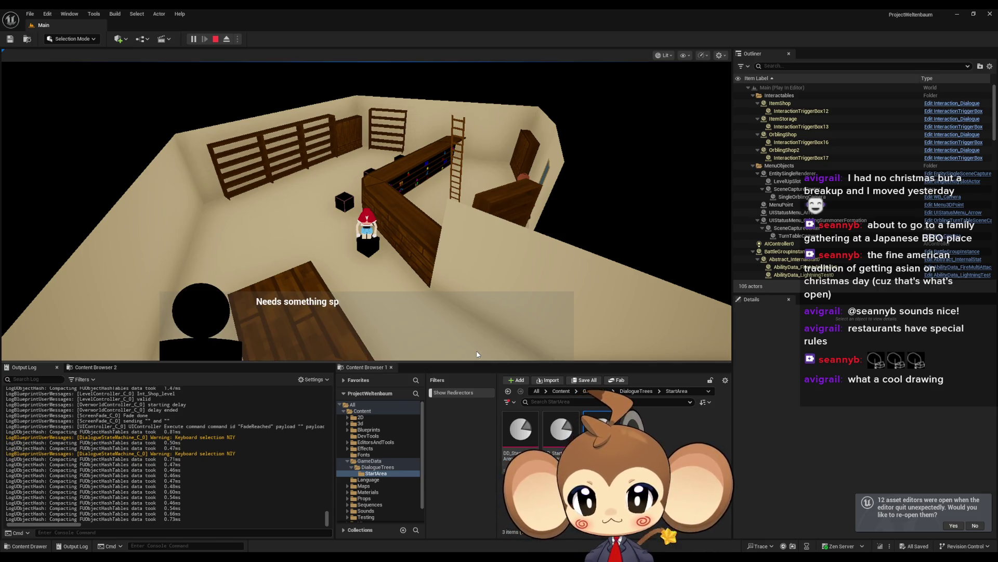
pyautogui.click(478, 354)
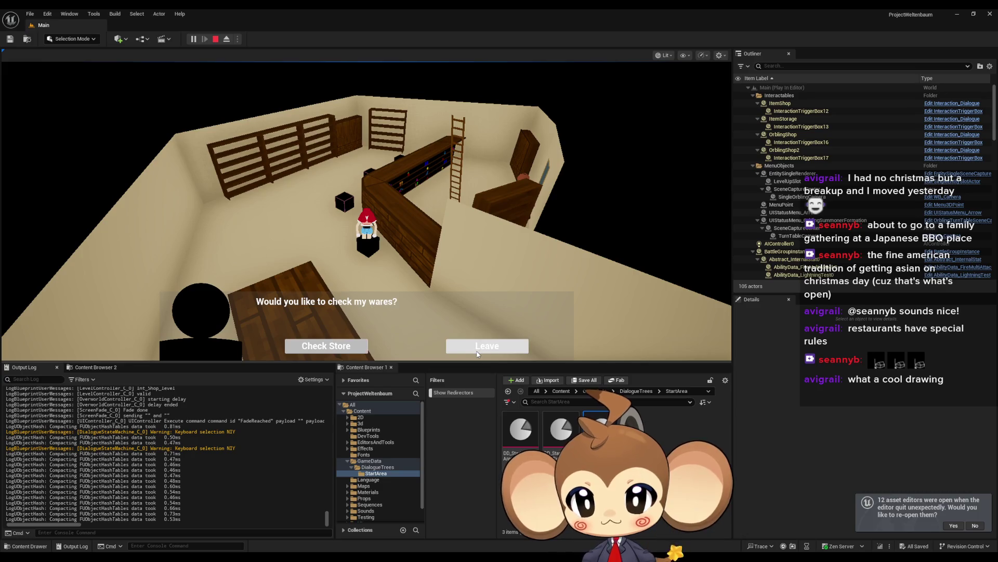
pyautogui.click(477, 354)
pyautogui.click(477, 354)
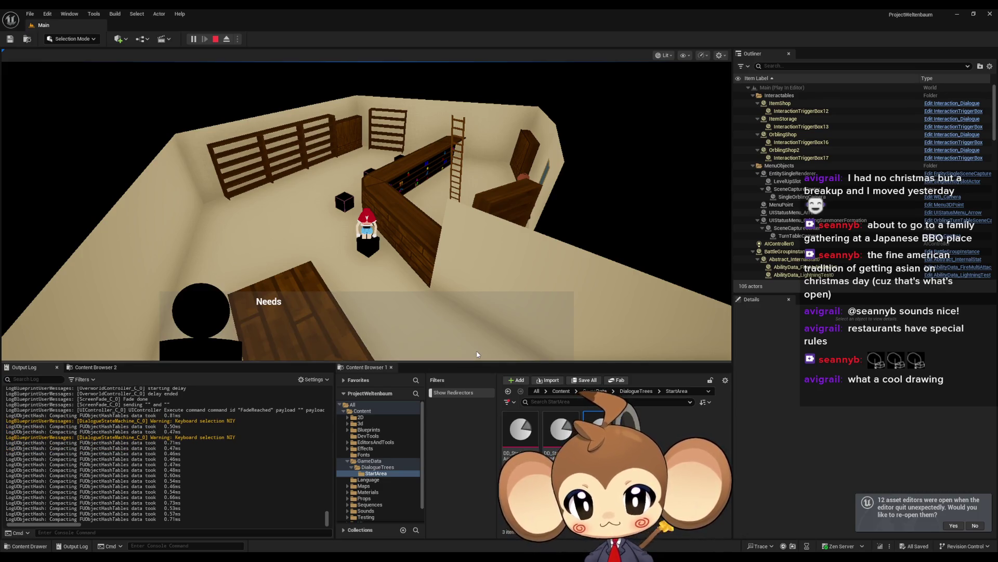
pyautogui.click(477, 354)
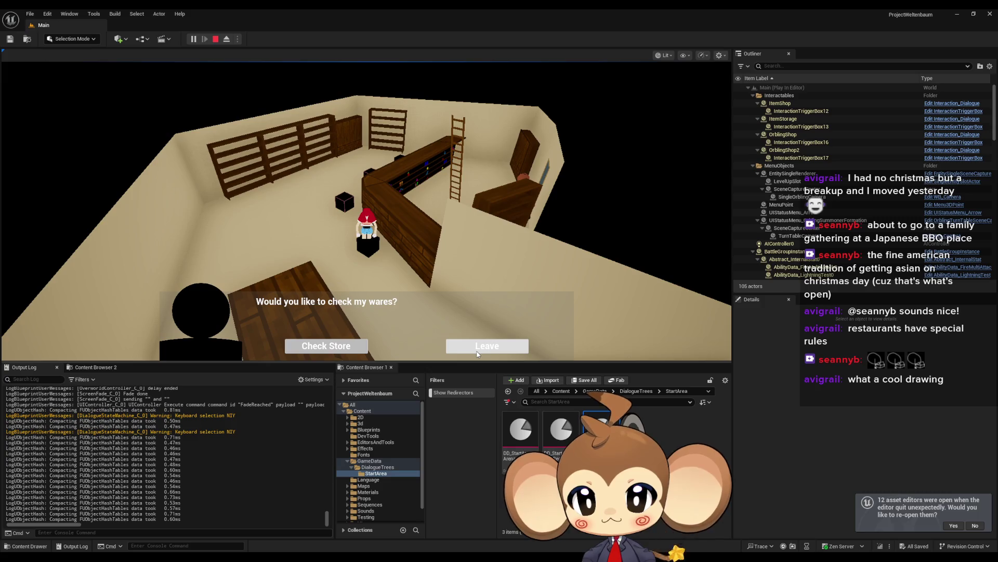
pyautogui.click(477, 354)
pyautogui.click(478, 354)
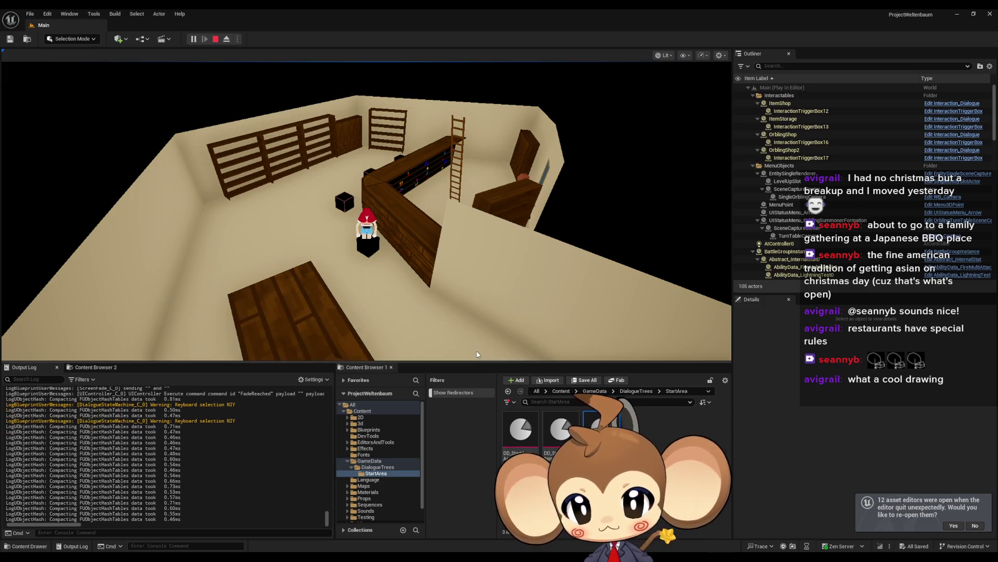
pyautogui.click(477, 354)
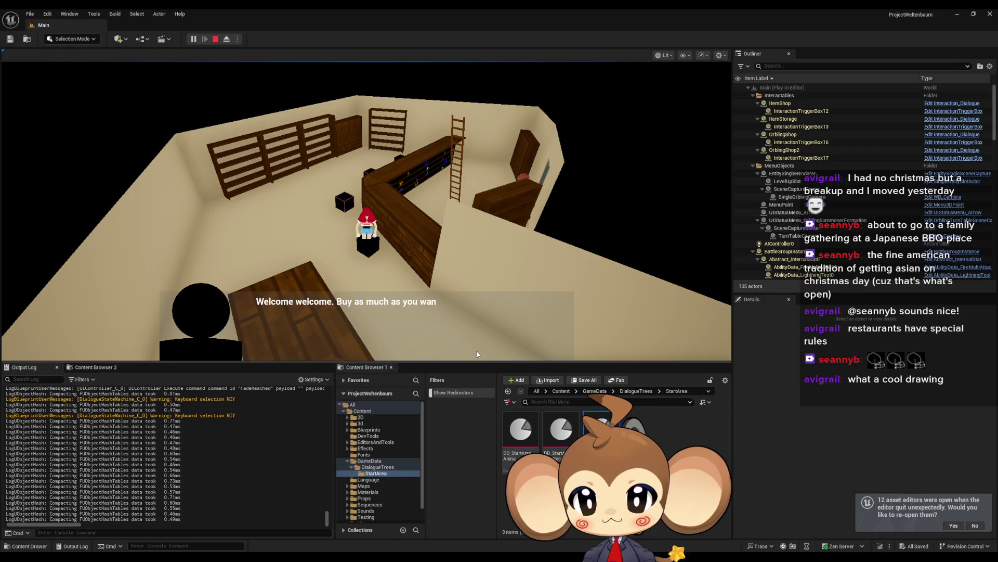
pyautogui.click(478, 354)
pyautogui.click(478, 354)
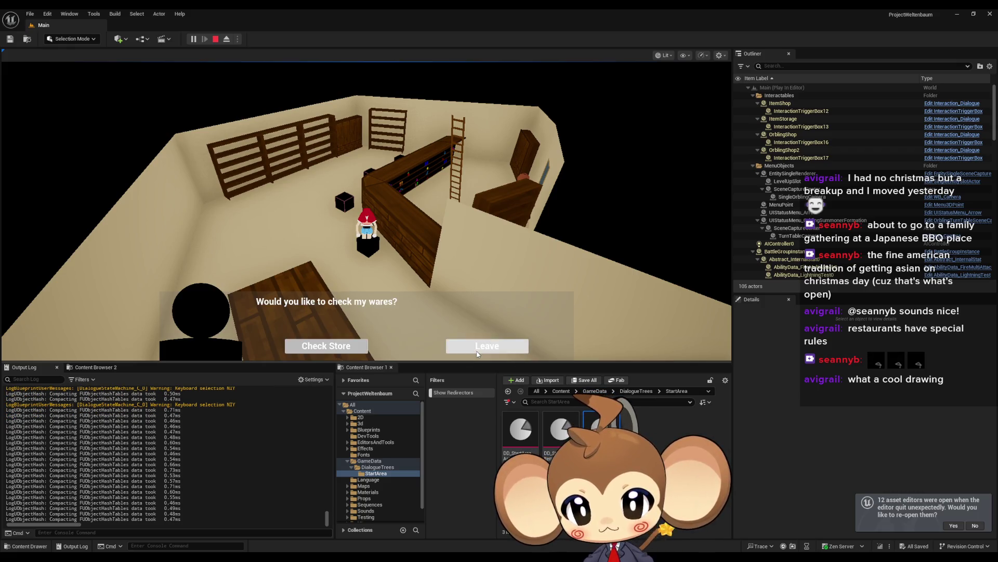
pyautogui.click(477, 355)
pyautogui.click(477, 354)
pyautogui.click(478, 354)
pyautogui.click(478, 354)
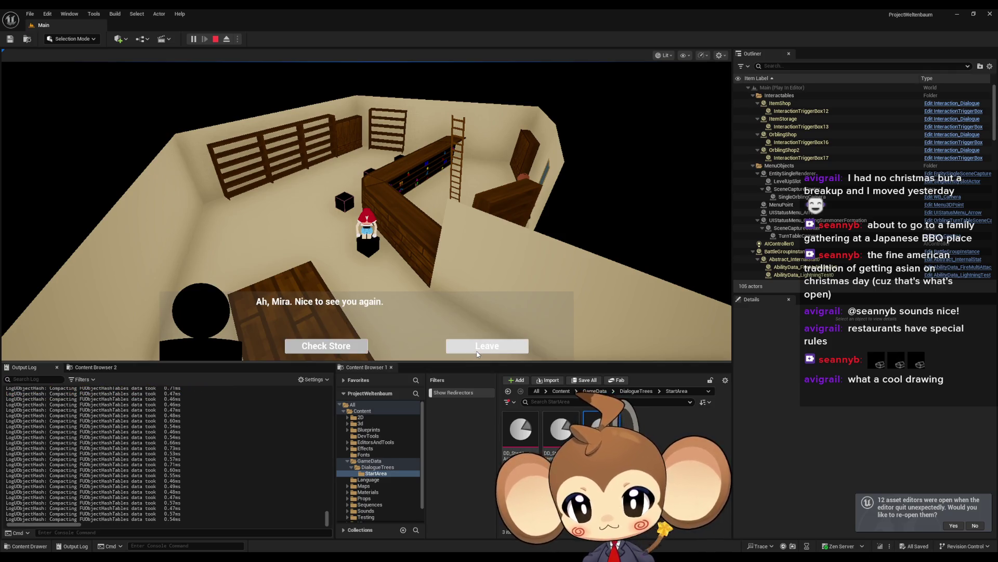
pyautogui.click(477, 354)
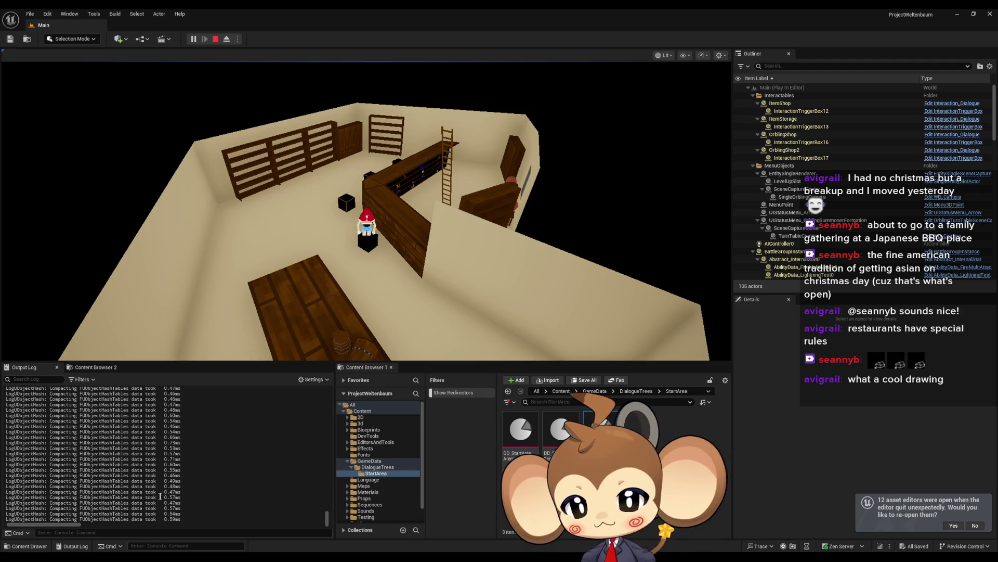
# - Clear the Output Log, then reopen the shop dialogue and choose Leave
pyautogui.rightClick(166, 438)
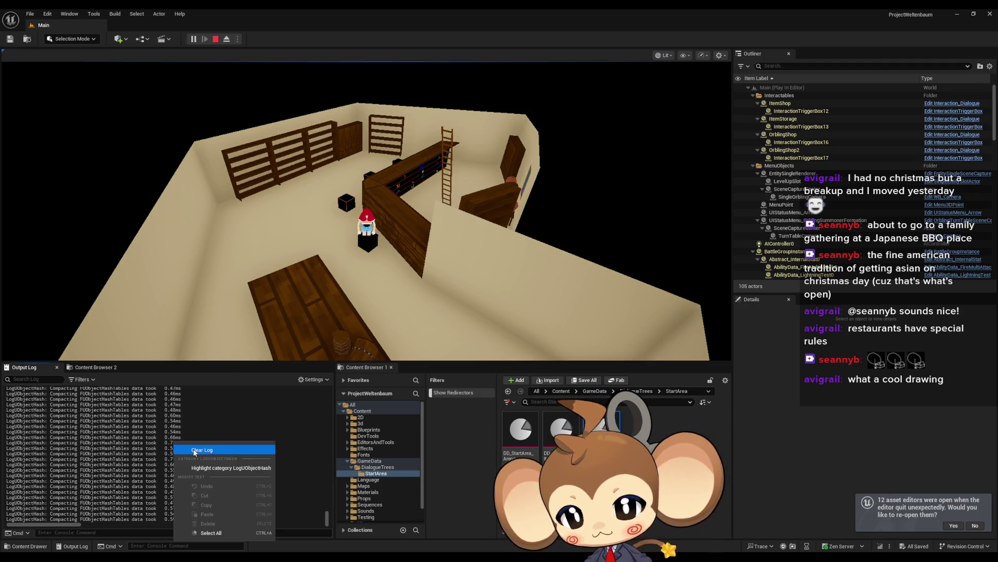
pyautogui.click(190, 448)
pyautogui.click(502, 314)
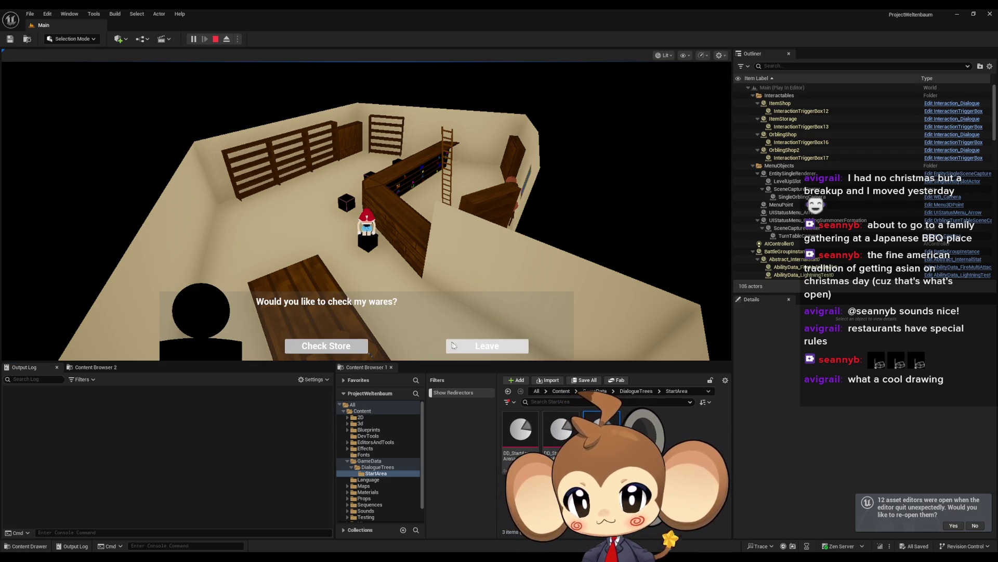
pyautogui.click(461, 349)
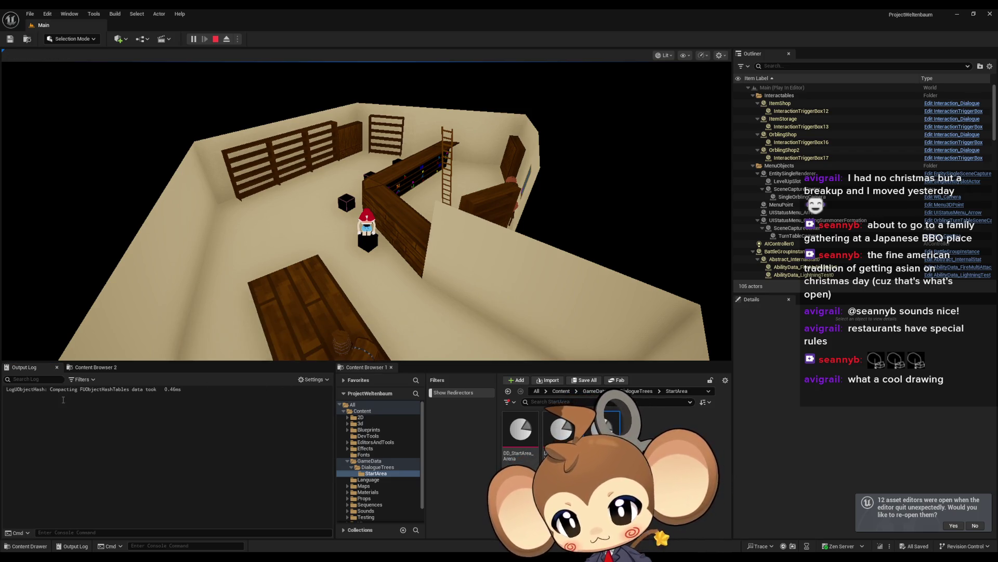